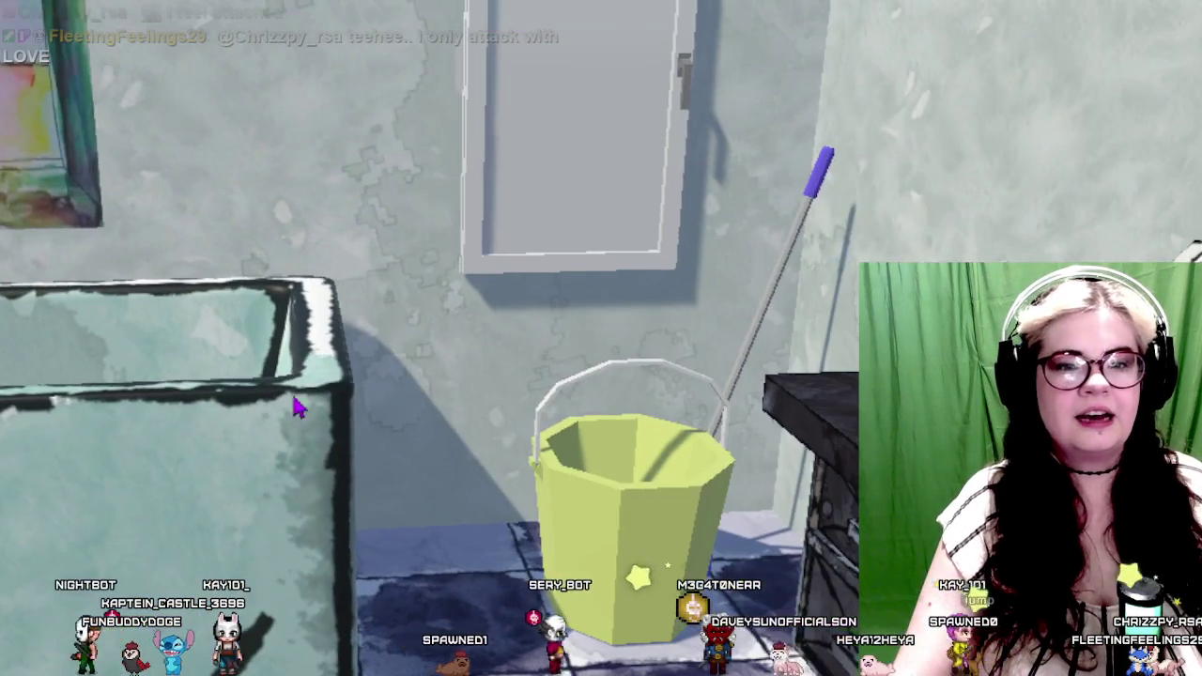
# Select the red capsule on the kitchen floor and frame it in the Scene view
pyautogui.click(286, 406)
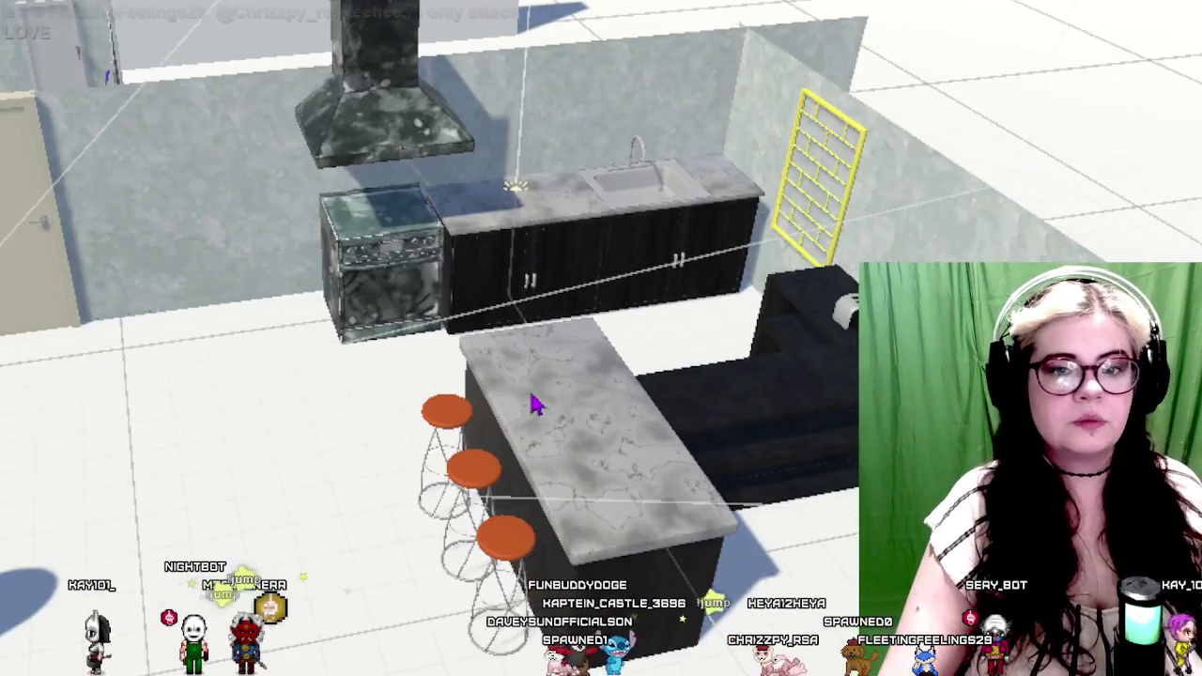
pyautogui.press('f')
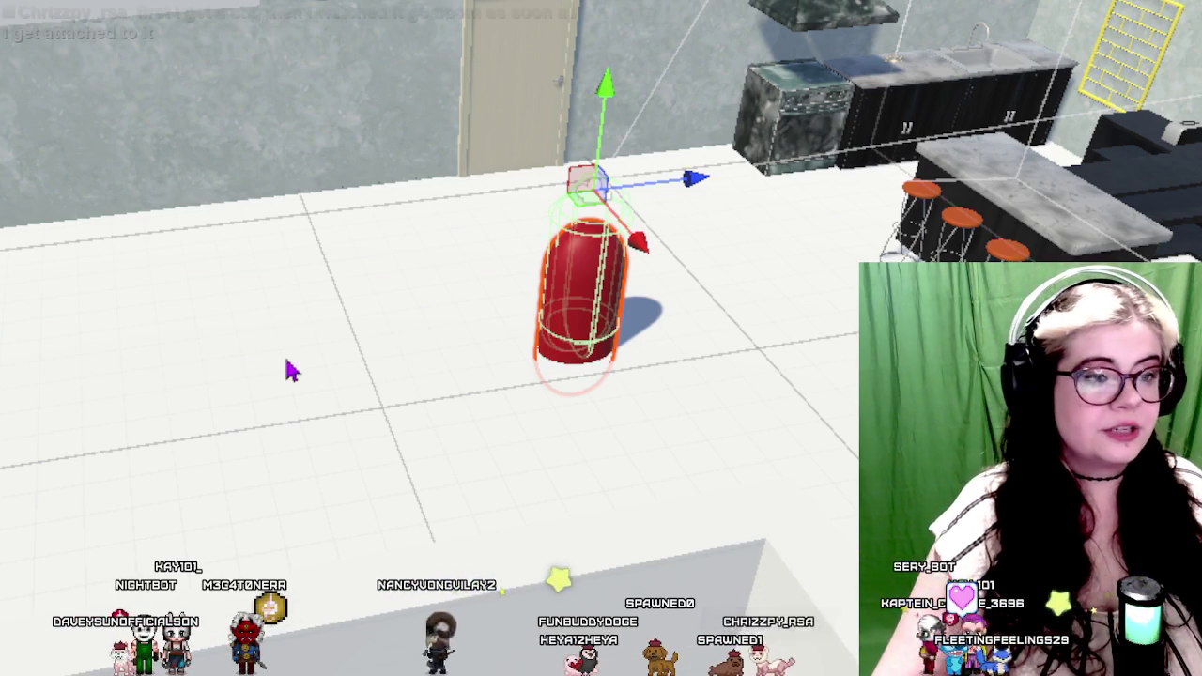
# Orbit and zoom closely around the watercolour-textured stove, cabinets and marble countertop
pyautogui.moveTo(555, 201); pyautogui.dragTo(129, 448)
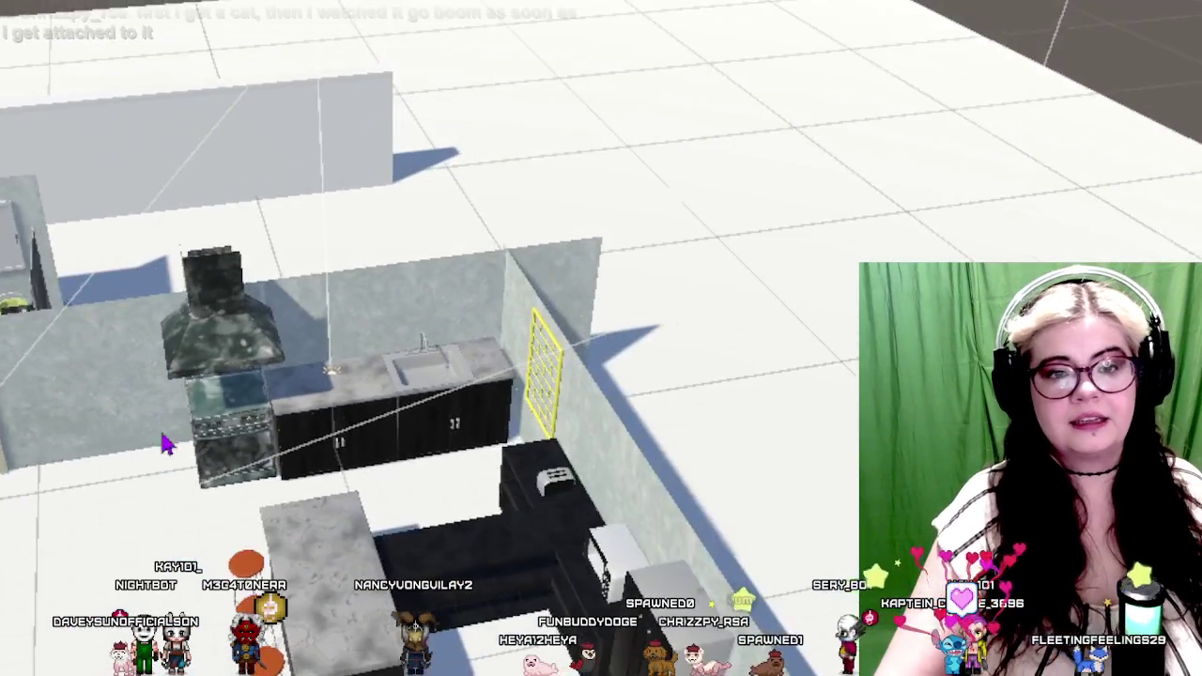
pyautogui.scroll(5, 293, 424)
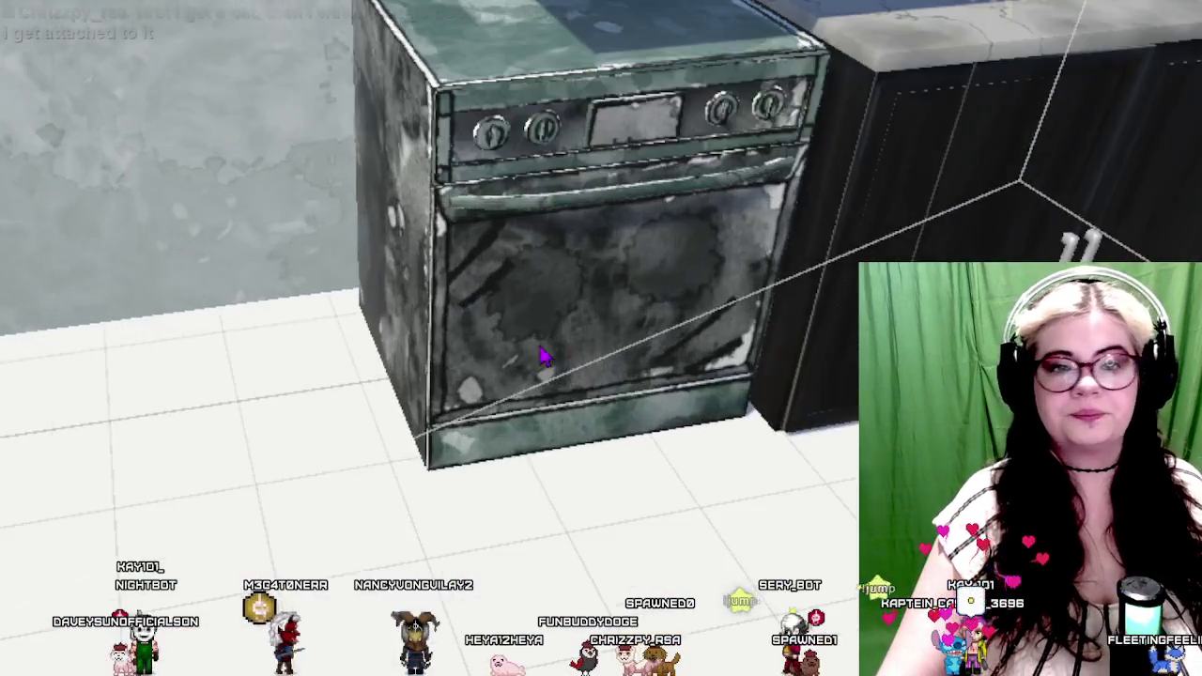
pyautogui.moveTo(293, 424); pyautogui.dragTo(967, 38)
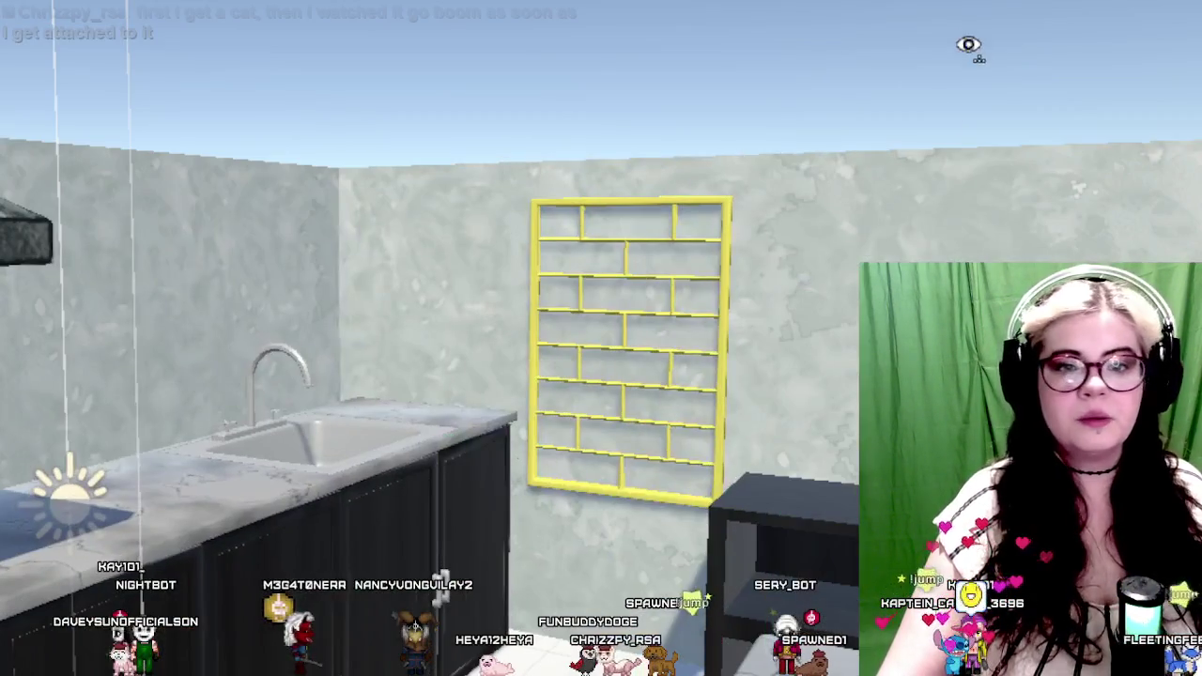
pyautogui.moveTo(372, 604); pyautogui.dragTo(340, 411)
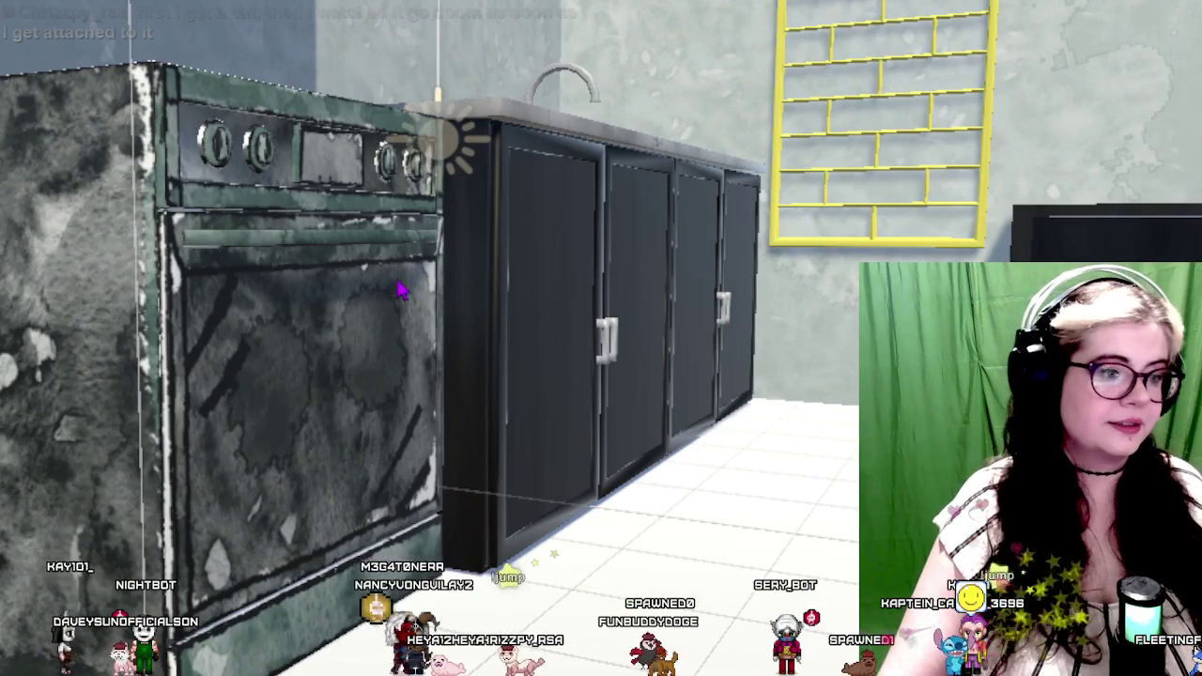
pyautogui.moveTo(973, 212); pyautogui.dragTo(695, 204)
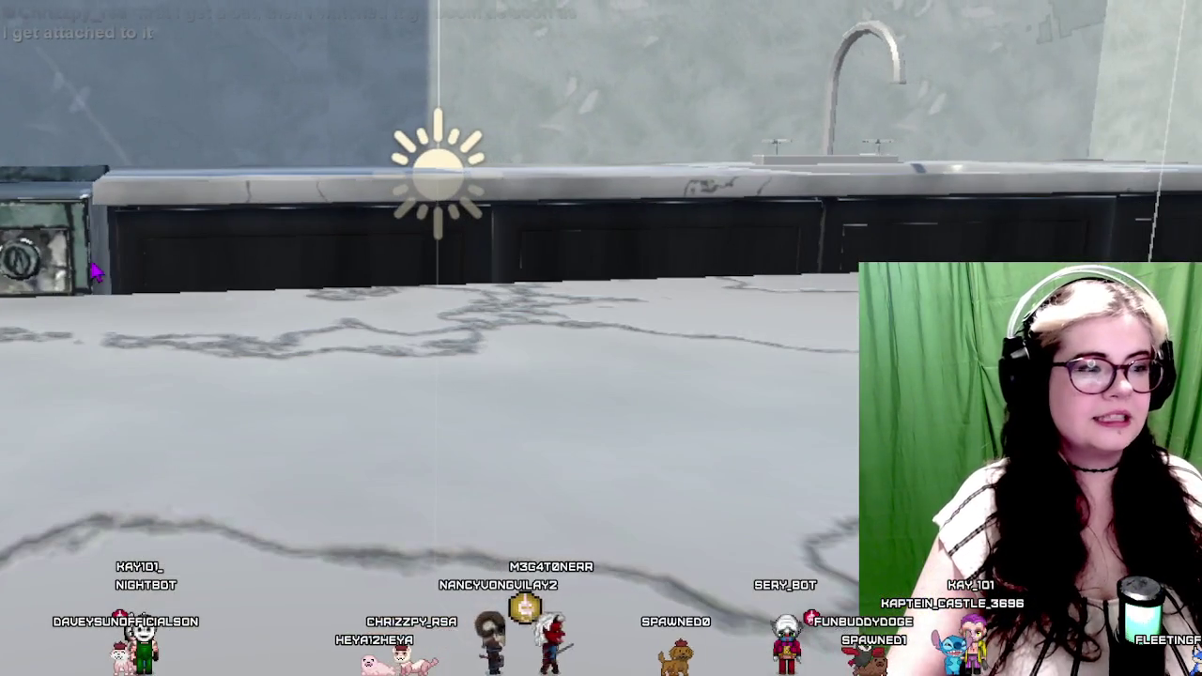
pyautogui.moveTo(95, 271); pyautogui.dragTo(391, 267)
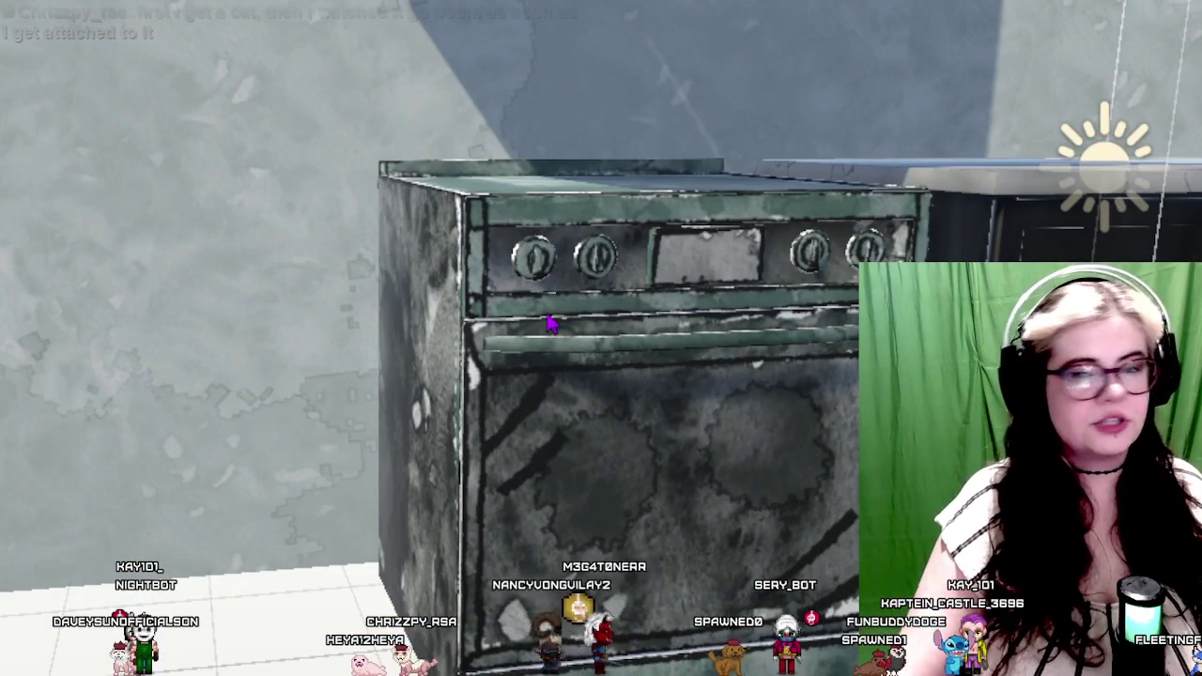
pyautogui.scroll(2, 574, 310)
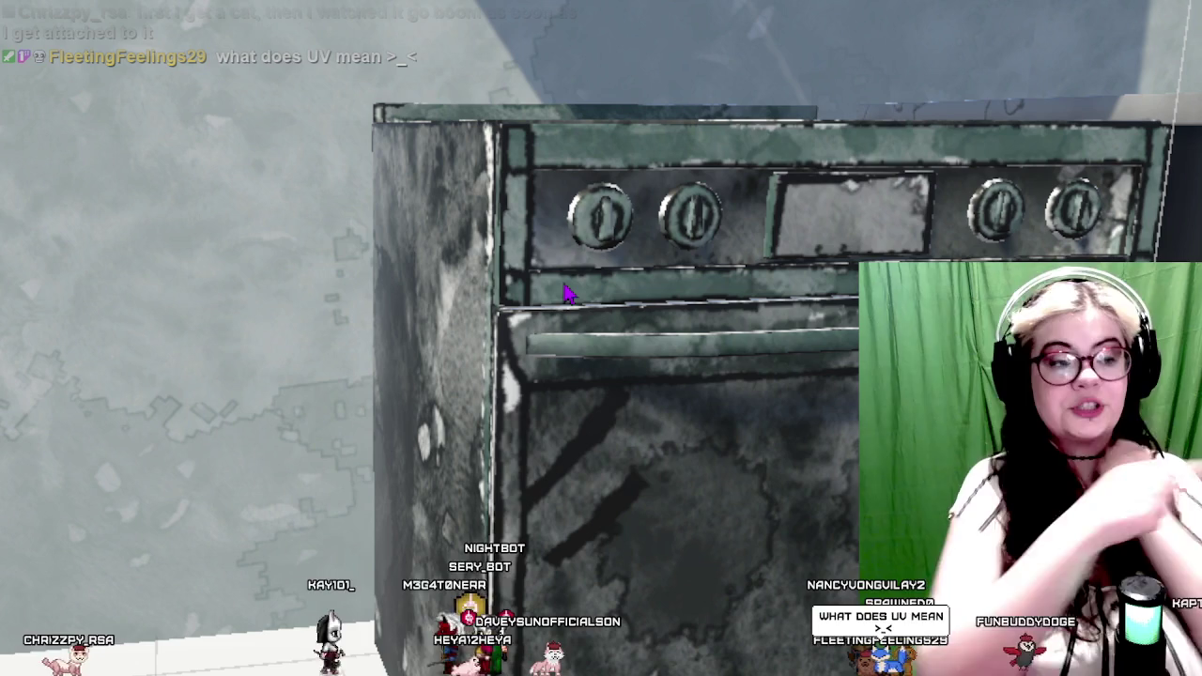
pyautogui.scroll(-5, 601, 338)
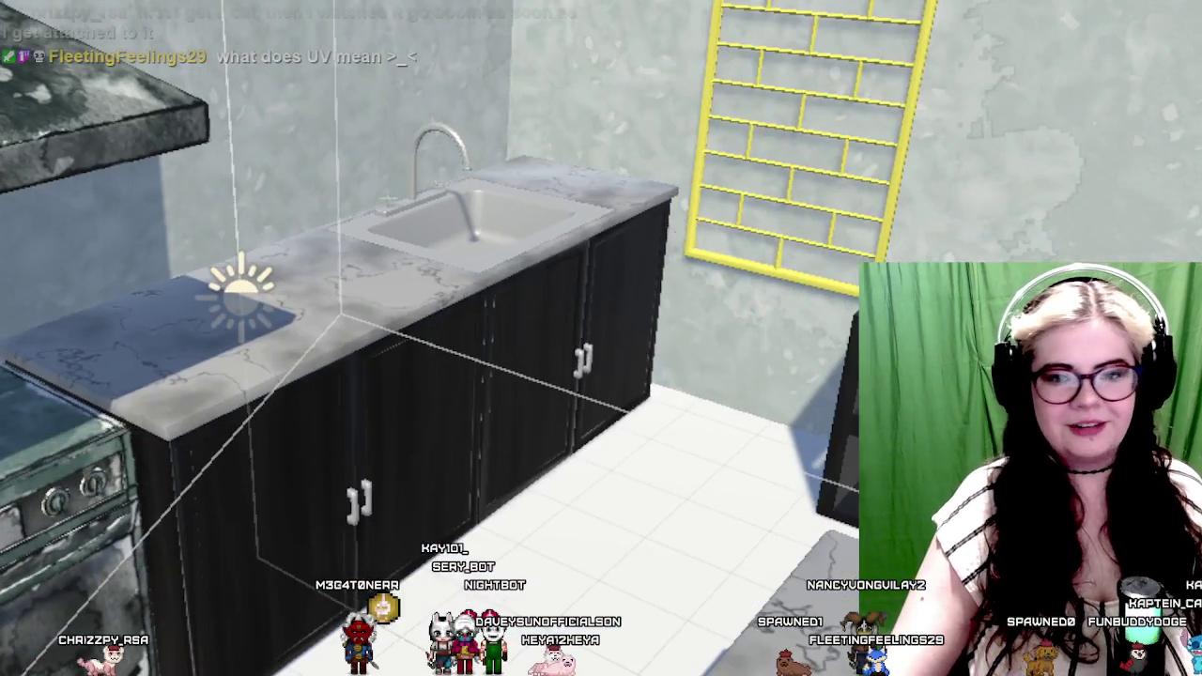
pyautogui.moveTo(419, 136); pyautogui.dragTo(604, 260)
pyautogui.scroll(3, 604, 260)
pyautogui.scroll(-5, 394, 314)
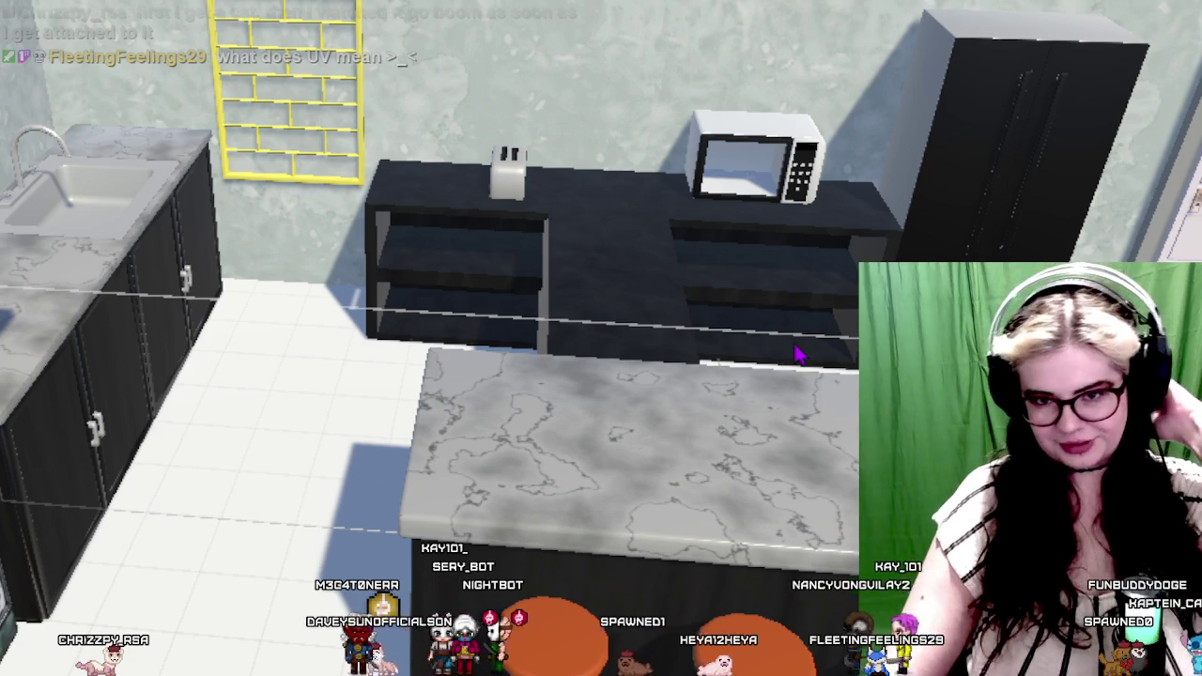
# Fly across the kitchen toward the door, fridge and wall corner
pyautogui.moveTo(799, 351); pyautogui.dragTo(615, 374)
pyautogui.press('d')
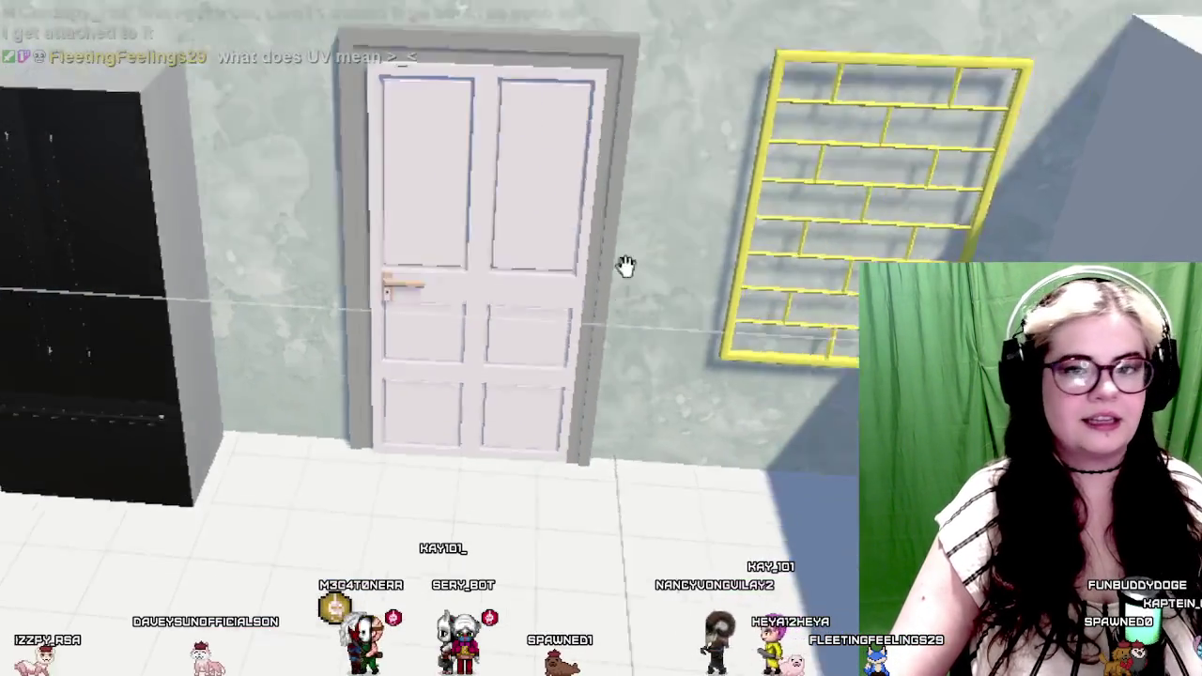
pyautogui.moveTo(625, 266); pyautogui.dragTo(579, 399)
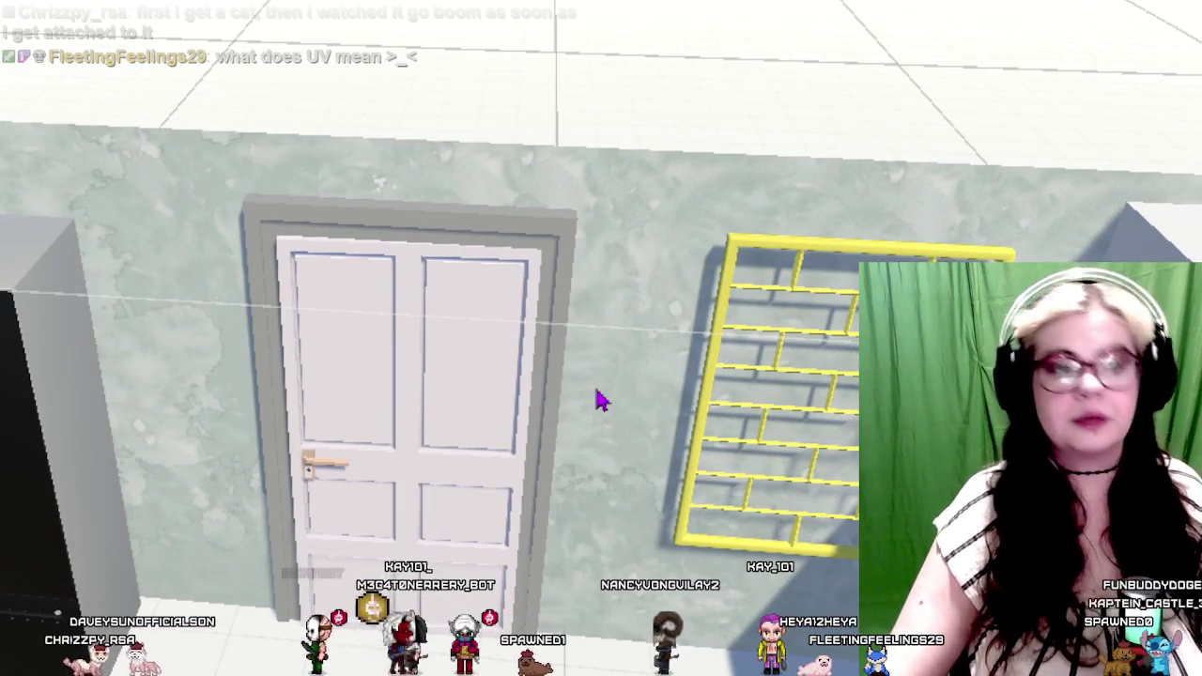
pyautogui.scroll(2, 547, 416)
pyautogui.press('a')
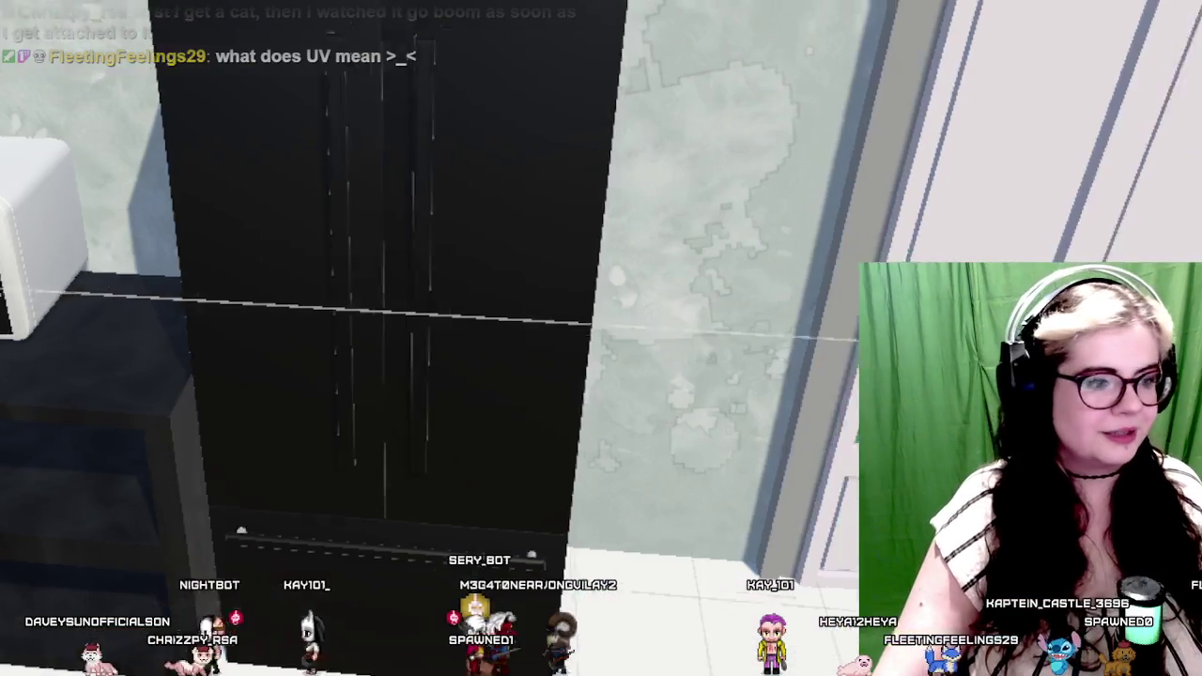
pyautogui.press('w')
pyautogui.scroll(-5, 671, 336)
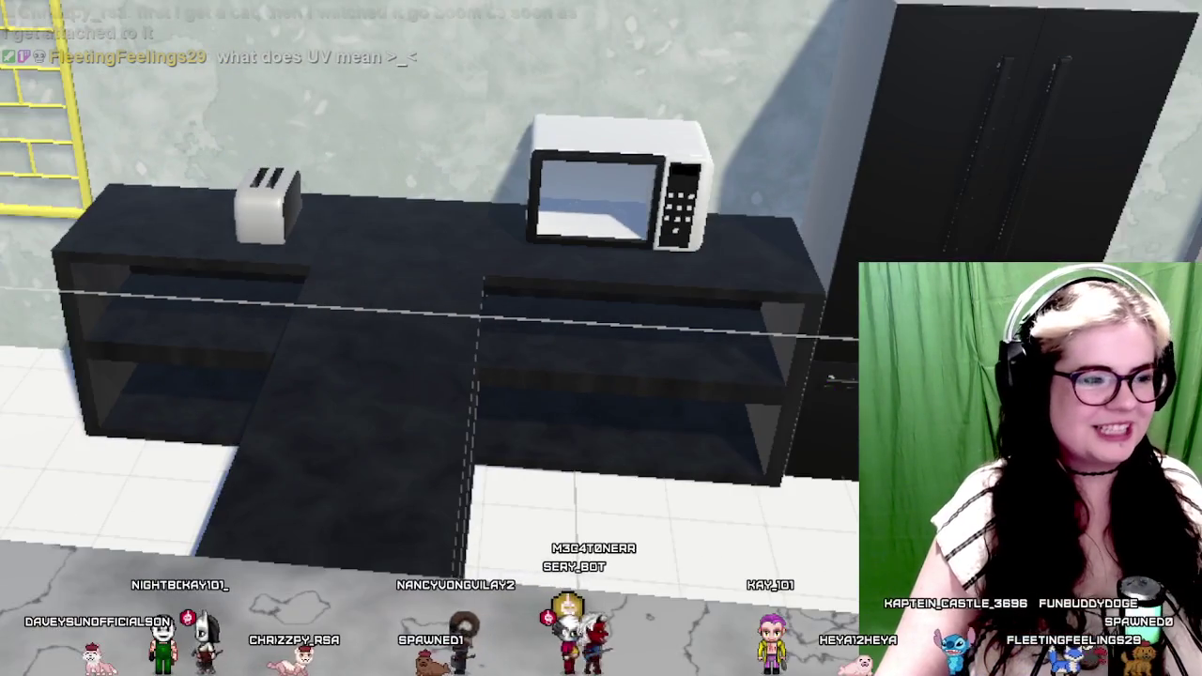
pyautogui.scroll(3, 461, 542)
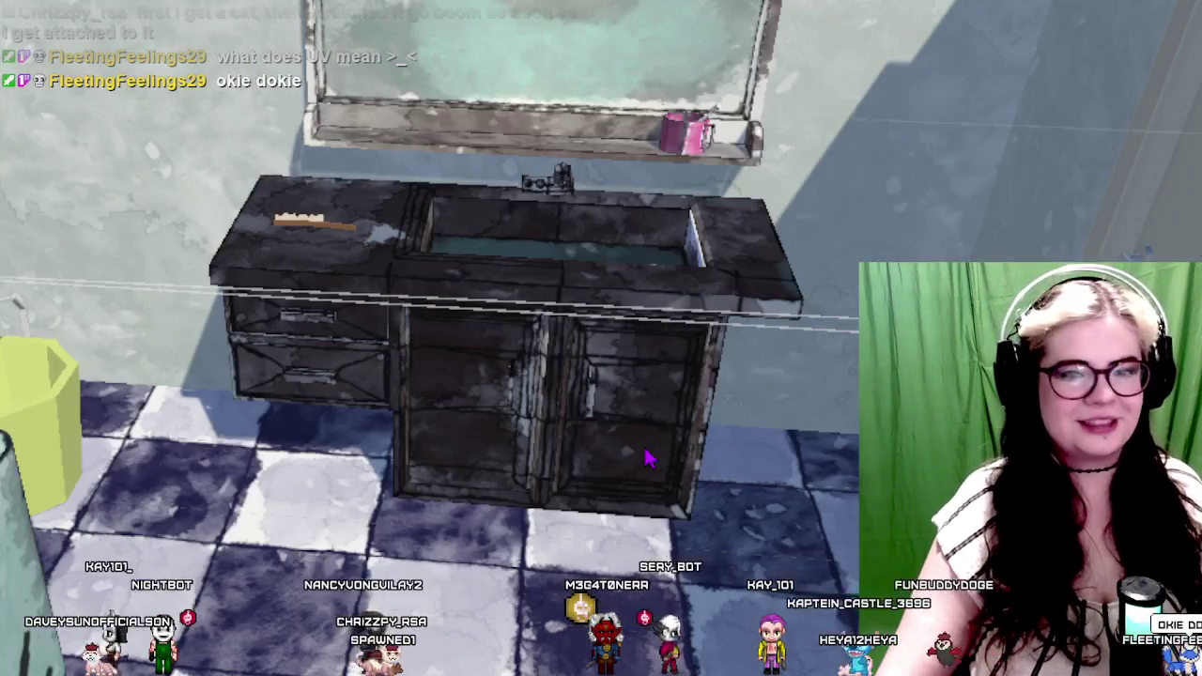
pyautogui.scroll(-2, 626, 513)
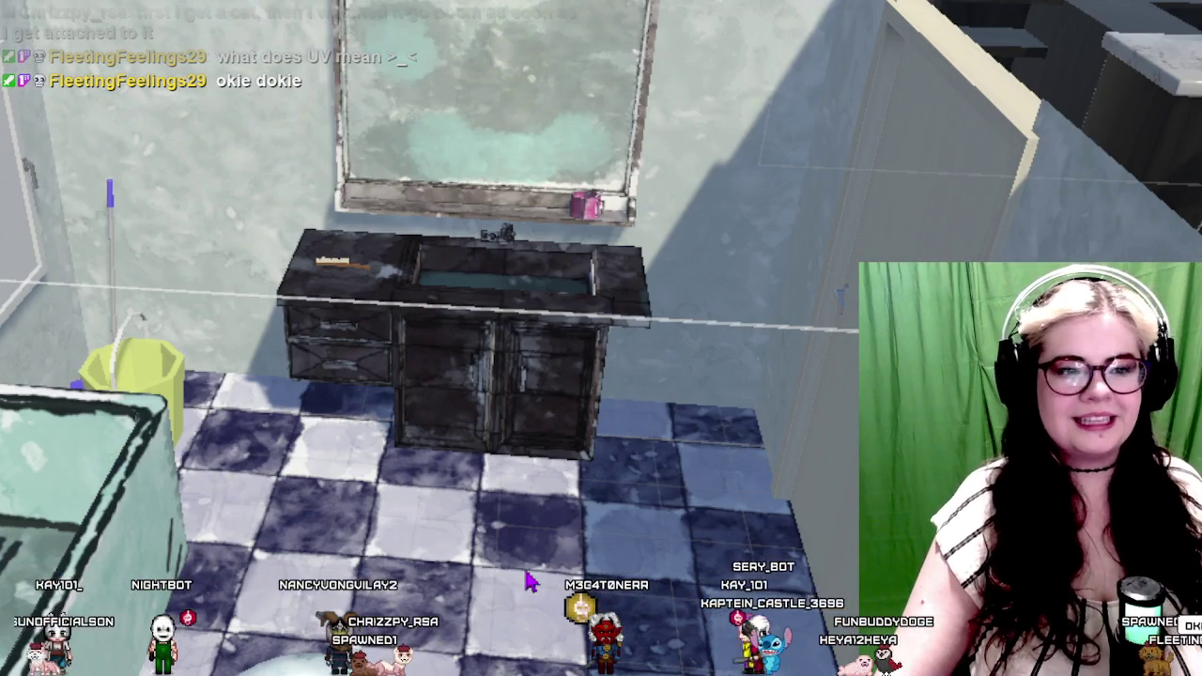
# Turn to face the bathroom wall with the bunny painting and zoom in
pyautogui.moveTo(528, 583); pyautogui.dragTo(222, 164)
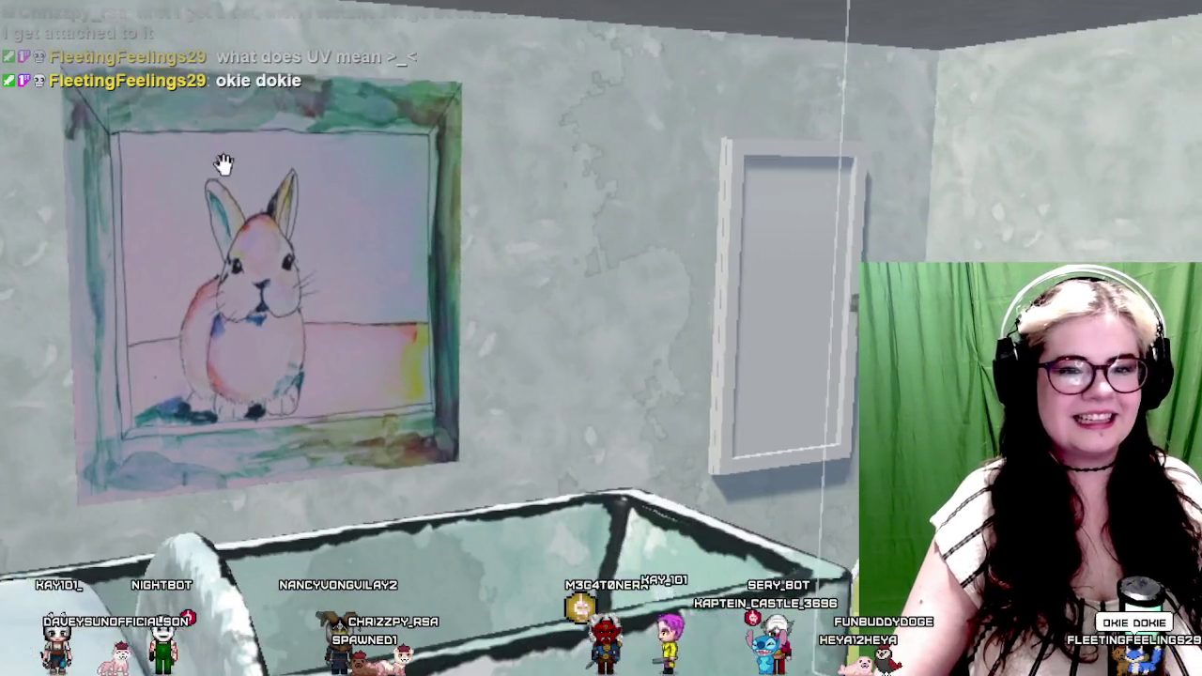
pyautogui.scroll(3, 287, 222)
pyautogui.scroll(3, 228, 215)
pyautogui.scroll(2, 123, 220)
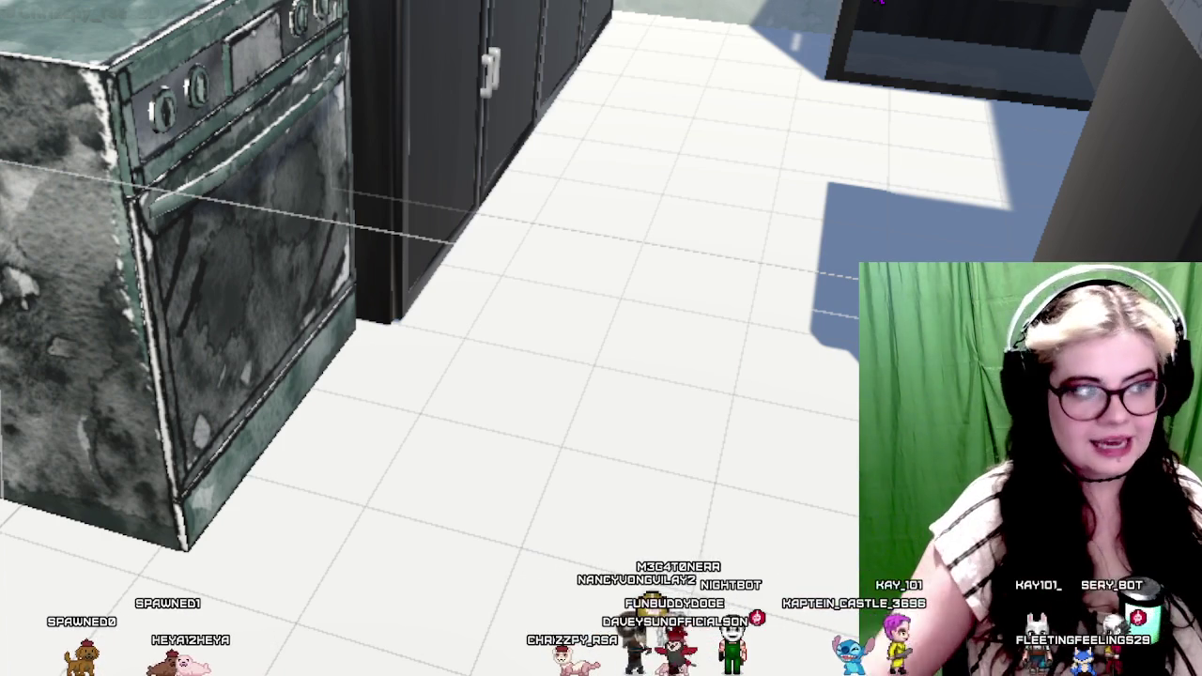
# Zoom out and re-frame the red capsule beside the kitchen island
pyautogui.scroll(-3, 601, 338)
pyautogui.scroll(-3, 600, 338)
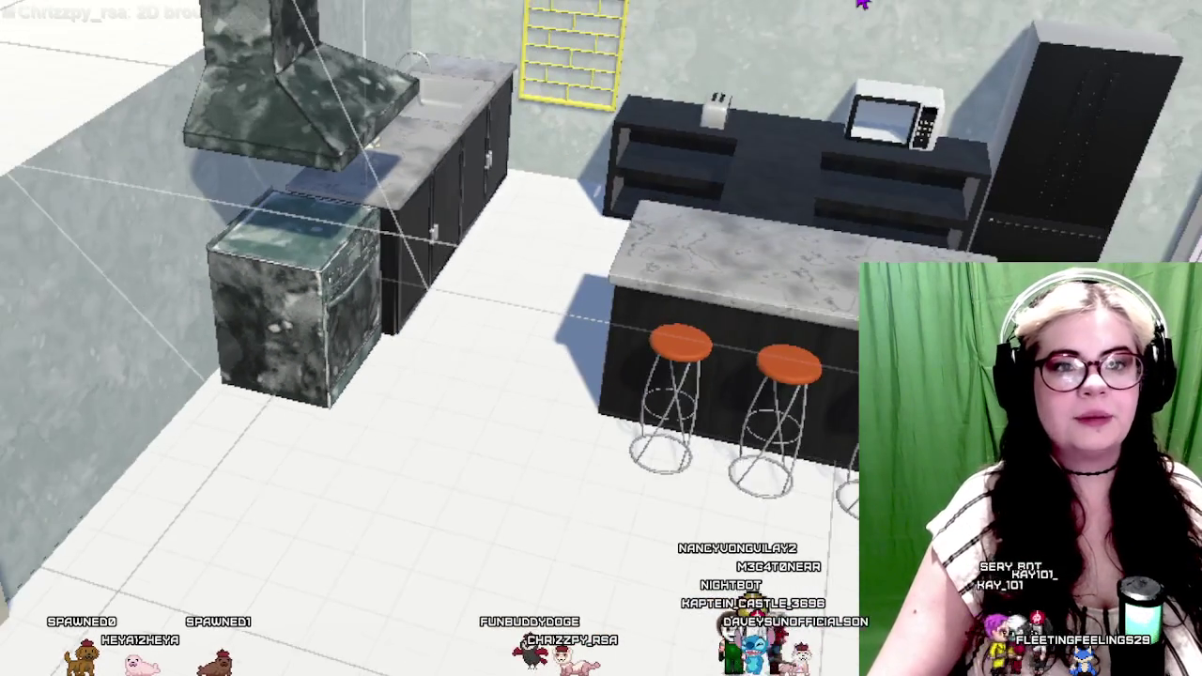
pyautogui.scroll(2, 272, 221)
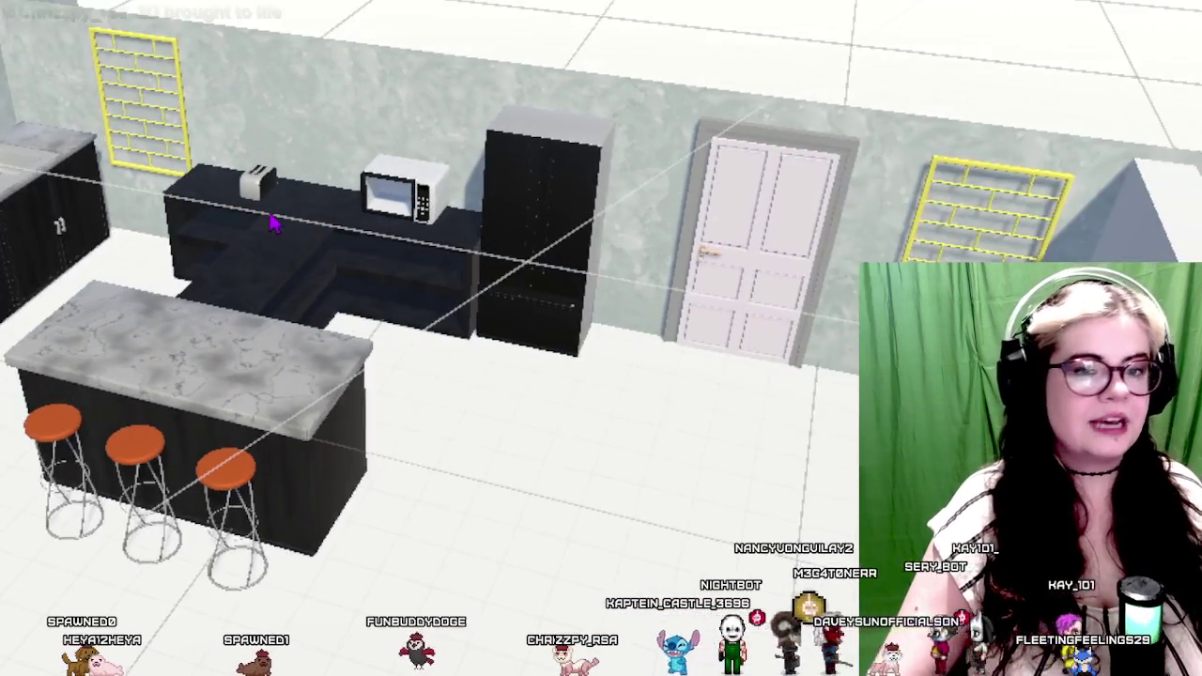
pyautogui.scroll(2, 272, 221)
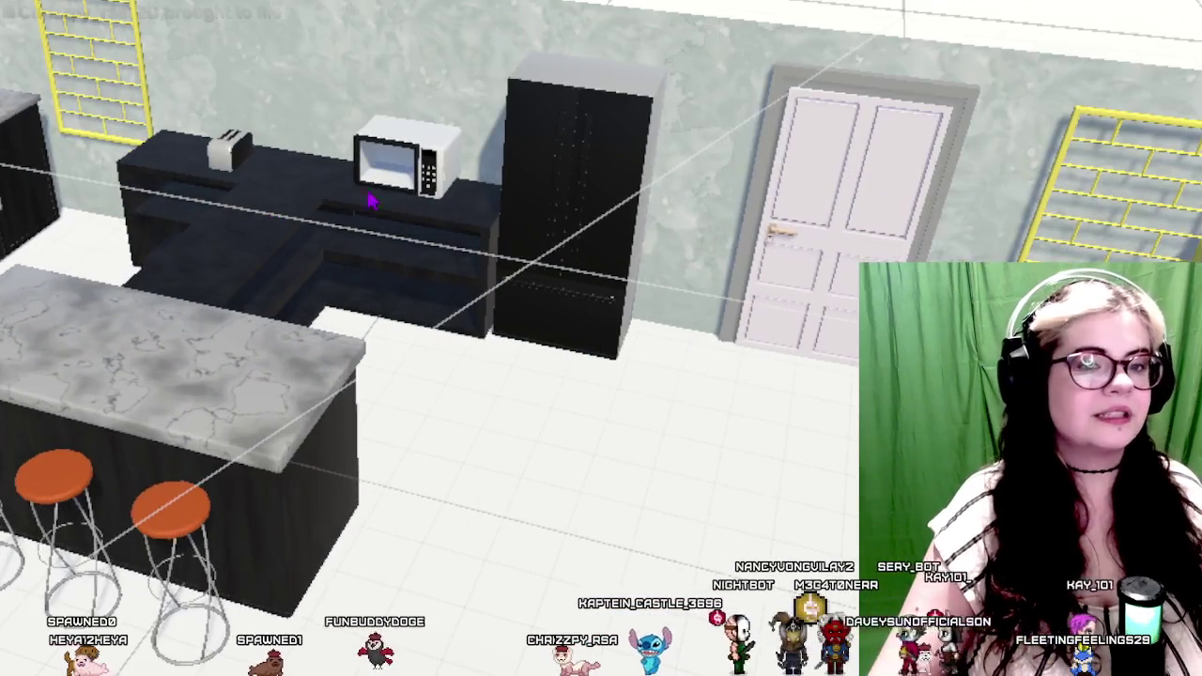
pyautogui.scroll(-3, 448, 564)
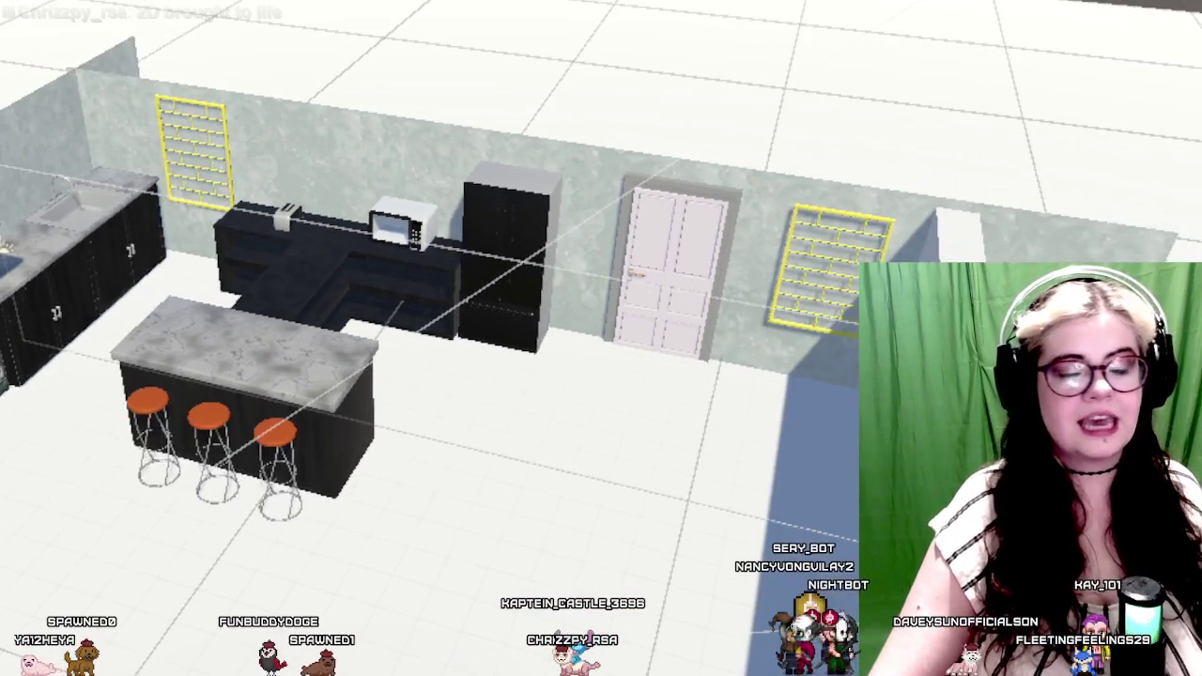
pyautogui.press('f')
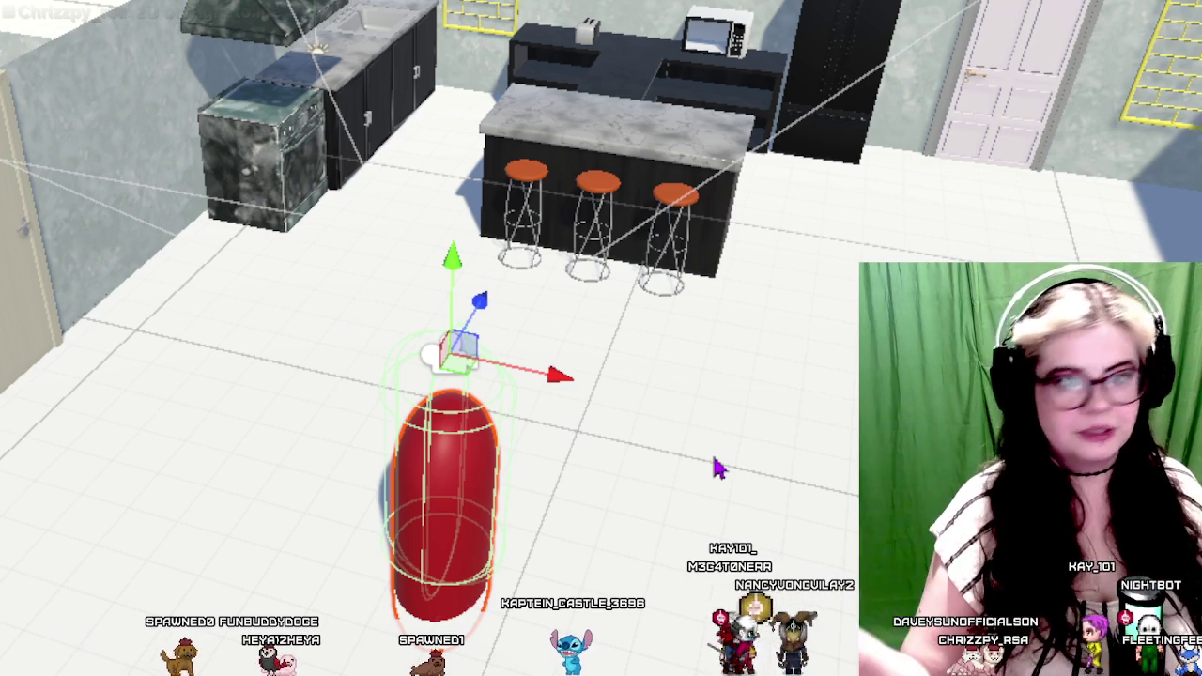
# Pan and zoom the view toward the counter and bar stools
pyautogui.scroll(2, 719, 467)
pyautogui.scroll(2, 679, 456)
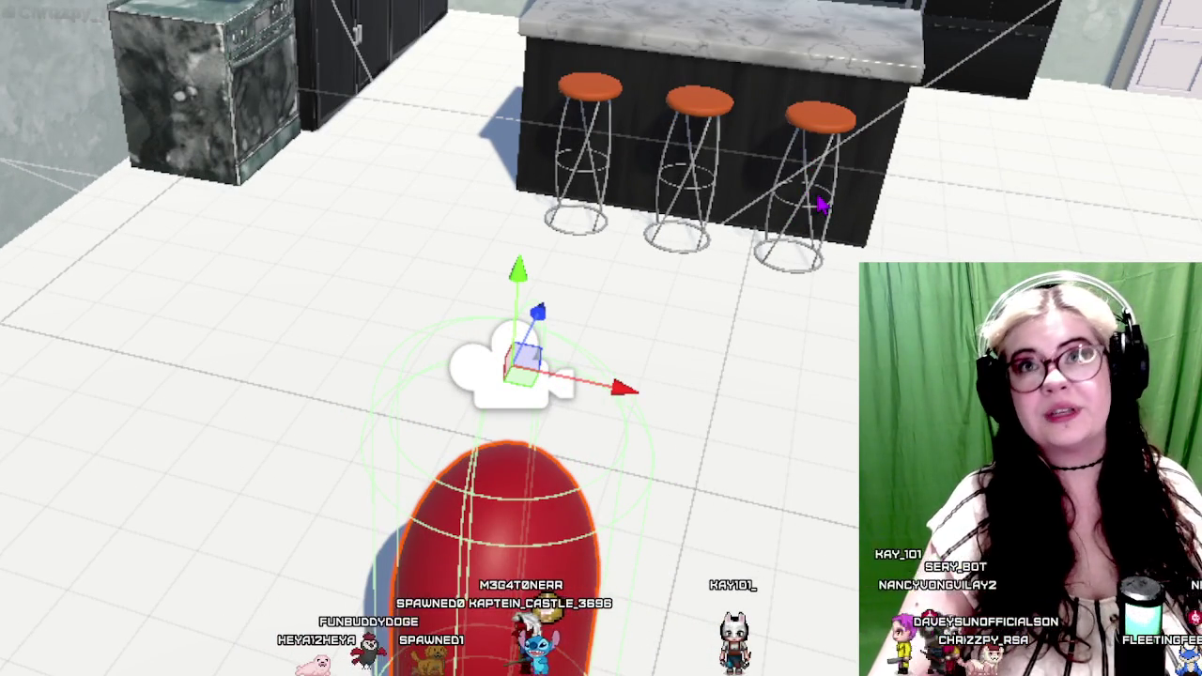
pyautogui.moveTo(928, 179); pyautogui.dragTo(497, 282)
pyautogui.scroll(2, 1037, 59)
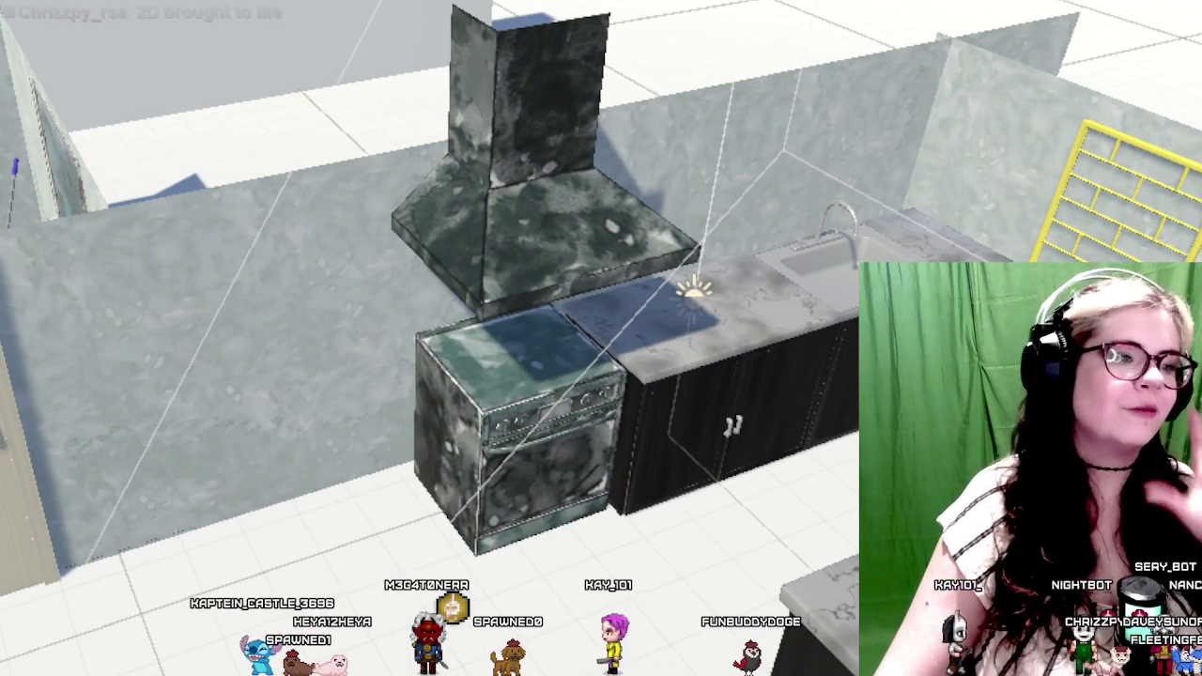
pyautogui.scroll(3, 601, 375)
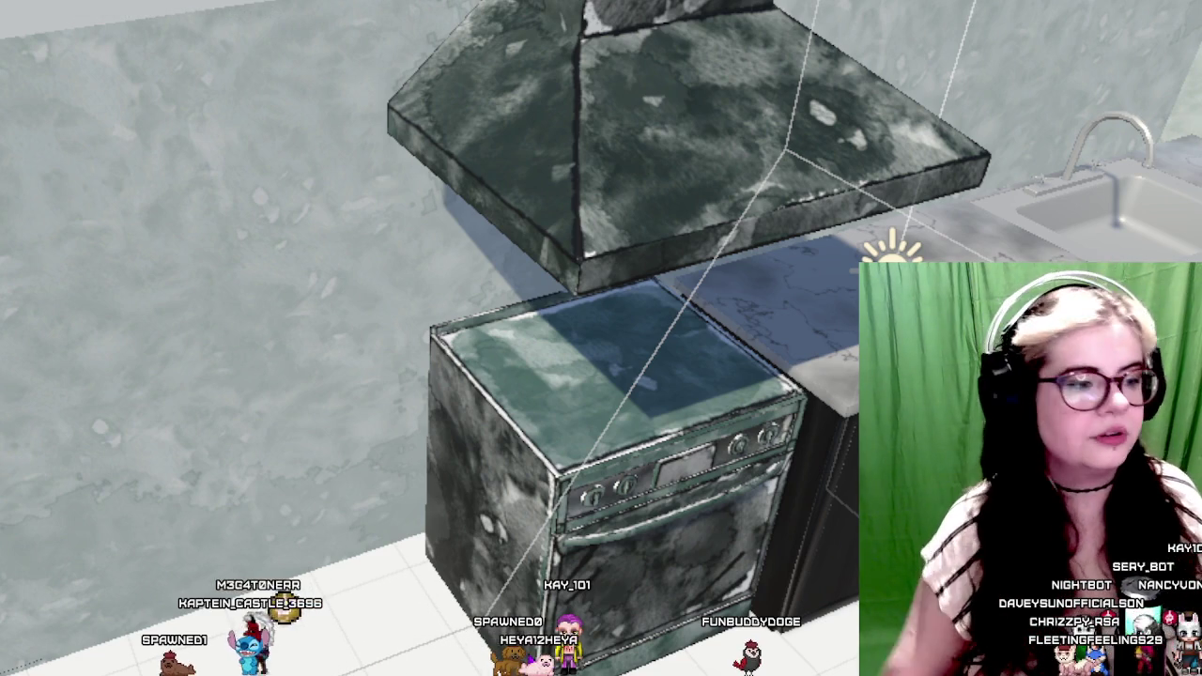
pyautogui.scroll(-3, 601, 376)
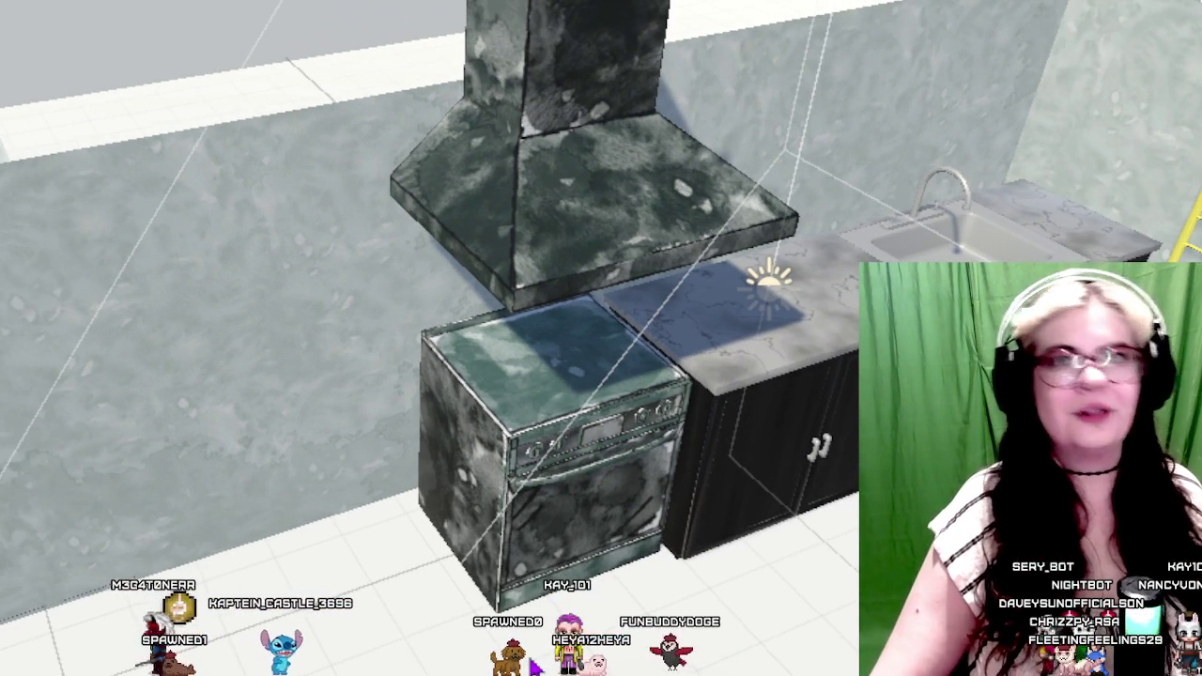
pyautogui.scroll(-4, 394, 574)
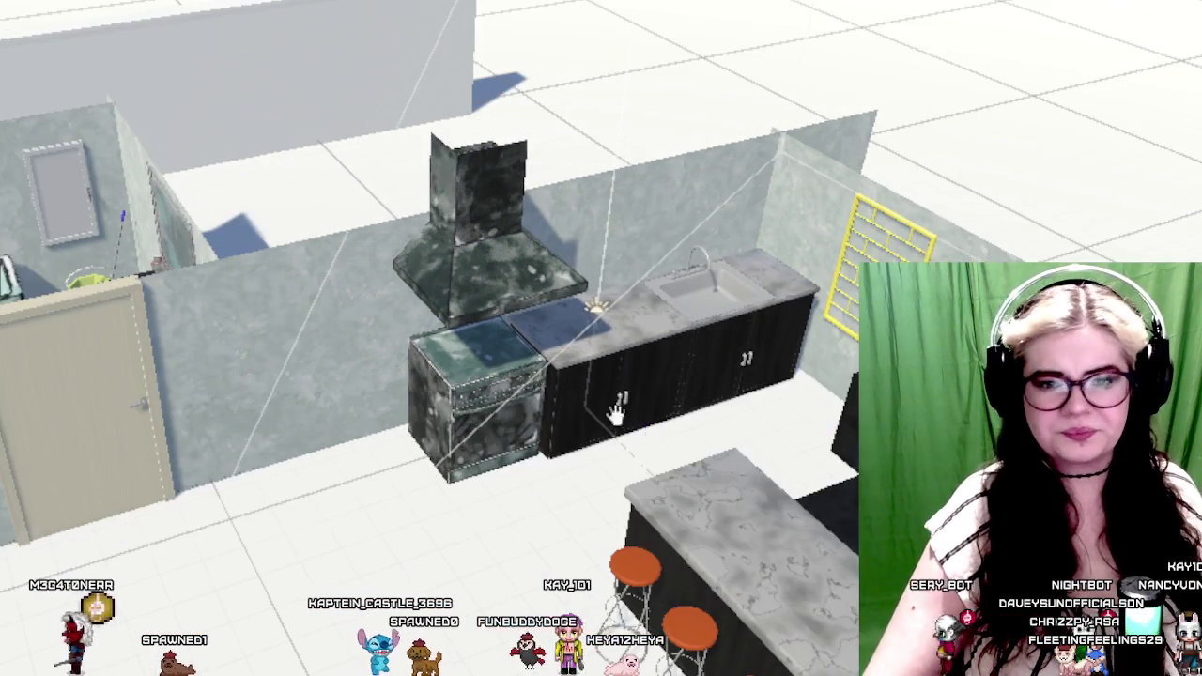
pyautogui.scroll(5, 395, 376)
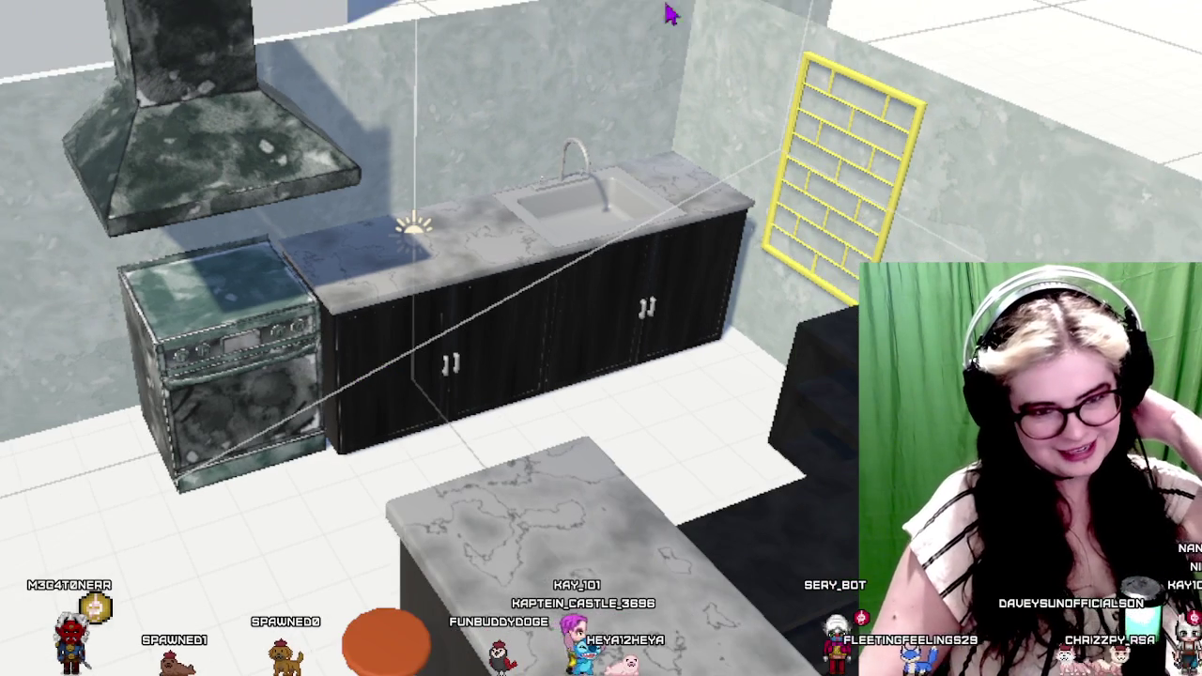
pyautogui.scroll(2, 614, 370)
pyautogui.scroll(2, 603, 376)
pyautogui.scroll(2, 563, 361)
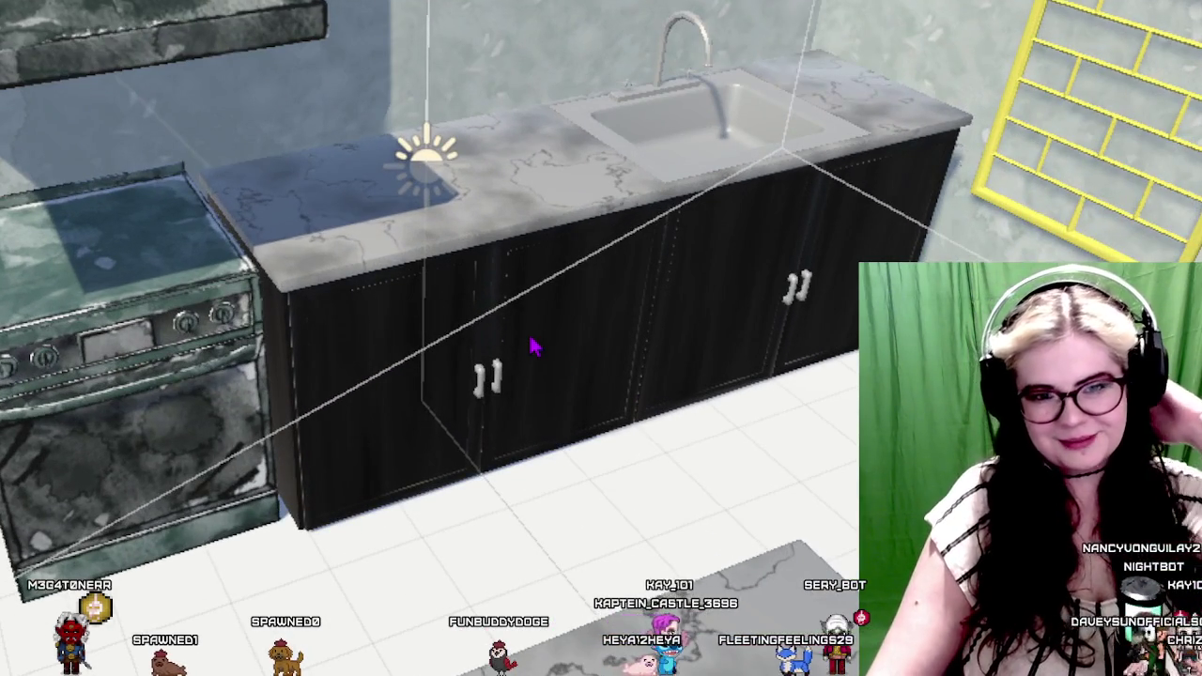
# Orbit around the stove's front and side and the bathroom to inspect them
pyautogui.moveTo(530, 348); pyautogui.dragTo(840, 291)
pyautogui.moveTo(306, 422); pyautogui.dragTo(1023, 26)
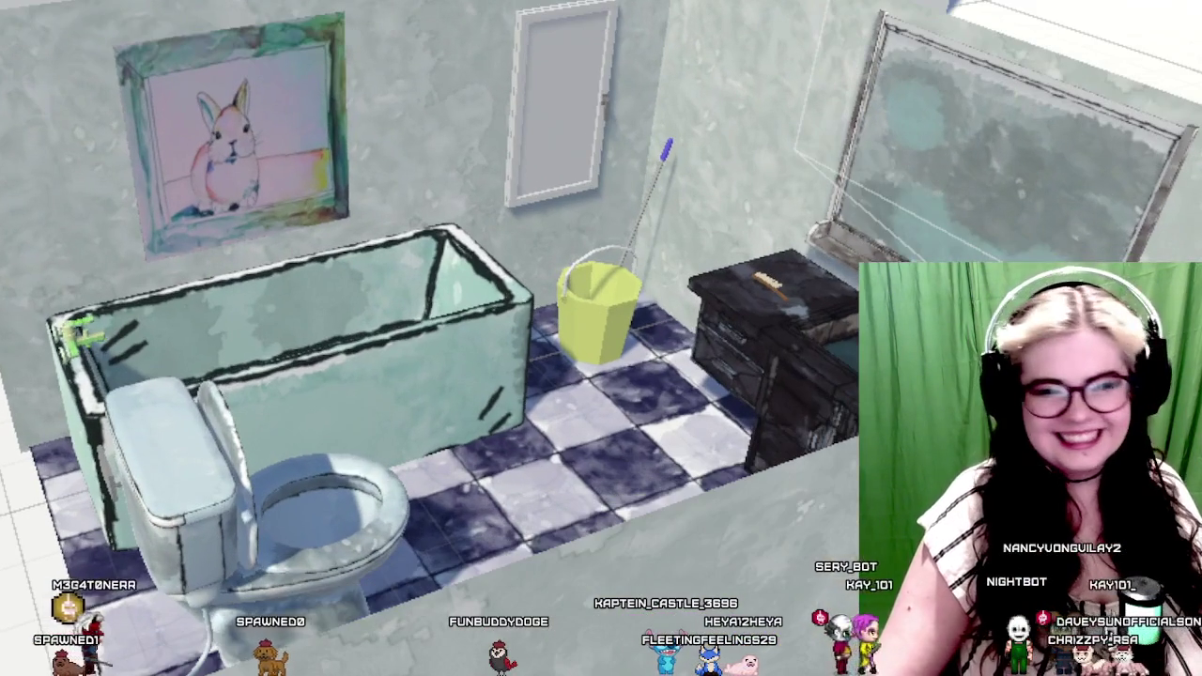
pyautogui.moveTo(523, 167); pyautogui.dragTo(670, 72)
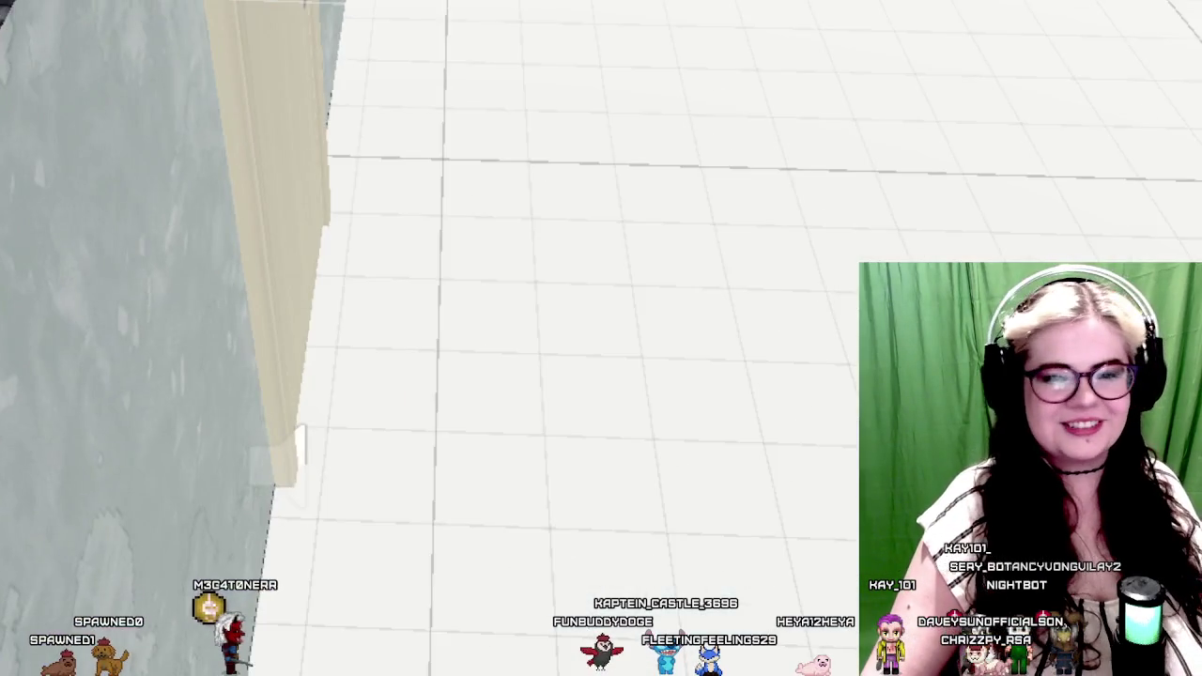
pyautogui.scroll(-2, 600, 338)
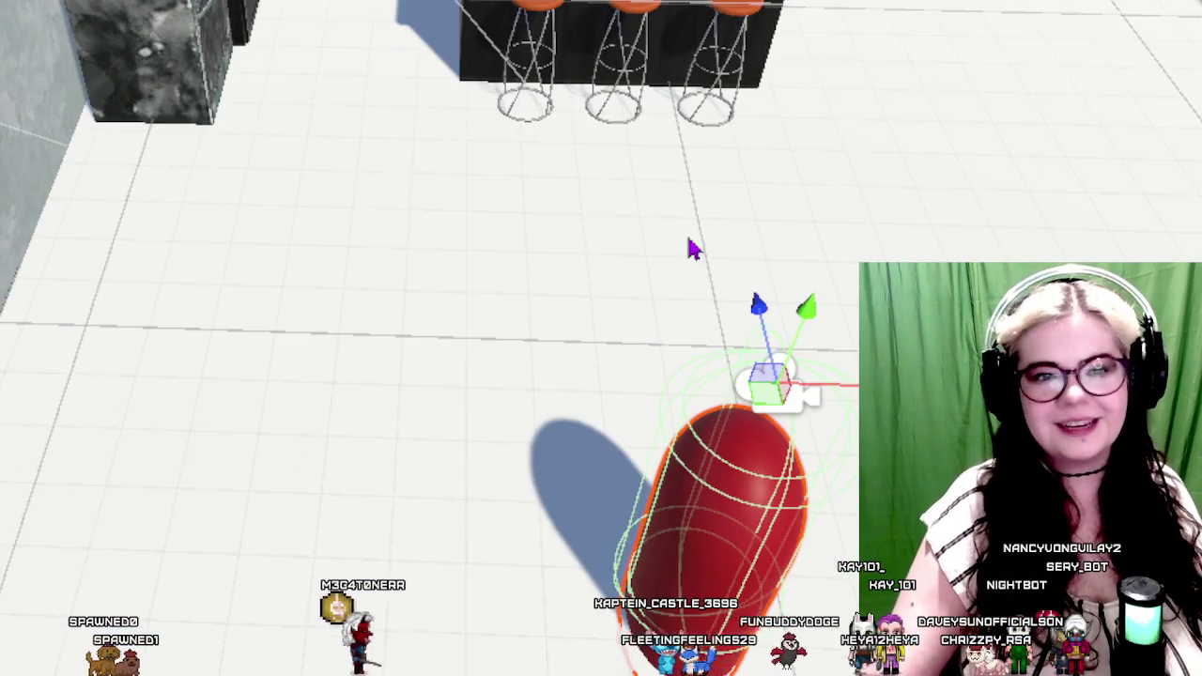
# Pan down until the counter and its three orange-topped stools are framed
pyautogui.moveTo(692, 246); pyautogui.dragTo(304, 585)
pyautogui.scroll(2, 567, 570)
pyautogui.moveTo(567, 569); pyautogui.dragTo(572, 482)
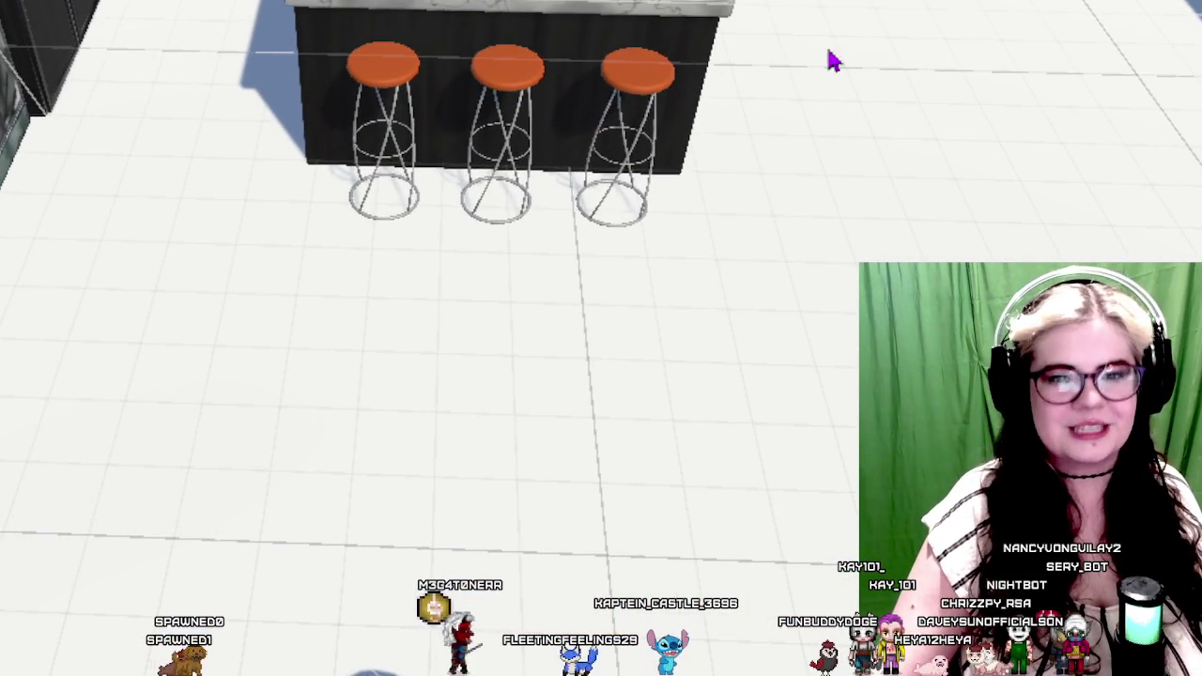
pyautogui.moveTo(832, 59); pyautogui.dragTo(753, 536)
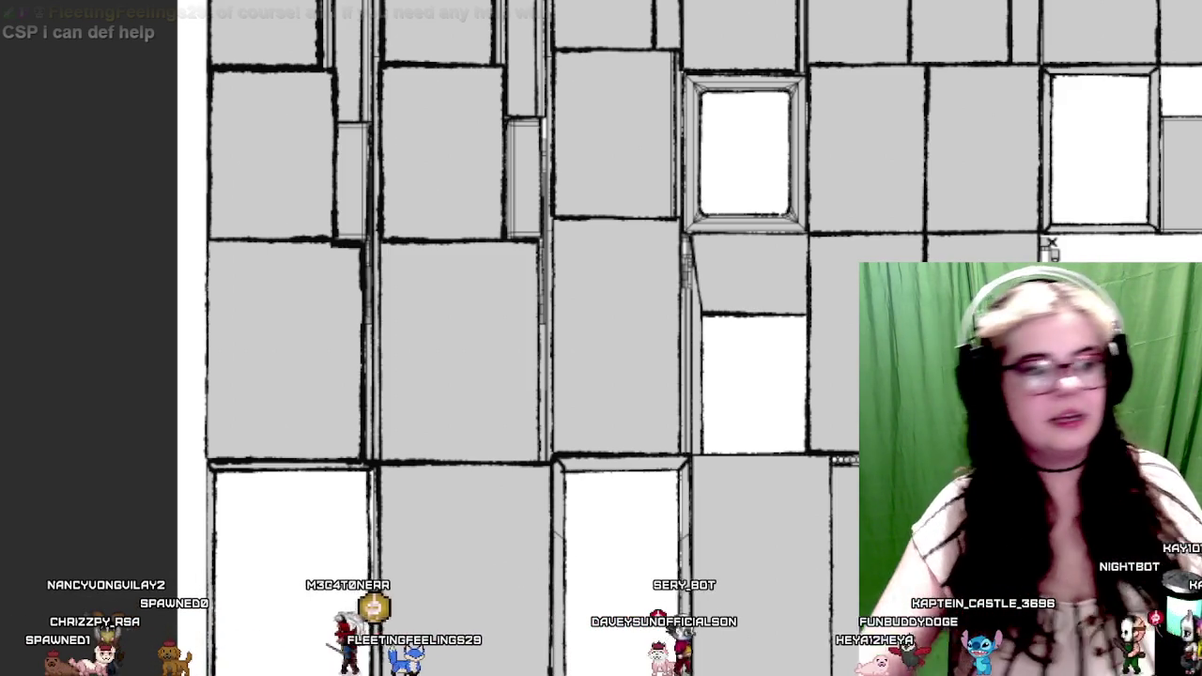
# Zoom the Blender viewport in on the default cube, camera and light
pyautogui.scroll(2, 639, 215)
pyautogui.scroll(2, 765, 139)
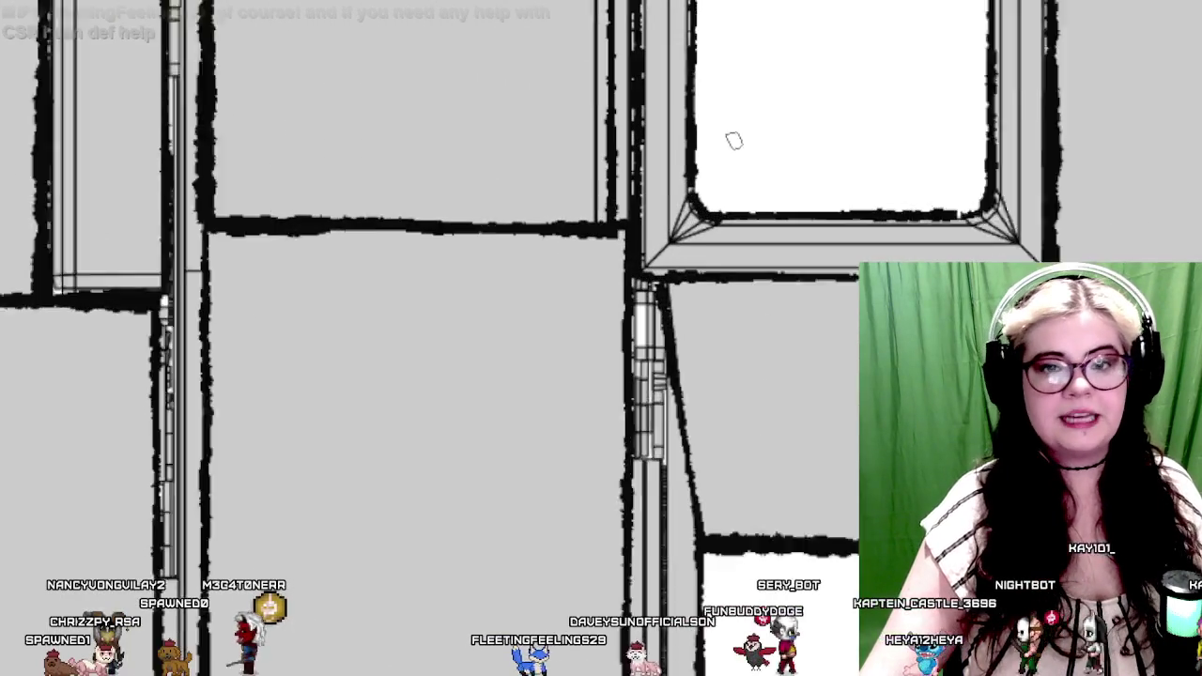
pyautogui.scroll(1, 732, 140)
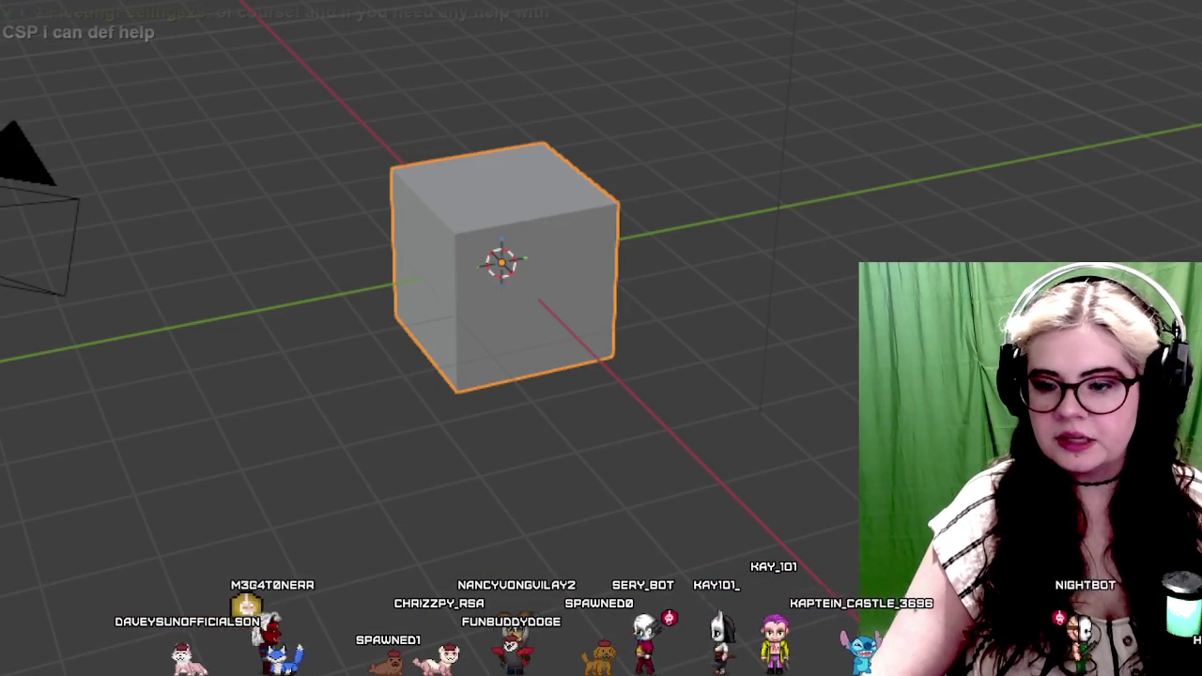
# Look down on the cube and switch to the UV Editing layout in Edit Mode
pyautogui.scroll(-2, 842, 376)
pyautogui.scroll(-4, 842, 376)
pyautogui.scroll(2, 588, 272)
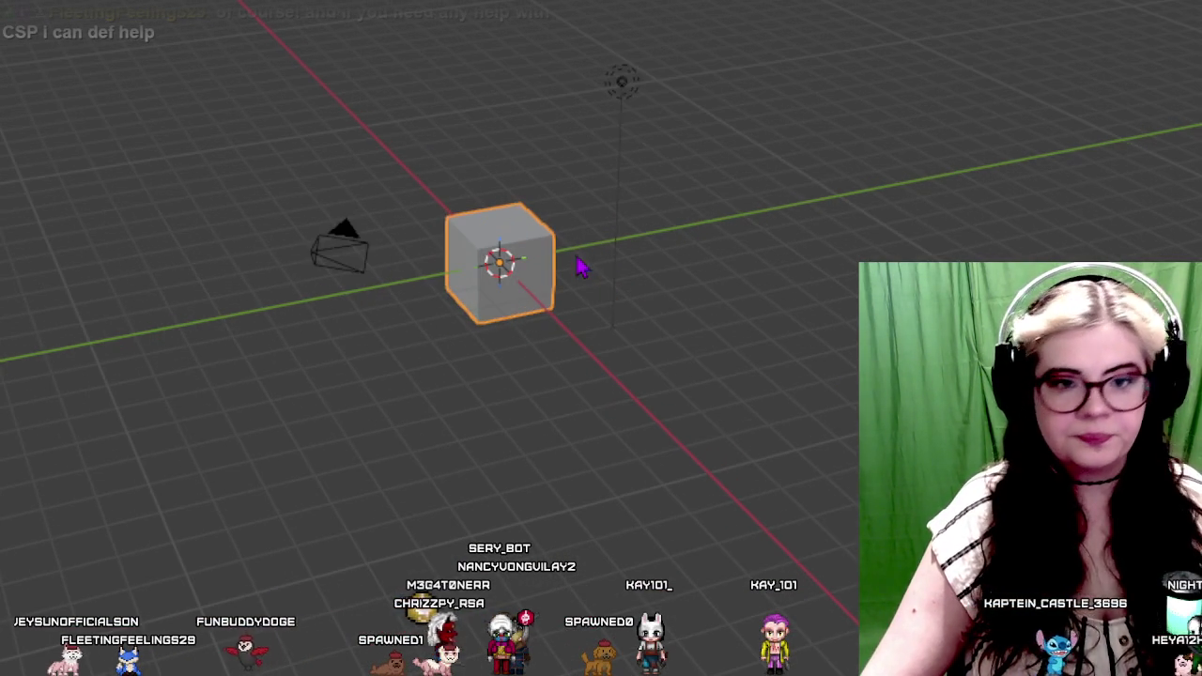
pyautogui.scroll(2, 563, 257)
pyautogui.scroll(2, 613, 215)
pyautogui.moveTo(695, 141)
pyautogui.mouseDown()
pyautogui.moveTo(601, 375)
pyautogui.moveTo(314, 319)
pyautogui.moveTo(625, 155)
pyautogui.moveTo(741, 460)
pyautogui.moveTo(324, 209)
pyautogui.moveTo(684, 123)
pyautogui.moveTo(591, 402)
pyautogui.mouseUp()
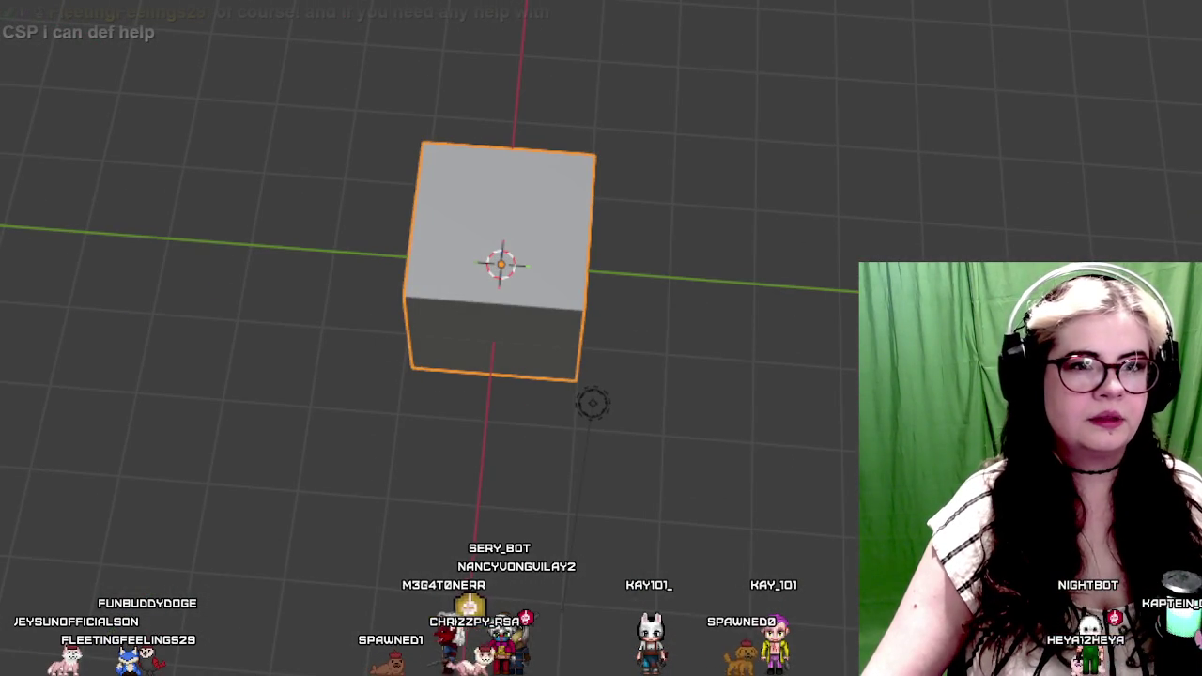
pyautogui.hotkey('ctrl', 'pagedown')
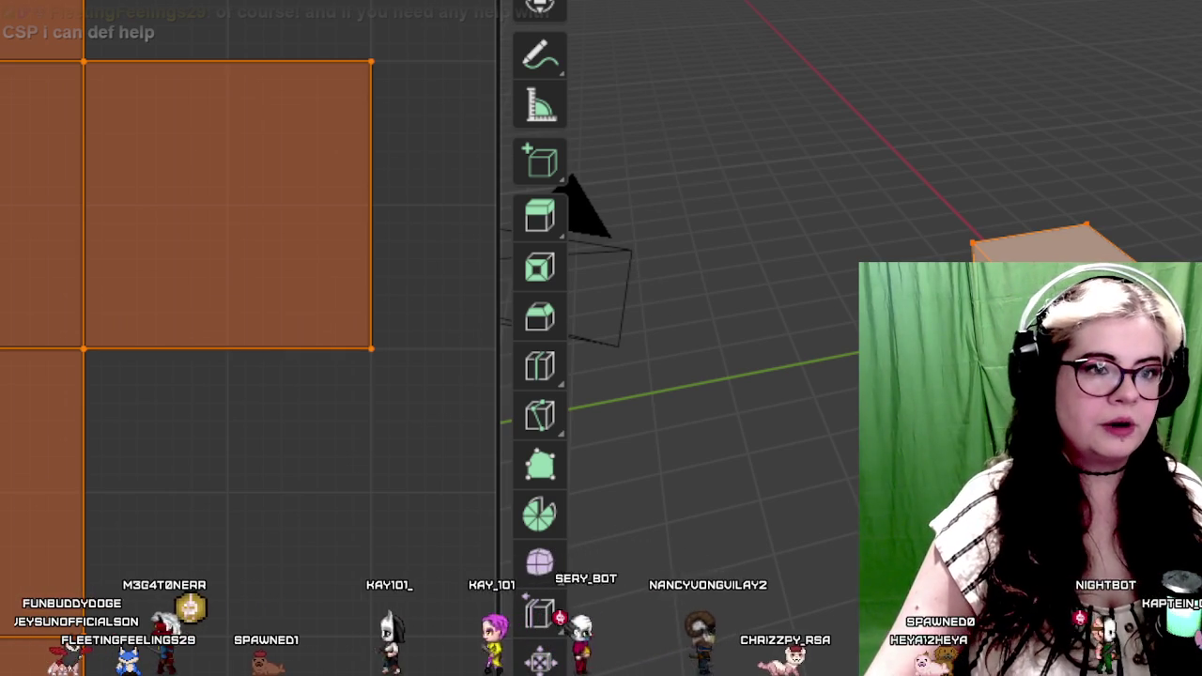
# Select the left UV face from its corner vertex, undo, then clear all UV selection
pyautogui.hotkey('alt', 'a')
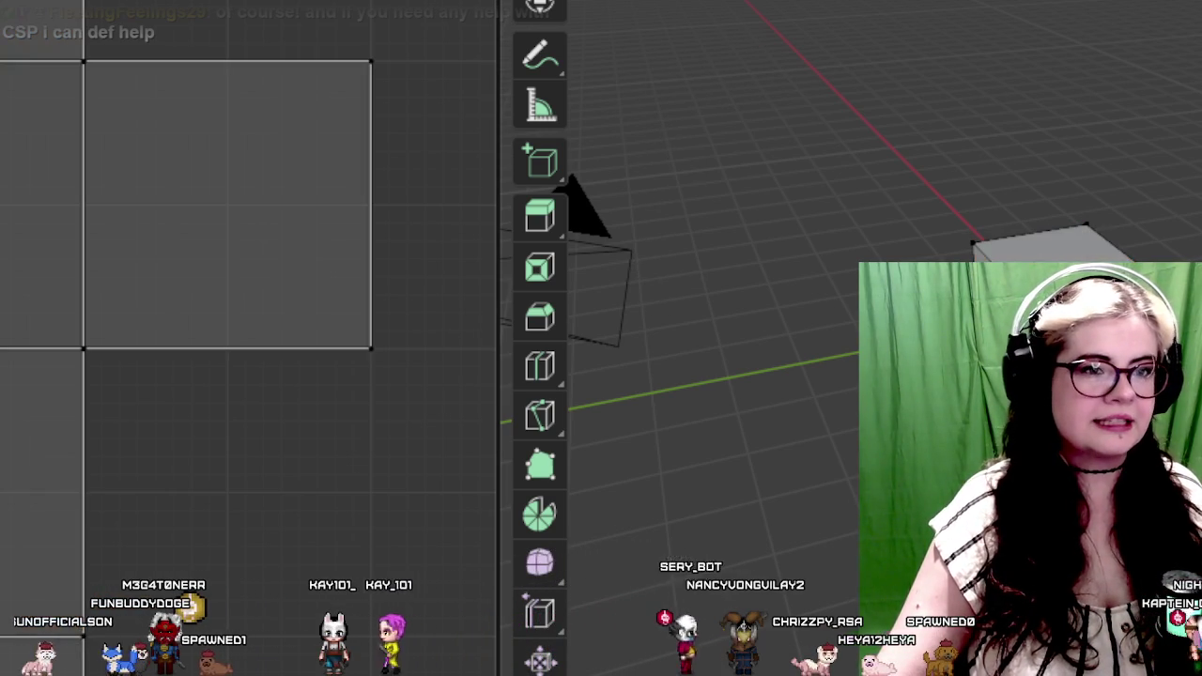
pyautogui.moveTo(26, 84); pyautogui.dragTo(90, 198)
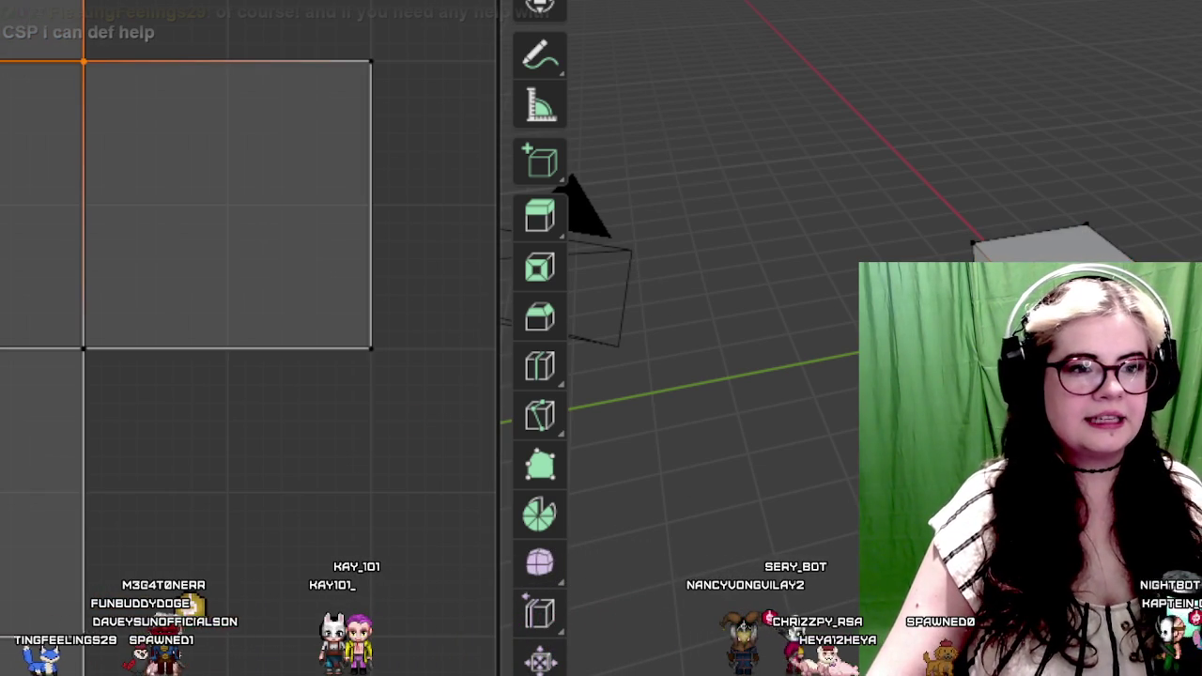
pyautogui.hotkey('ctrl', 'l')
pyautogui.hotkey('ctrl', 'z')
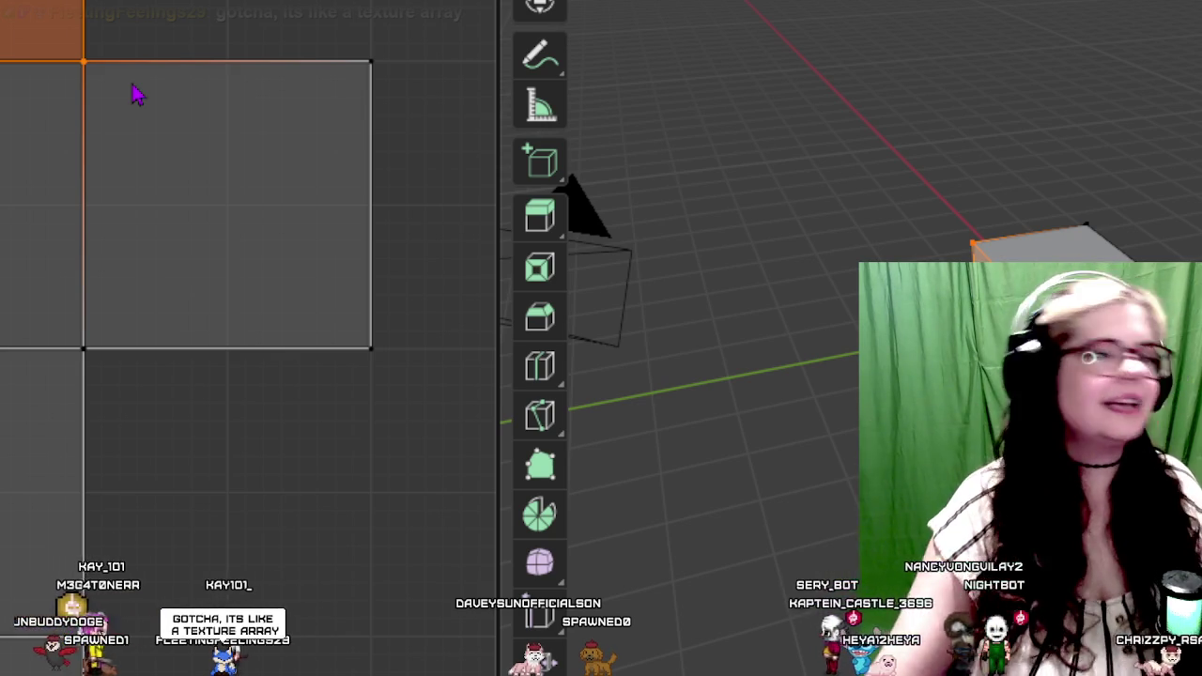
pyautogui.scroll(-3, 137, 94)
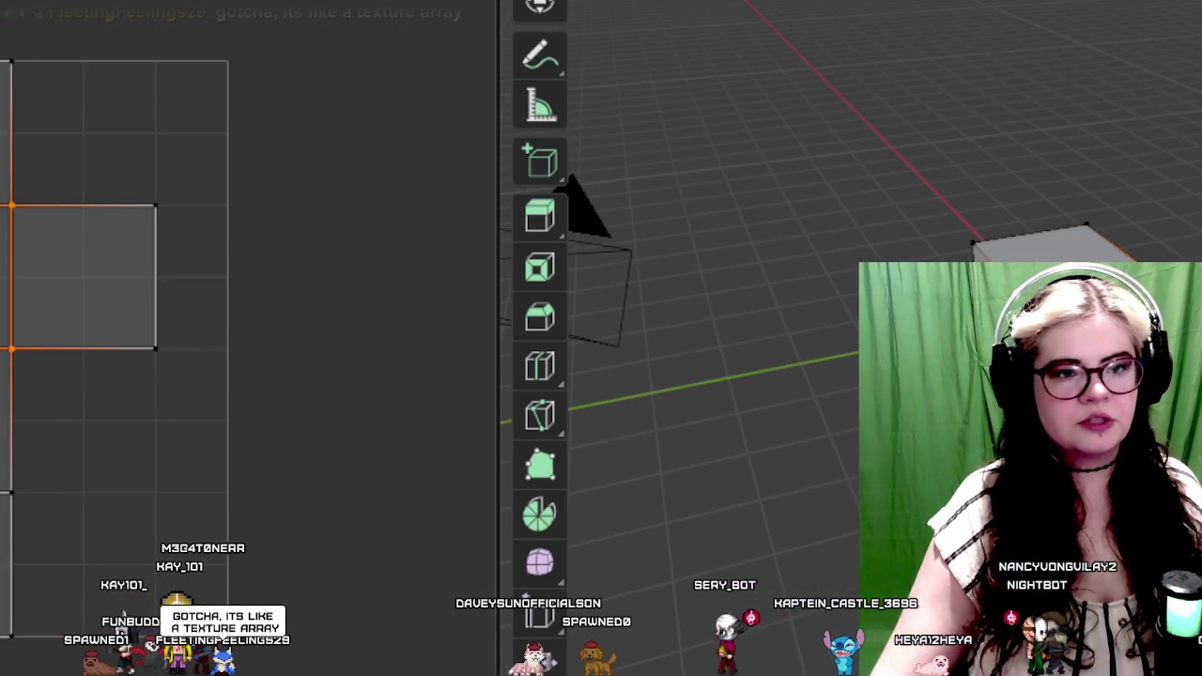
pyautogui.hotkey('alt', 'a')
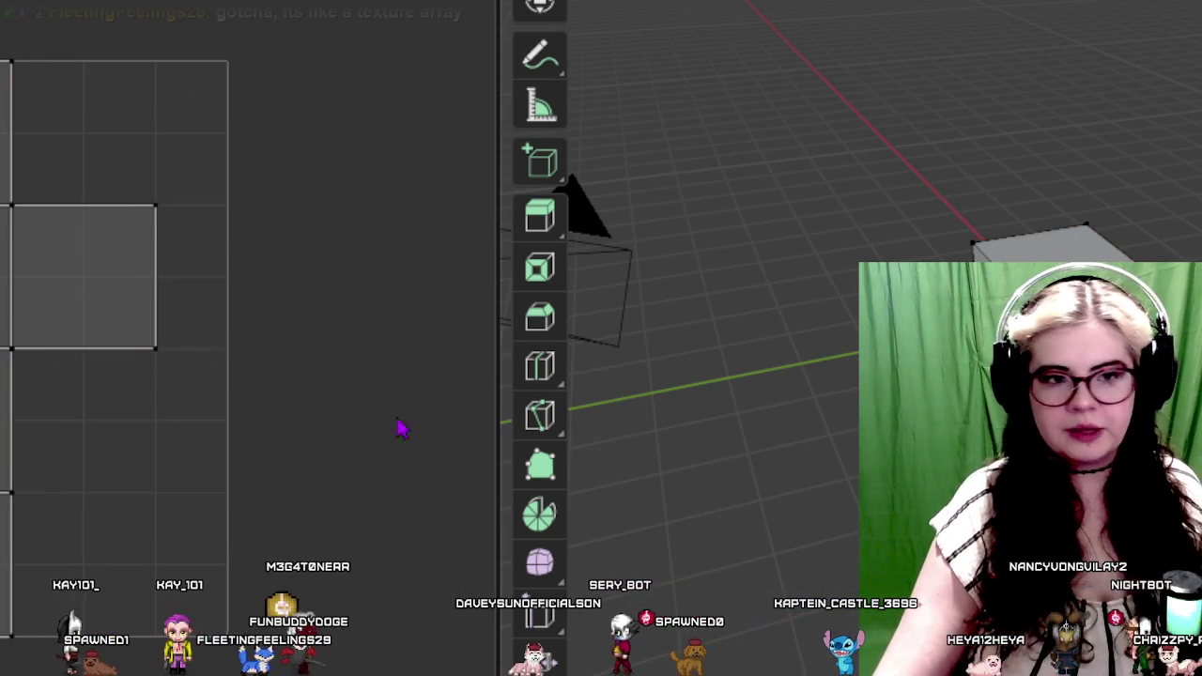
pyautogui.scroll(3, 247, 386)
pyautogui.scroll(-2, 272, 385)
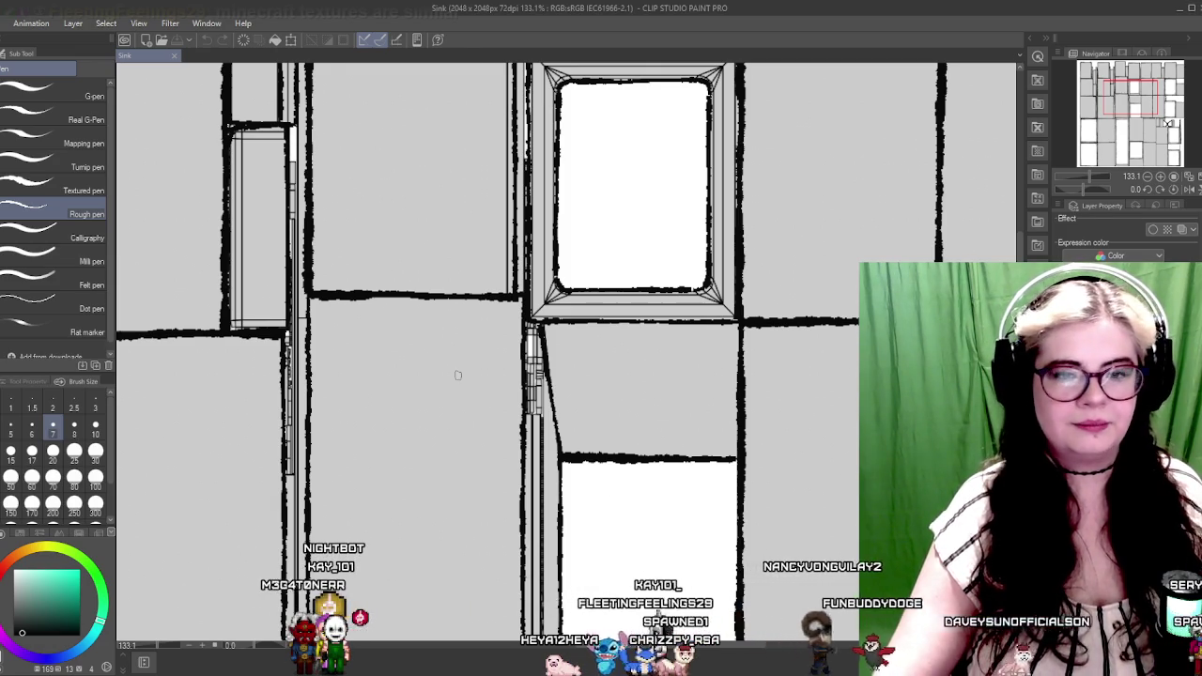
pyautogui.scroll(-1, 458, 375)
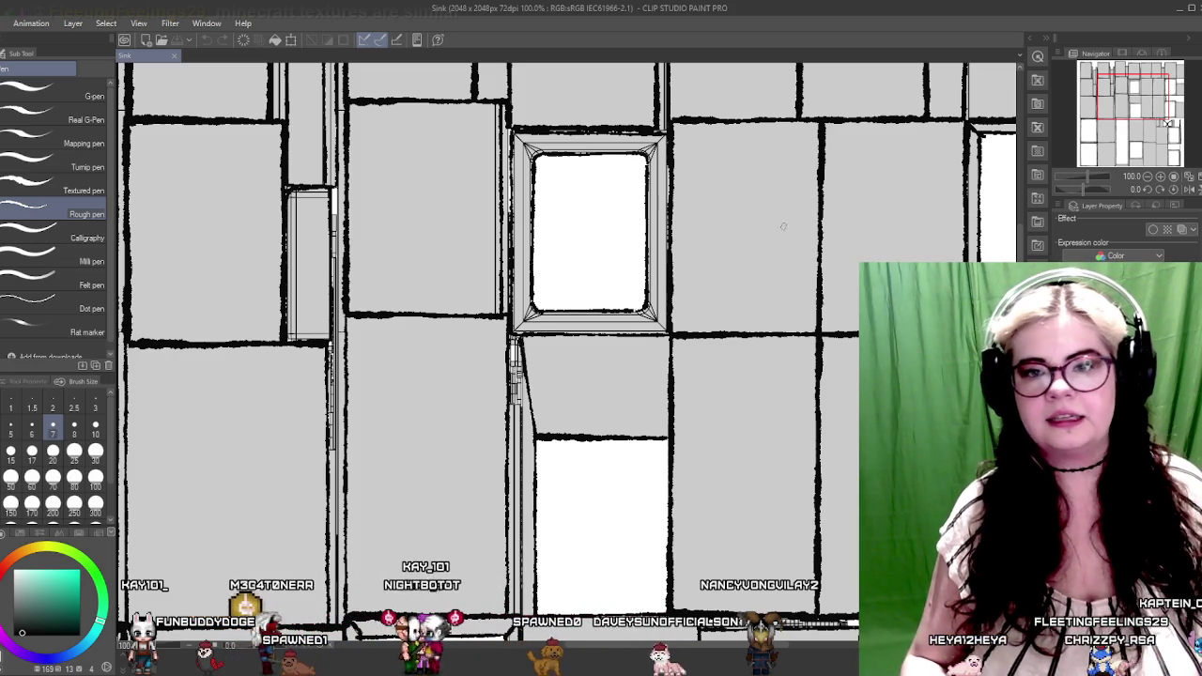
pyautogui.moveTo(761, 214)
pyautogui.mouseDown()
pyautogui.moveTo(694, 359)
pyautogui.moveTo(976, 526)
pyautogui.mouseUp()
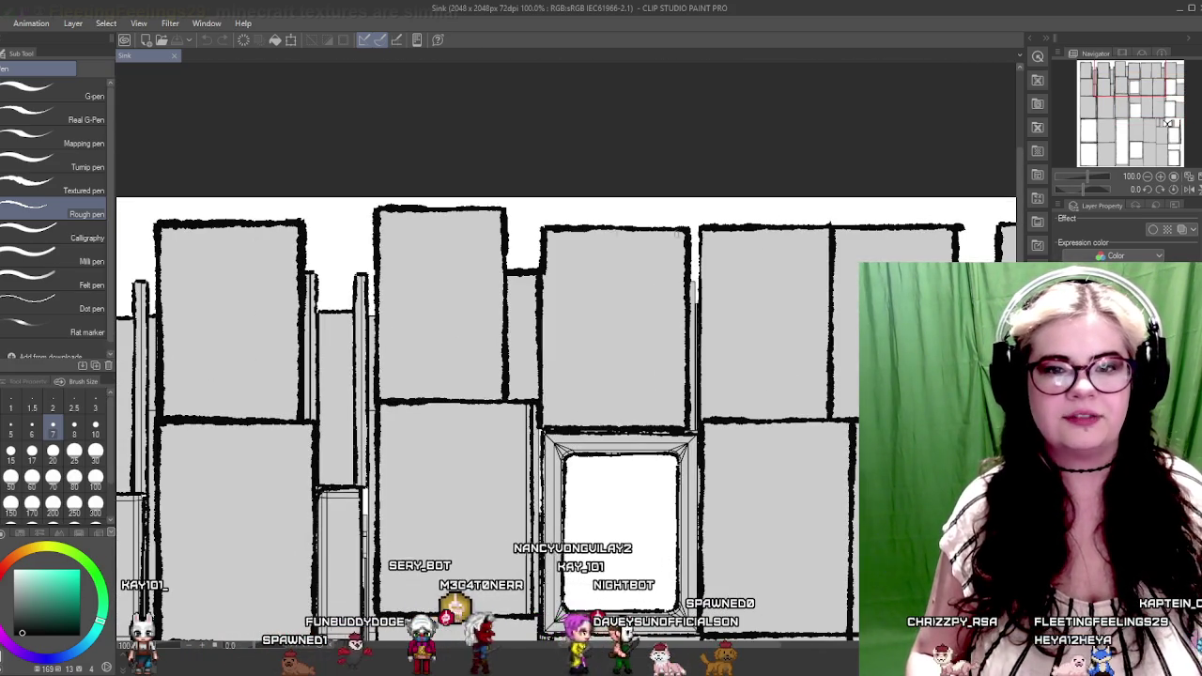
pyautogui.moveTo(427, 380); pyautogui.dragTo(619, 217)
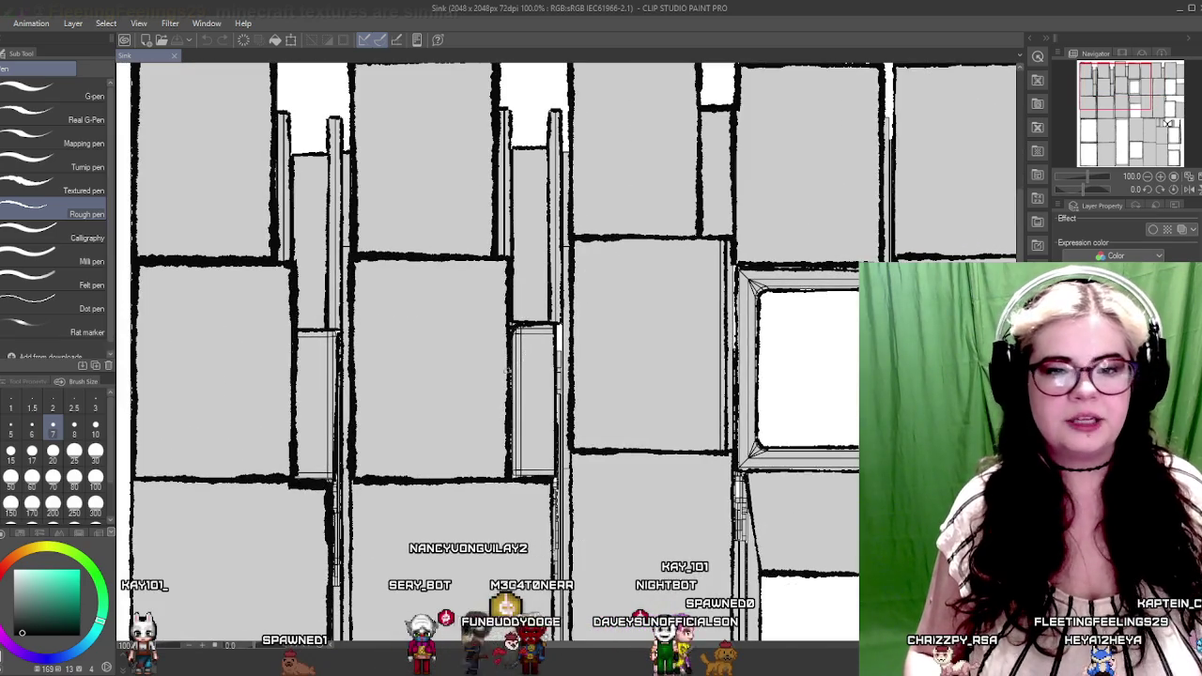
pyautogui.moveTo(396, 348); pyautogui.dragTo(480, 328)
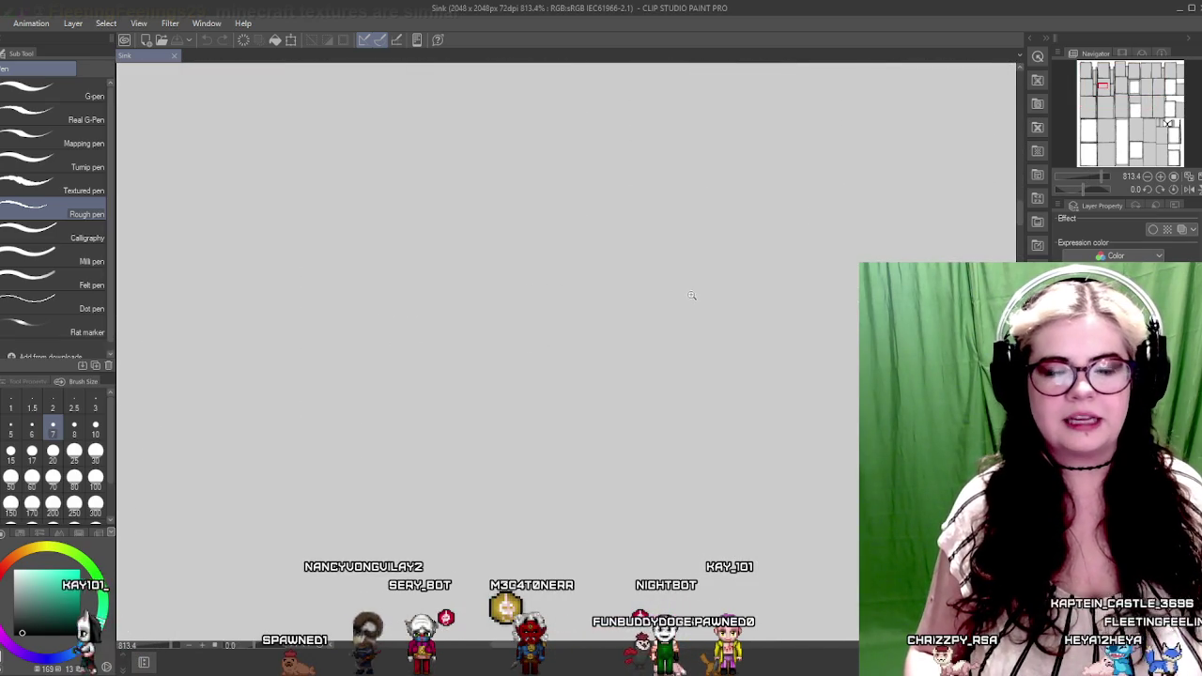
pyautogui.moveTo(684, 297); pyautogui.dragTo(603, 327)
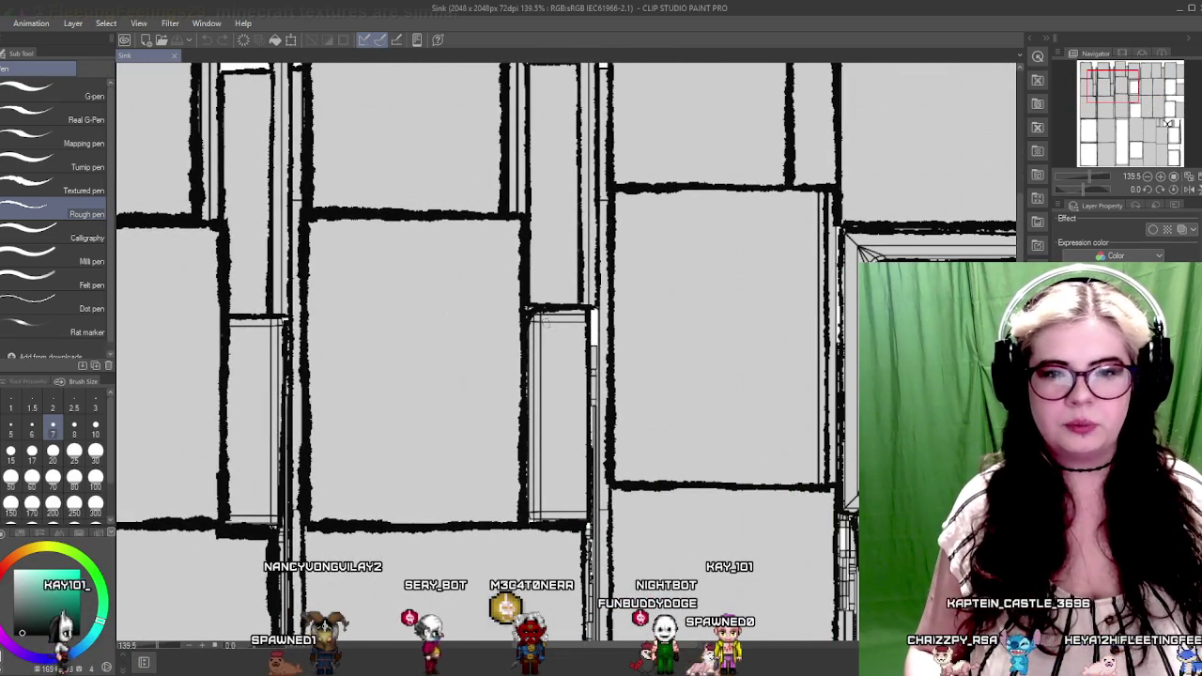
pyautogui.scroll(-5, 482, 254)
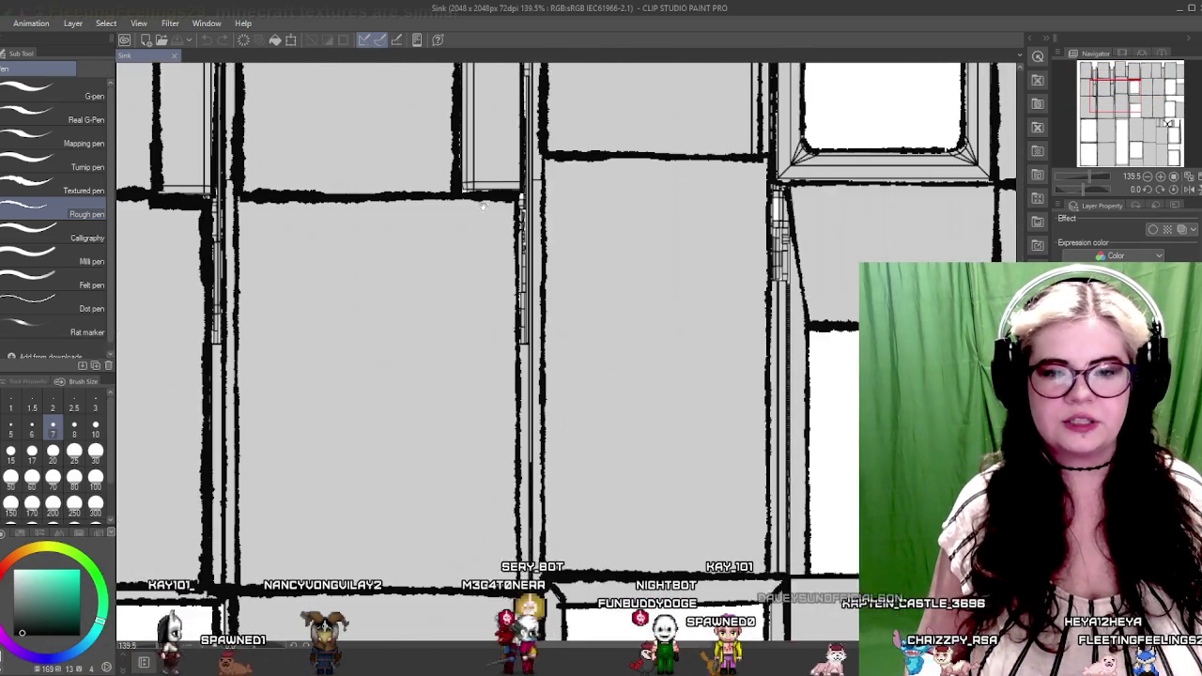
pyautogui.moveTo(403, 423); pyautogui.dragTo(613, 341)
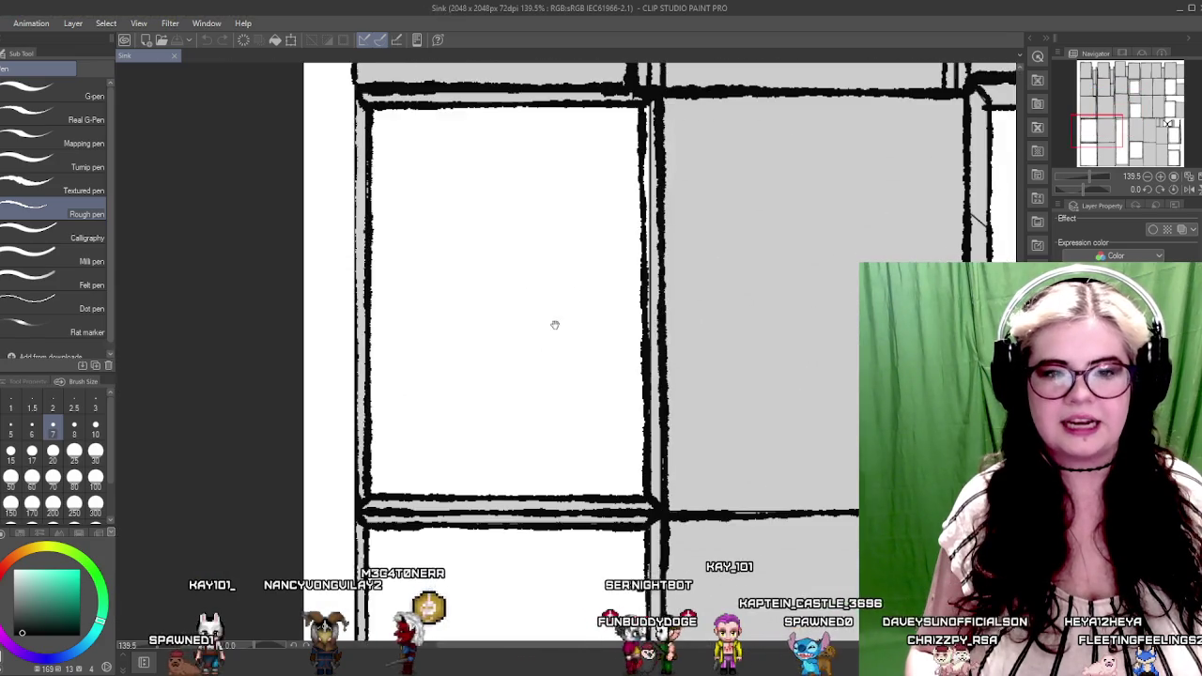
pyautogui.scroll(-2, 613, 342)
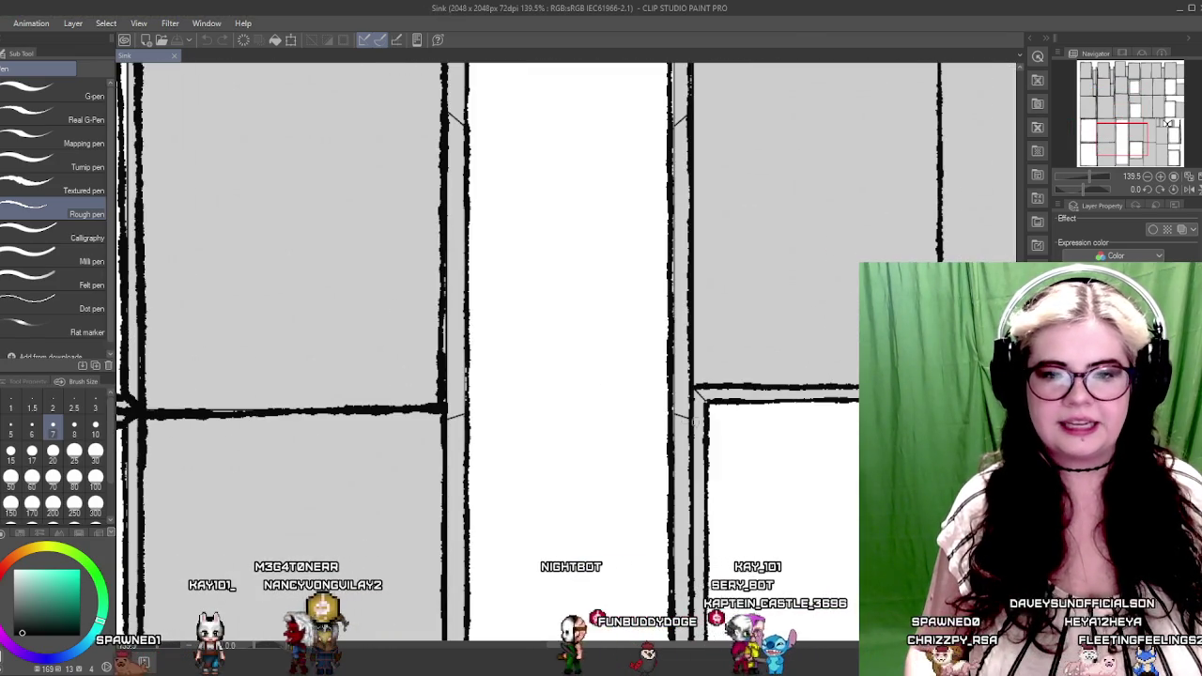
pyautogui.scroll(-3, 509, 410)
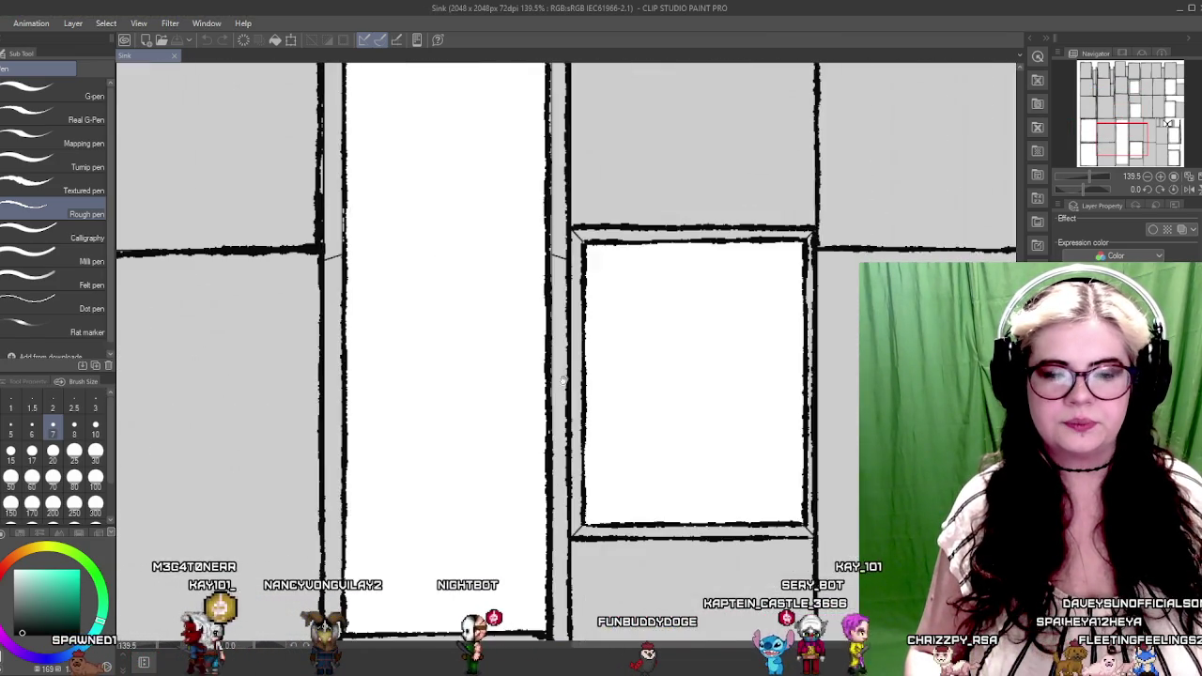
pyautogui.scroll(-2, 544, 341)
pyautogui.hscroll(1, 475, 380)
pyautogui.scroll(5, 551, 491)
pyautogui.hscroll(2, 550, 421)
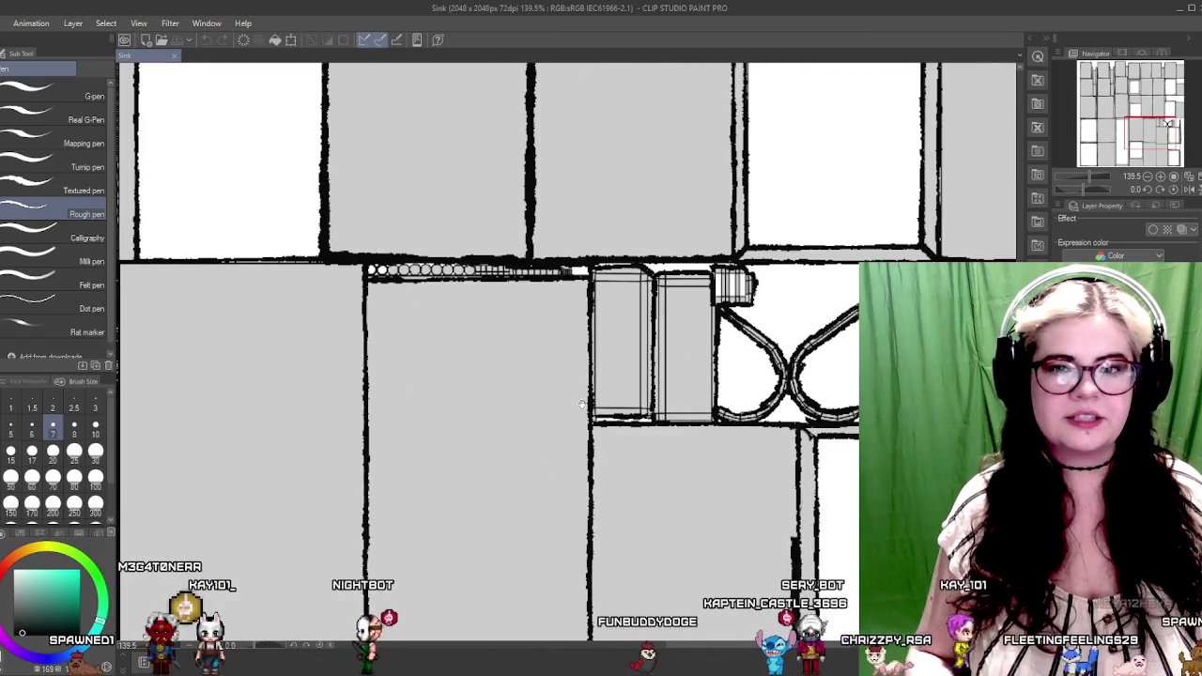
pyautogui.scroll(5, 481, 318)
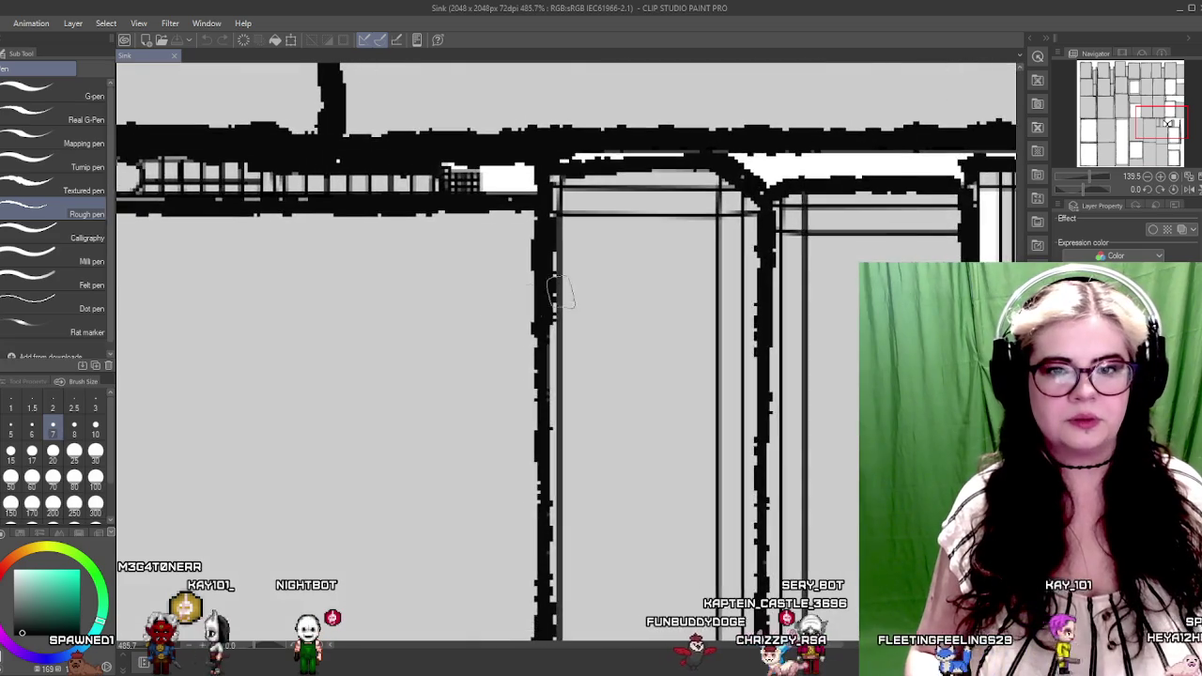
pyautogui.scroll(1, 507, 324)
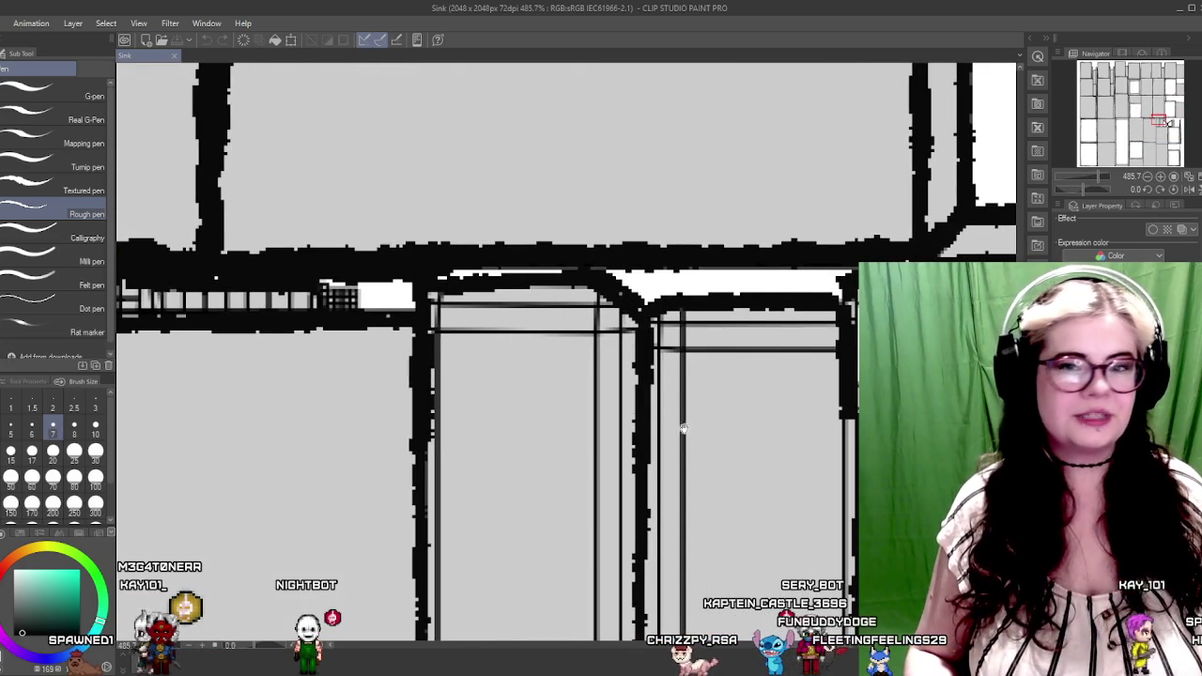
pyautogui.hscroll(3, 694, 421)
pyautogui.scroll(-1, 561, 322)
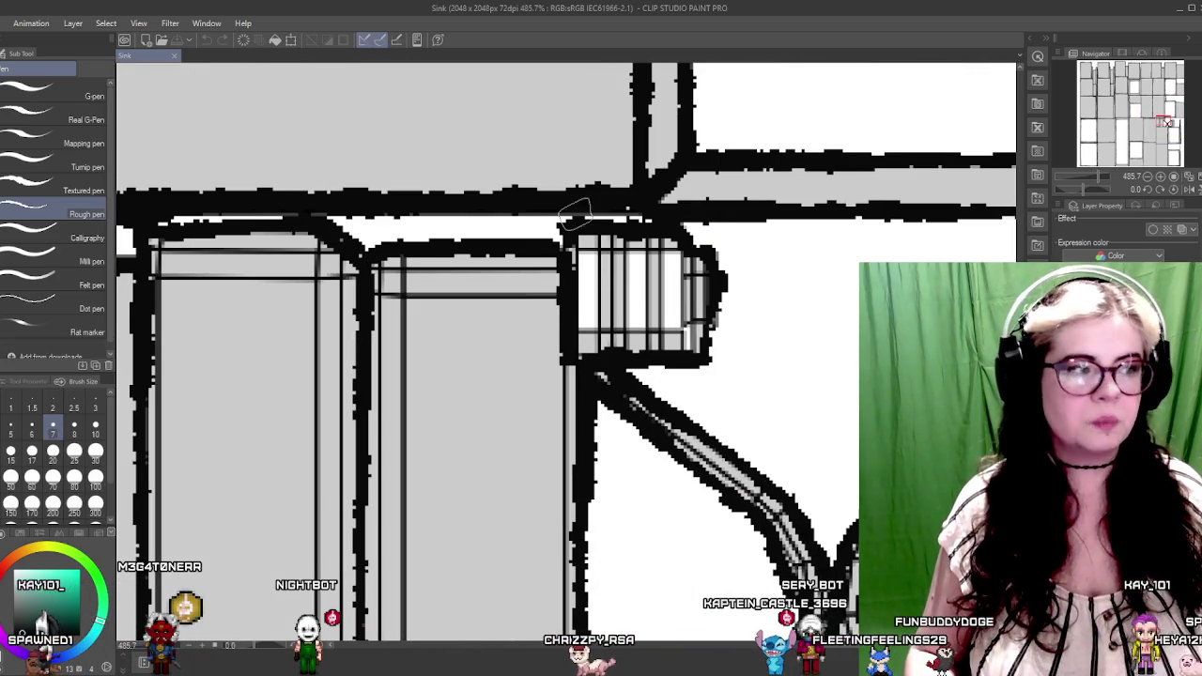
pyautogui.scroll(-10, 651, 240)
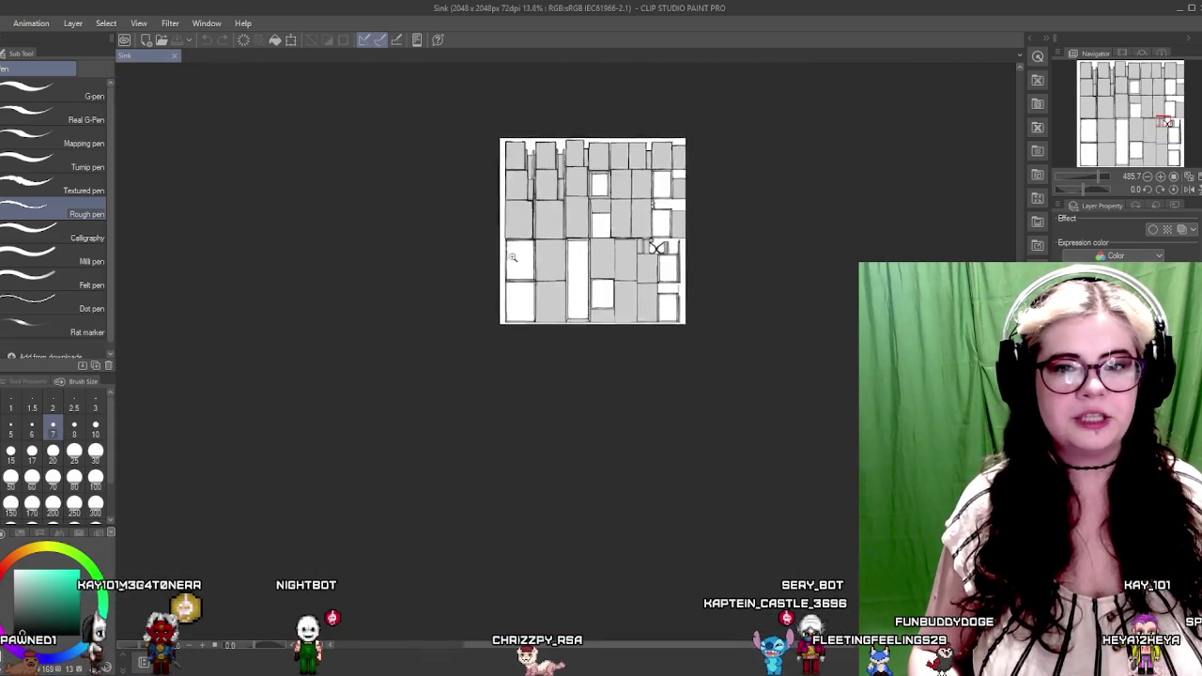
pyautogui.scroll(4, 526, 343)
pyautogui.moveTo(412, 123); pyautogui.dragTo(526, 344)
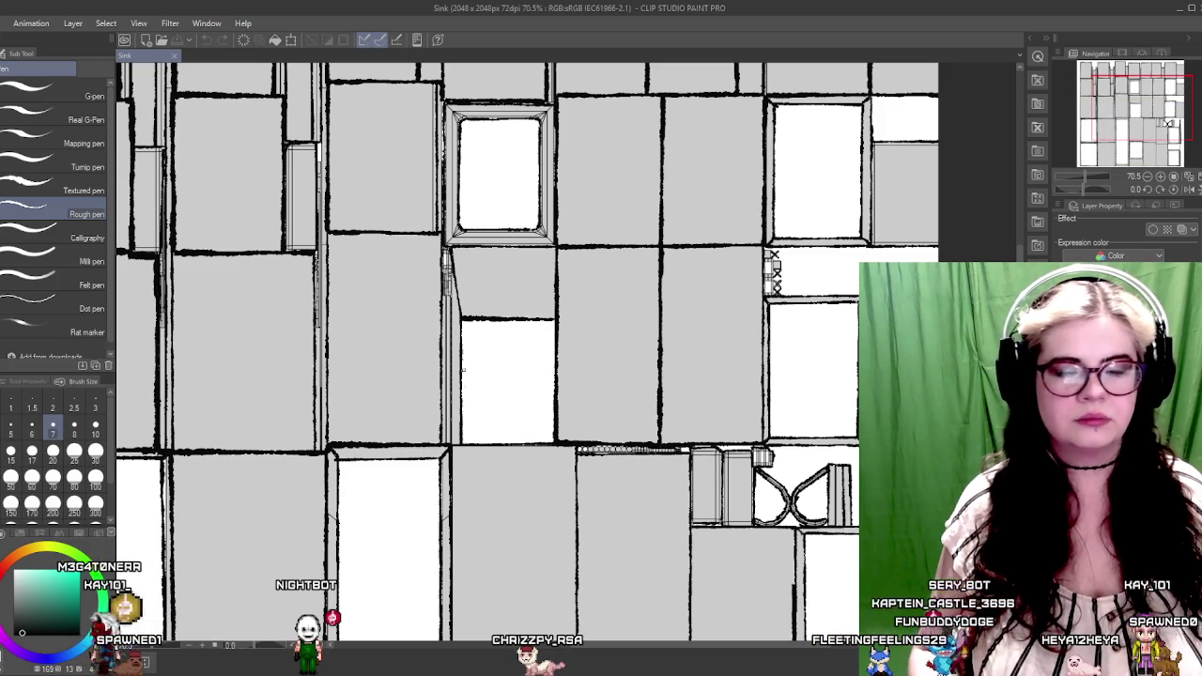
pyautogui.moveTo(477, 417); pyautogui.dragTo(397, 264)
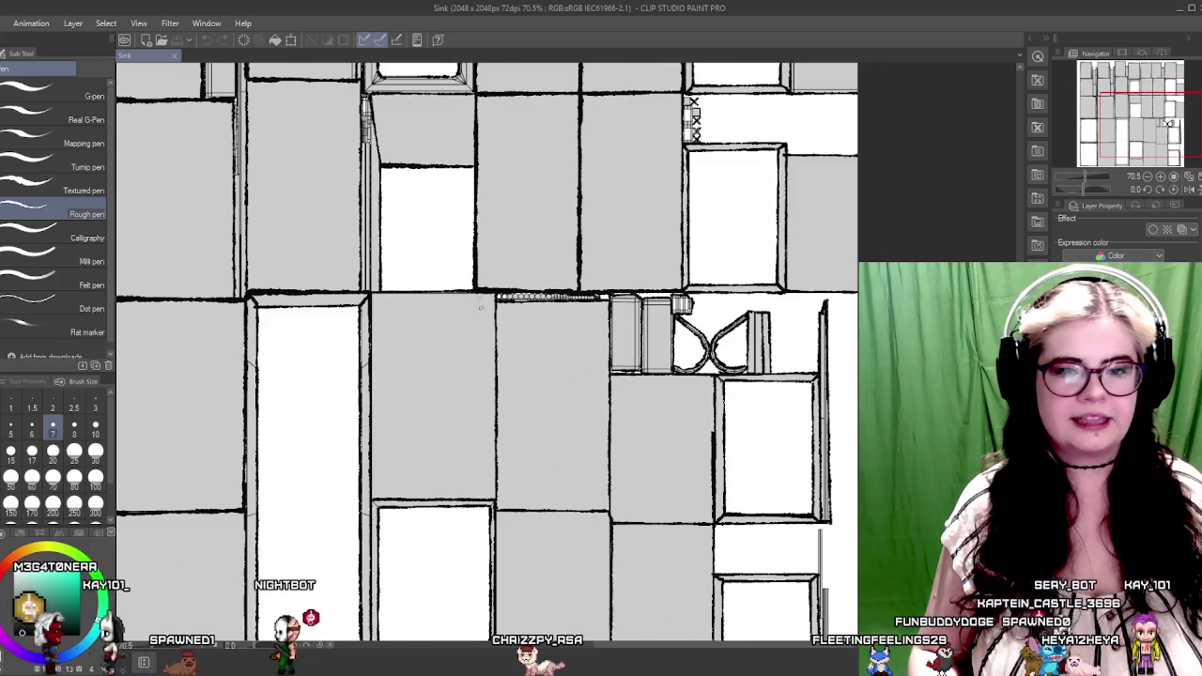
pyautogui.moveTo(493, 504); pyautogui.dragTo(409, 344)
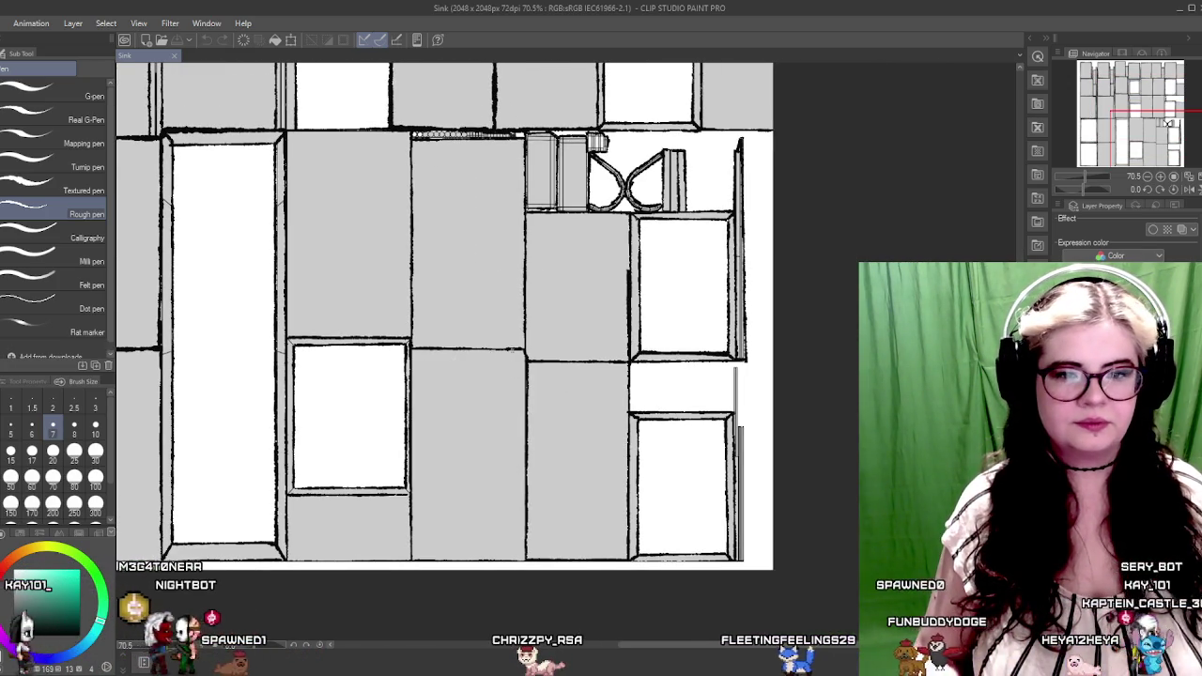
pyautogui.moveTo(268, 413)
pyautogui.mouseDown()
pyautogui.moveTo(495, 436)
pyautogui.moveTo(457, 429)
pyautogui.moveTo(493, 322)
pyautogui.moveTo(453, 335)
pyautogui.mouseUp()
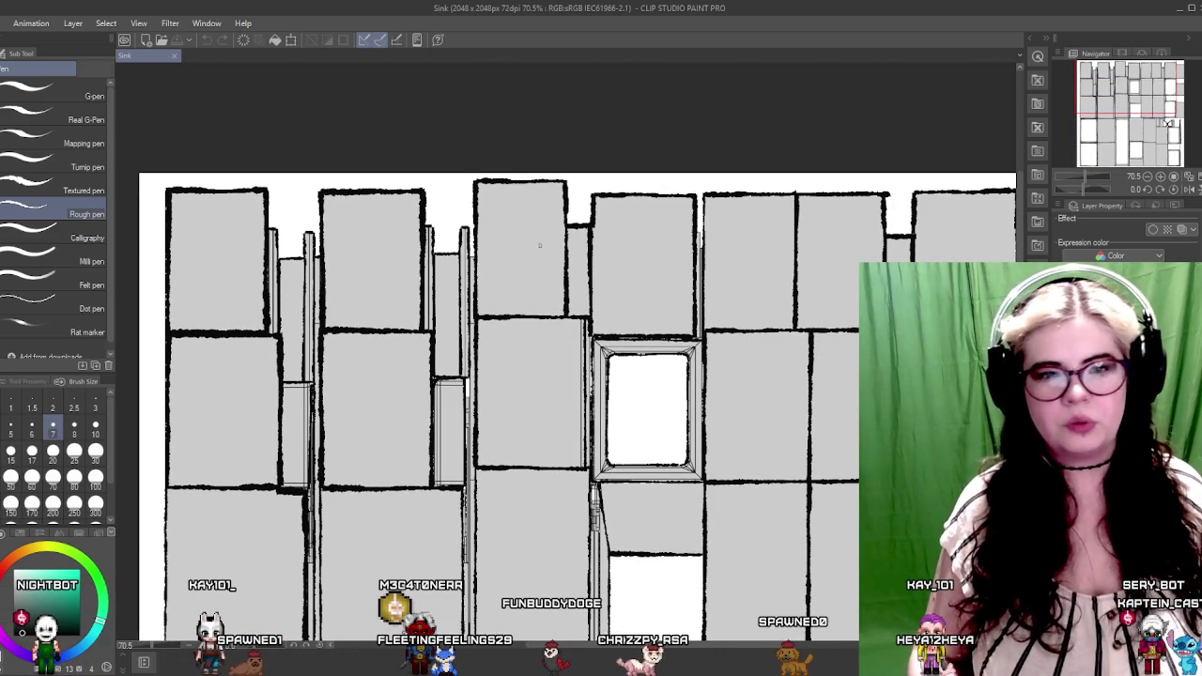
pyautogui.scroll(2, 367, 336)
pyautogui.scroll(2, 367, 329)
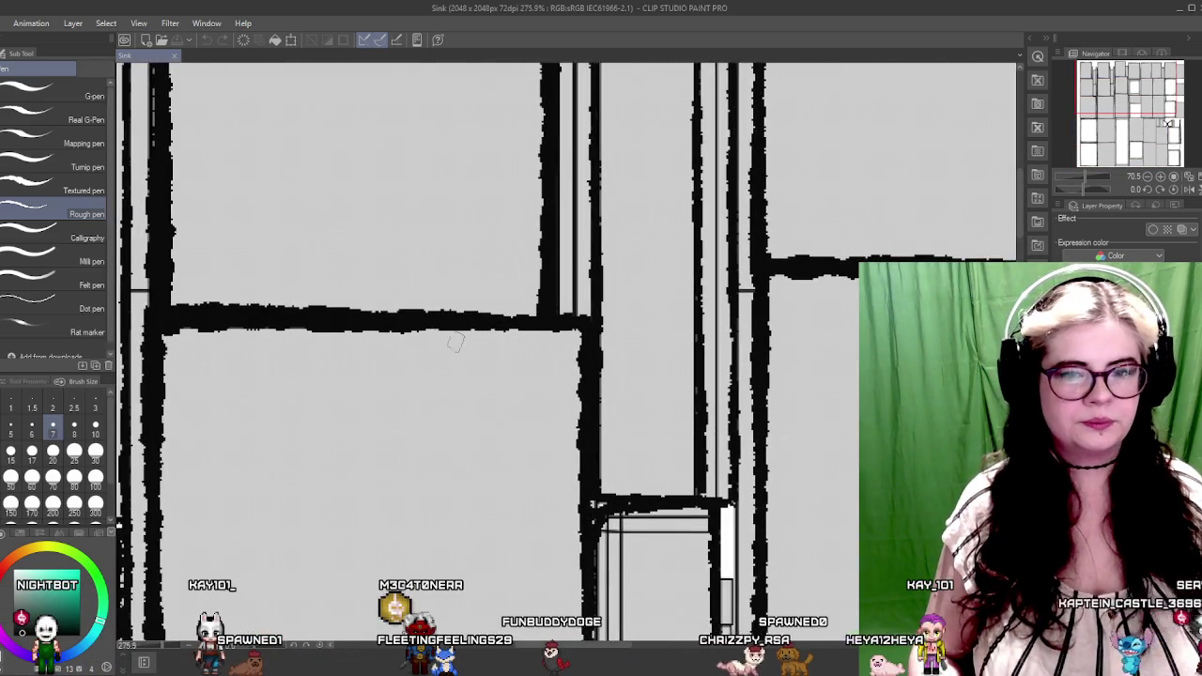
pyautogui.scroll(2, 367, 310)
pyautogui.scroll(2, 367, 294)
pyautogui.moveTo(367, 295); pyautogui.dragTo(420, 327)
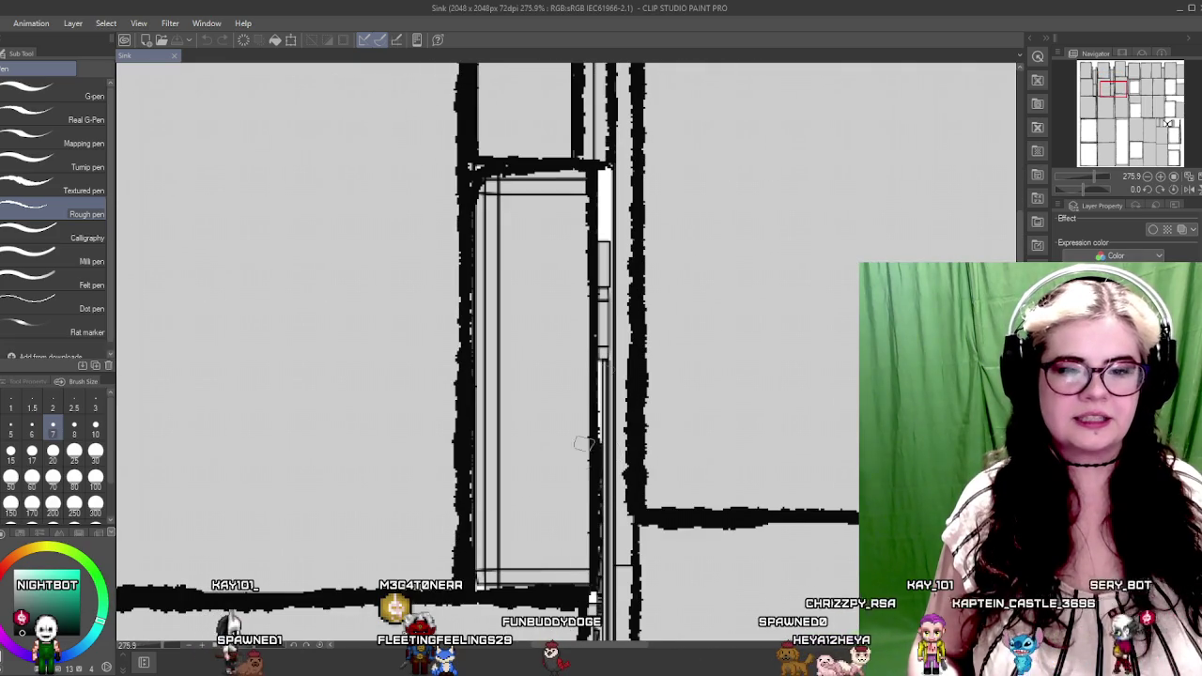
pyautogui.moveTo(362, 357); pyautogui.dragTo(590, 425)
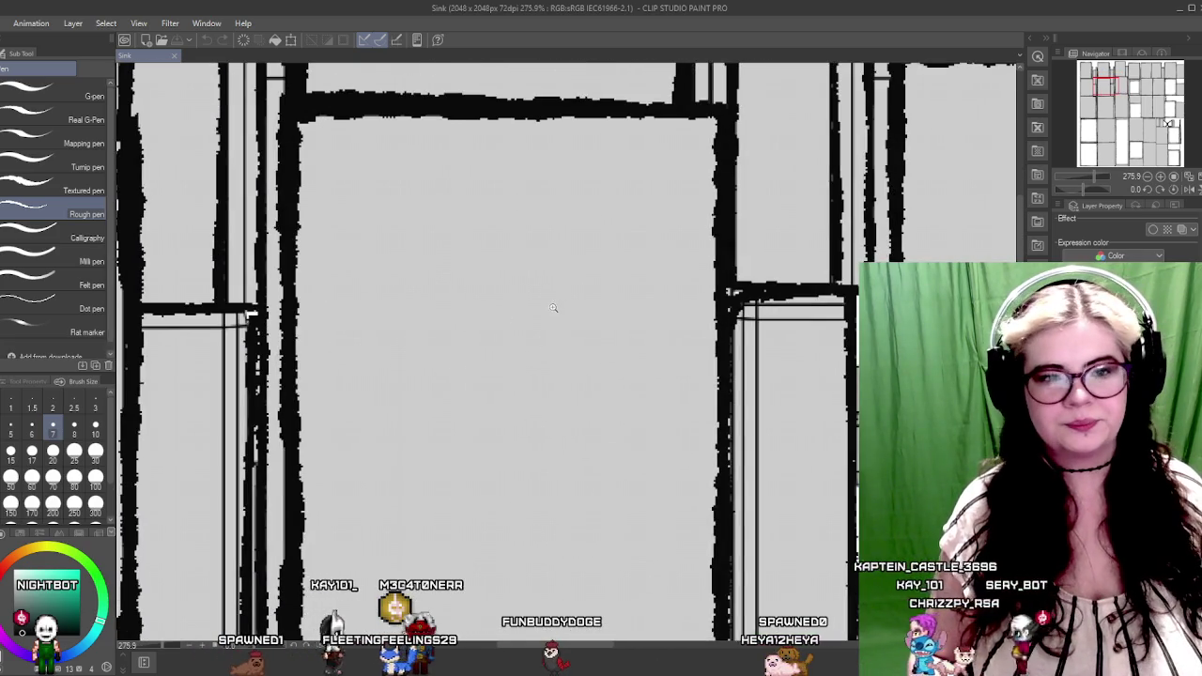
pyautogui.scroll(-8, 553, 308)
pyautogui.moveTo(668, 338)
pyautogui.mouseDown()
pyautogui.moveTo(461, 292)
pyautogui.moveTo(429, 357)
pyautogui.moveTo(545, 217)
pyautogui.moveTo(488, 195)
pyautogui.moveTo(482, 203)
pyautogui.mouseUp()
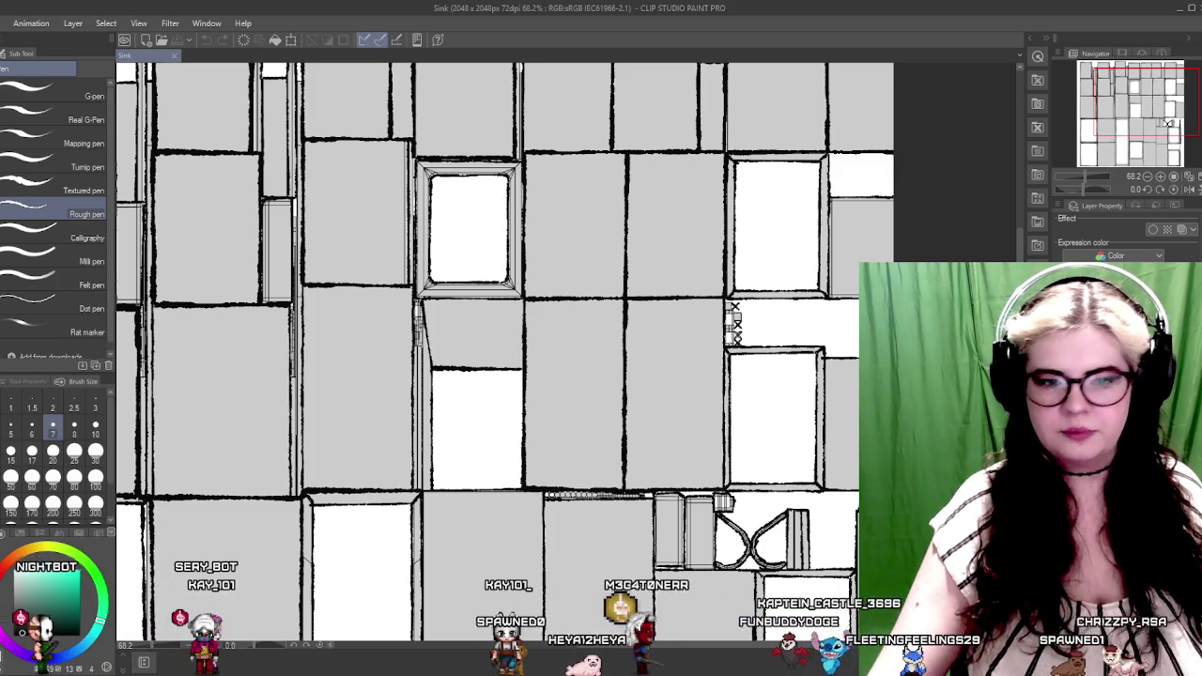
pyautogui.scroll(-1, 344, 429)
pyautogui.scroll(-2, 344, 429)
pyautogui.scroll(-4, 344, 429)
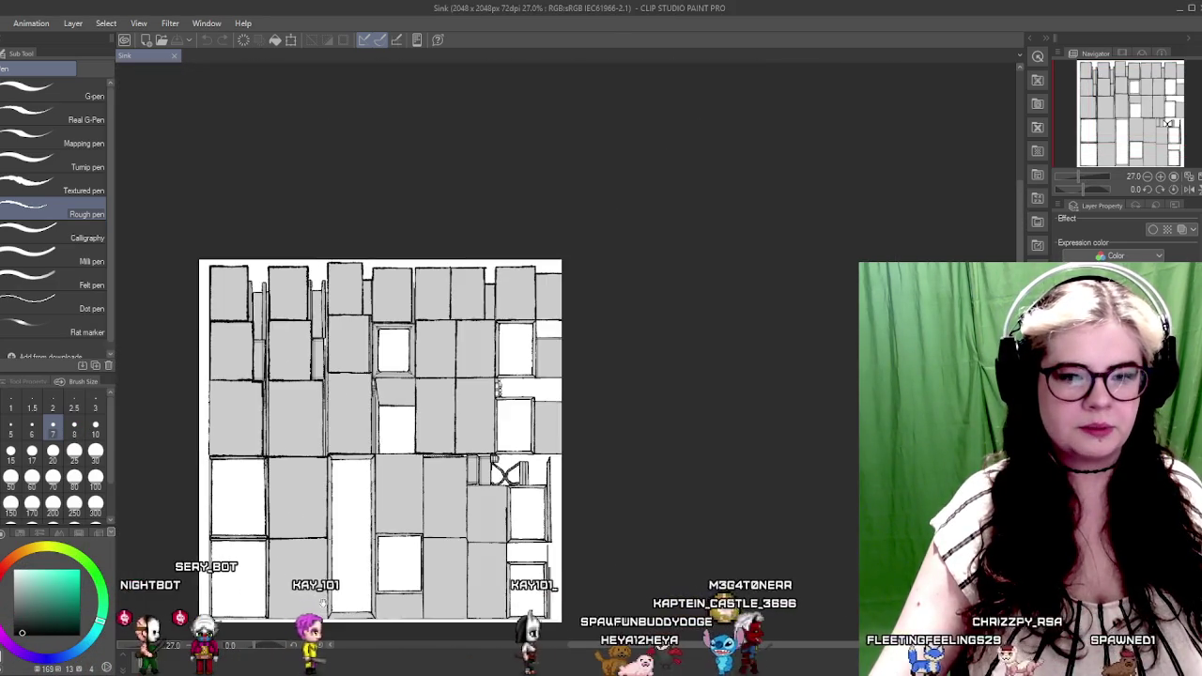
pyautogui.scroll(1, 557, 398)
pyautogui.scroll(1, 557, 398)
pyautogui.scroll(2, 556, 398)
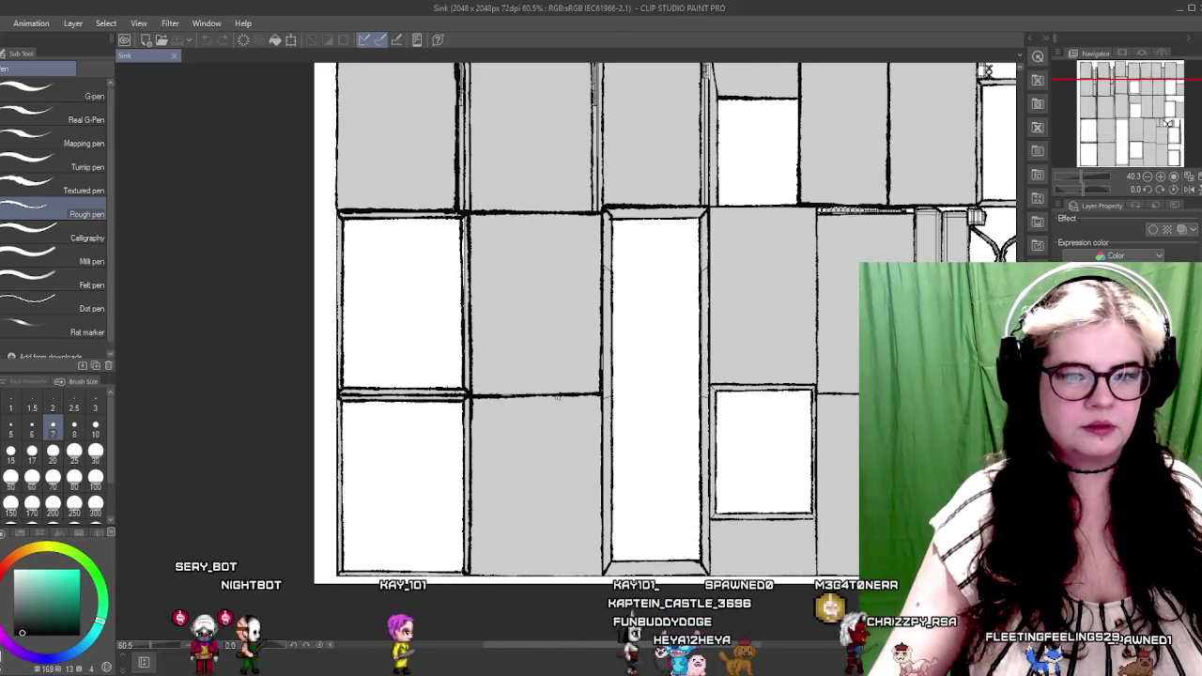
pyautogui.scroll(1, 644, 317)
pyautogui.scroll(2, 455, 322)
pyautogui.scroll(2, 455, 322)
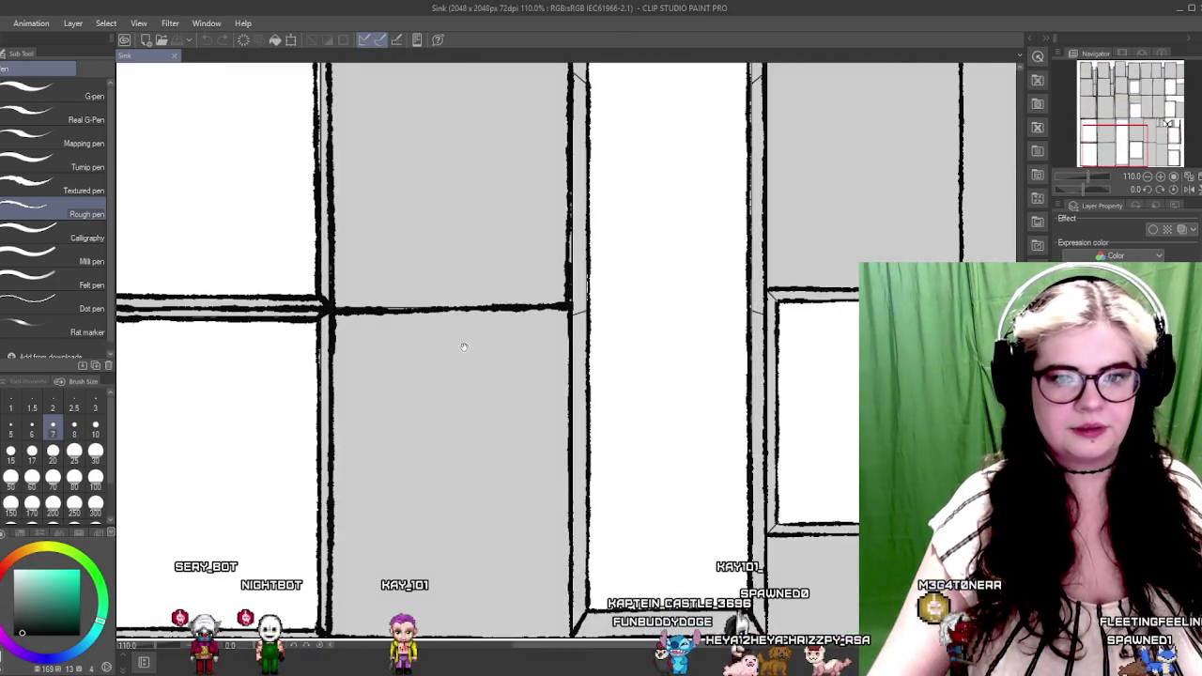
# Erase the thick black line between the two gray panels and pan up to the panels above
pyautogui.press('e')
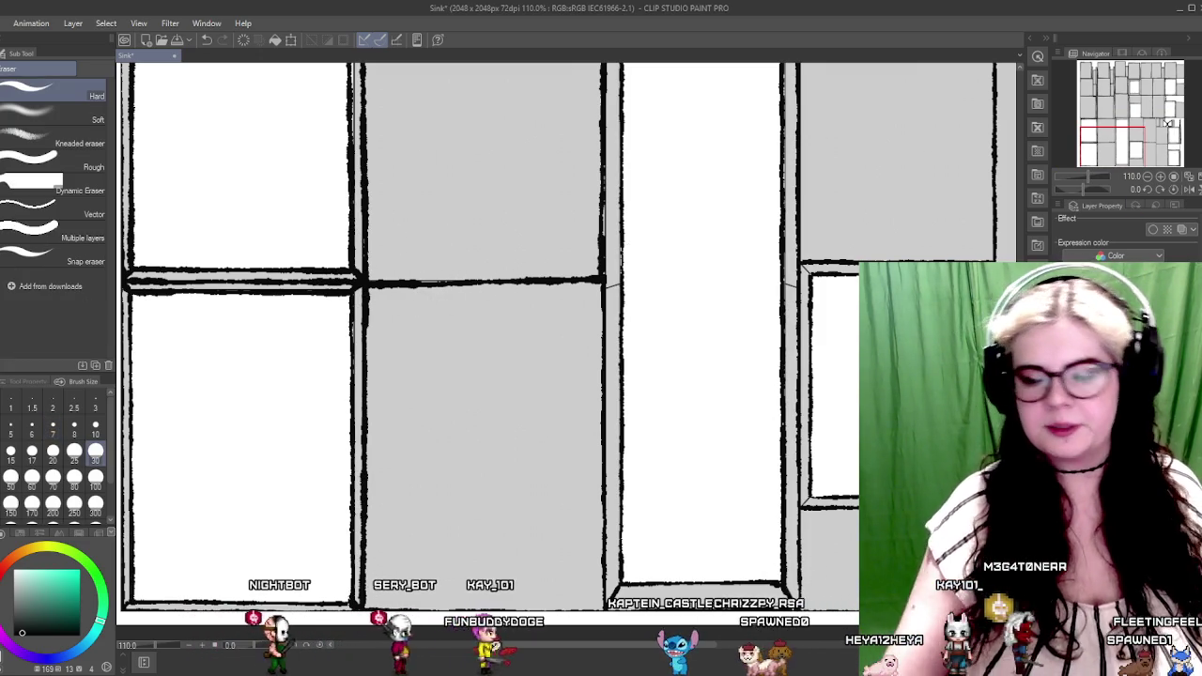
pyautogui.moveTo(460, 282)
pyautogui.mouseDown()
pyautogui.moveTo(483, 272)
pyautogui.moveTo(553, 291)
pyautogui.moveTo(585, 284)
pyautogui.moveTo(460, 300)
pyautogui.mouseUp()
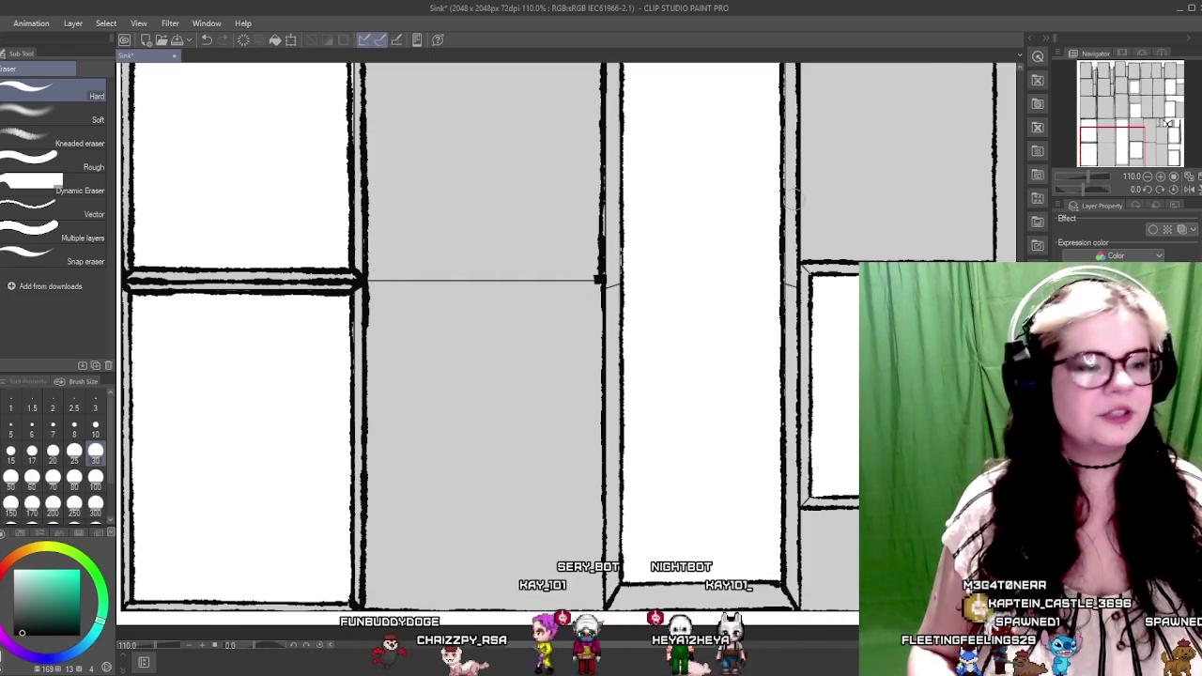
pyautogui.moveTo(525, 188); pyautogui.dragTo(510, 303)
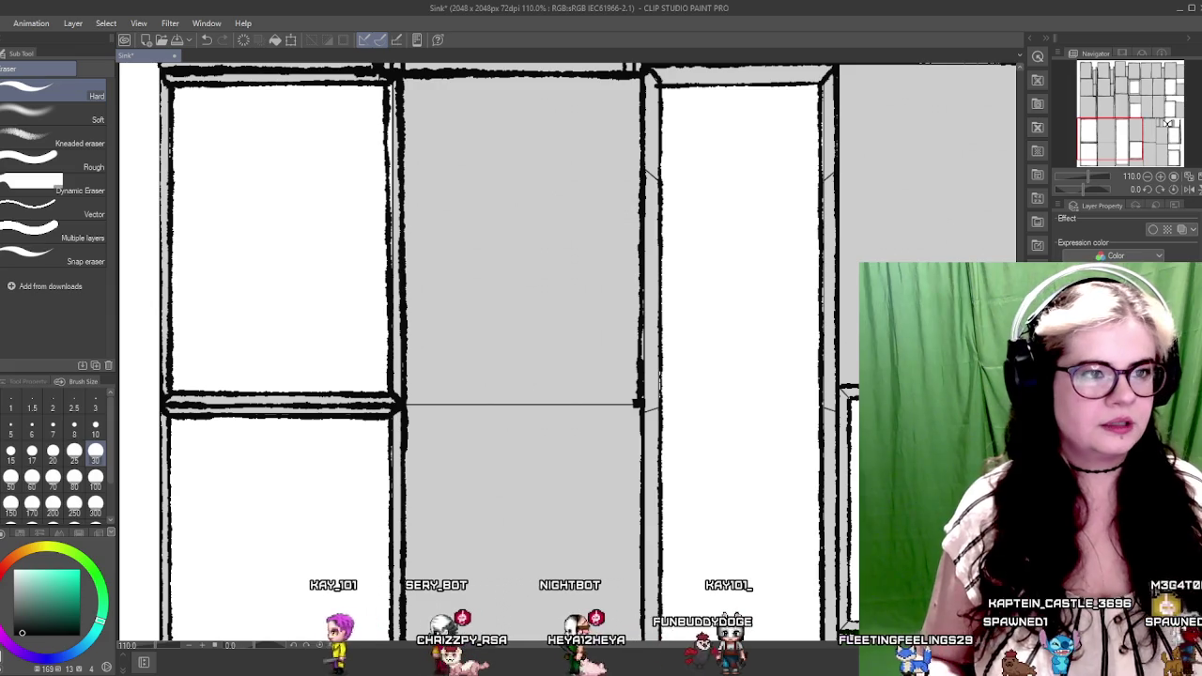
pyautogui.press('p')
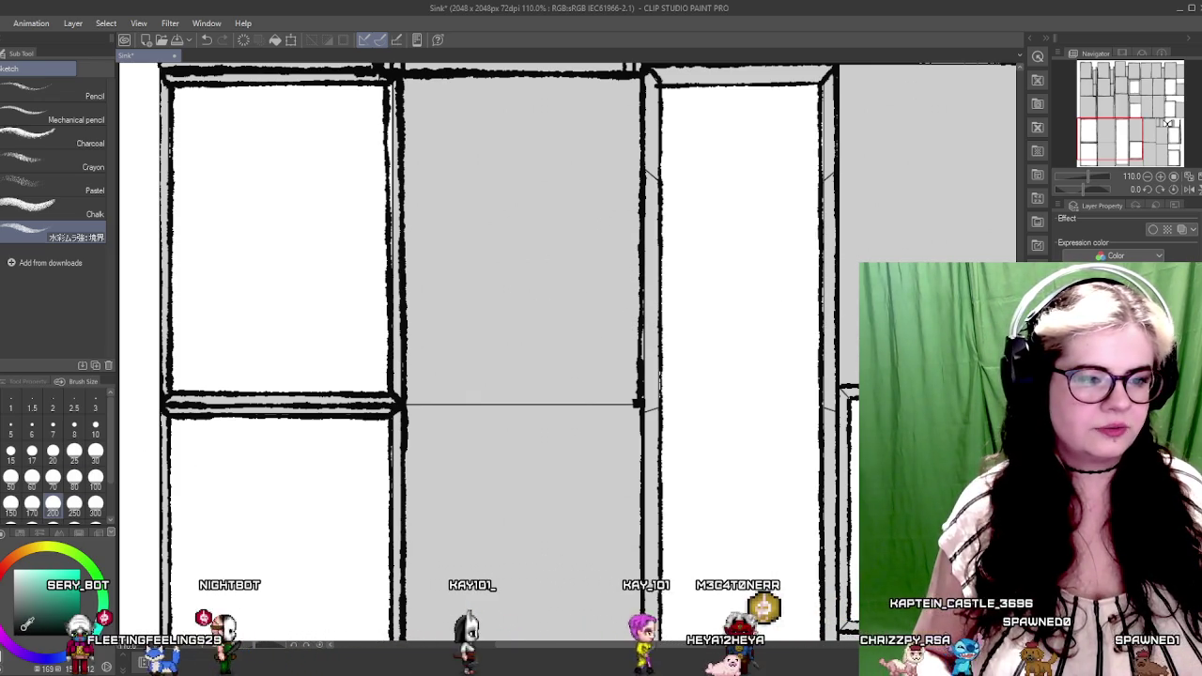
# Pick a blue-purple colour, test a watercolour blob in a panel, and undo it
pyautogui.click(14, 573)
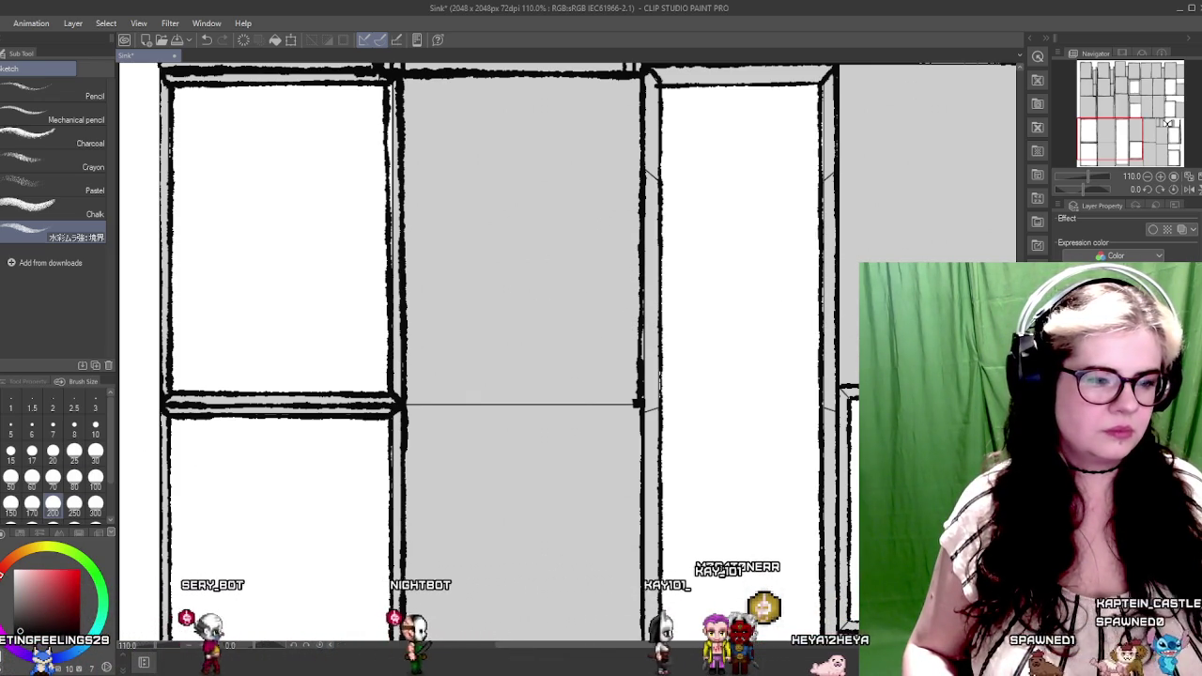
pyautogui.click(12, 620)
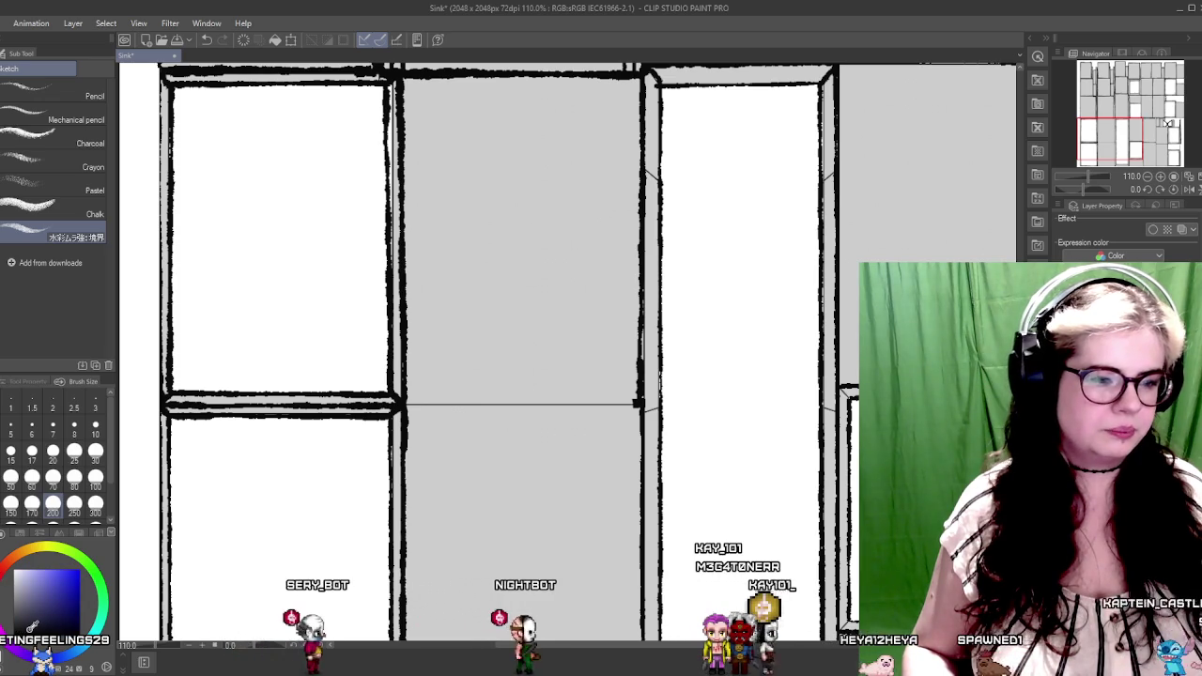
pyautogui.moveTo(439, 380)
pyautogui.mouseDown()
pyautogui.moveTo(521, 382)
pyautogui.moveTo(369, 525)
pyautogui.mouseUp()
pyautogui.hotkey('ctrl', 'z')
# Lay a gray watercolour wash down the tall lower panel, darkening it as it extends
pyautogui.moveTo(343, 273)
pyautogui.mouseDown()
pyautogui.moveTo(423, 277)
pyautogui.moveTo(376, 451)
pyautogui.mouseUp()
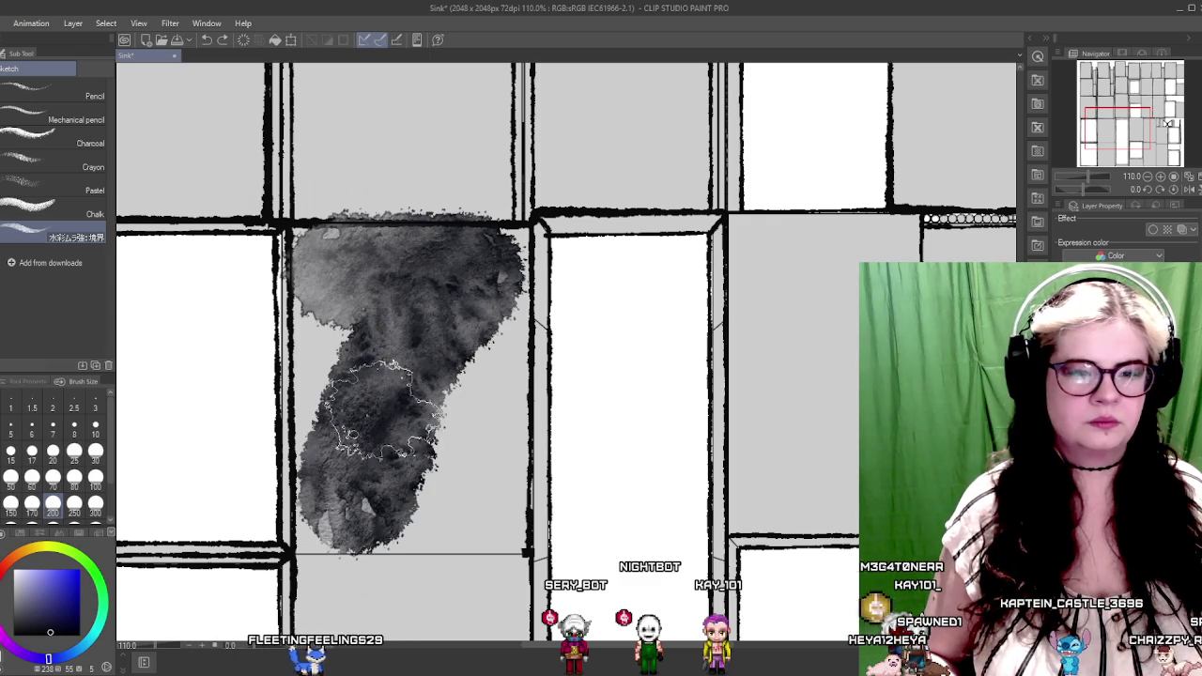
pyautogui.moveTo(352, 385); pyautogui.dragTo(484, 348)
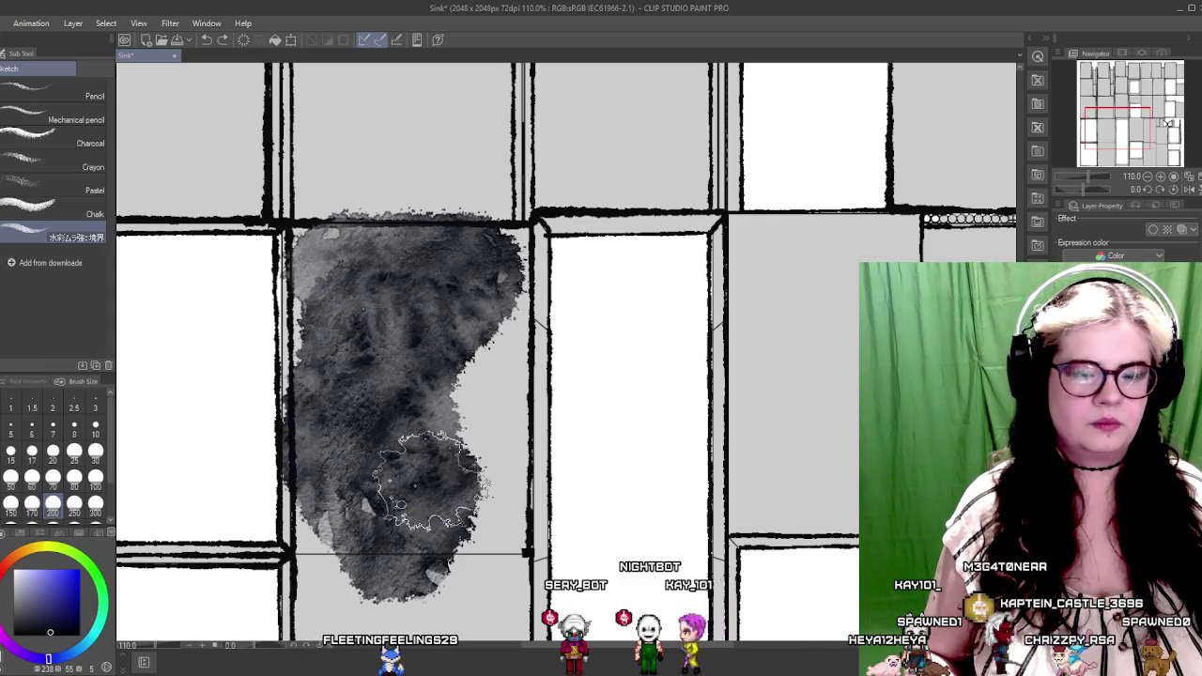
pyautogui.moveTo(380, 507)
pyautogui.mouseDown()
pyautogui.moveTo(488, 234)
pyautogui.moveTo(451, 384)
pyautogui.moveTo(570, 564)
pyautogui.moveTo(601, 525)
pyautogui.moveTo(639, 394)
pyautogui.moveTo(652, 233)
pyautogui.mouseUp()
pyautogui.moveTo(619, 174)
pyautogui.mouseDown()
pyautogui.moveTo(536, 316)
pyautogui.moveTo(496, 536)
pyautogui.moveTo(526, 469)
pyautogui.mouseUp()
pyautogui.moveTo(574, 276)
pyautogui.mouseDown()
pyautogui.moveTo(490, 503)
pyautogui.moveTo(442, 281)
pyautogui.moveTo(357, 207)
pyautogui.moveTo(320, 357)
pyautogui.moveTo(343, 525)
pyautogui.mouseUp()
# Darken the wash along its right side and the panel's bottom
pyautogui.scroll(-2, 342, 525)
pyautogui.moveTo(469, 300)
pyautogui.mouseDown()
pyautogui.moveTo(470, 450)
pyautogui.moveTo(488, 488)
pyautogui.mouseUp()
pyautogui.moveTo(488, 413); pyautogui.dragTo(507, 498)
pyautogui.scroll(2, 469, 254)
pyautogui.moveTo(470, 253); pyautogui.dragTo(558, 94)
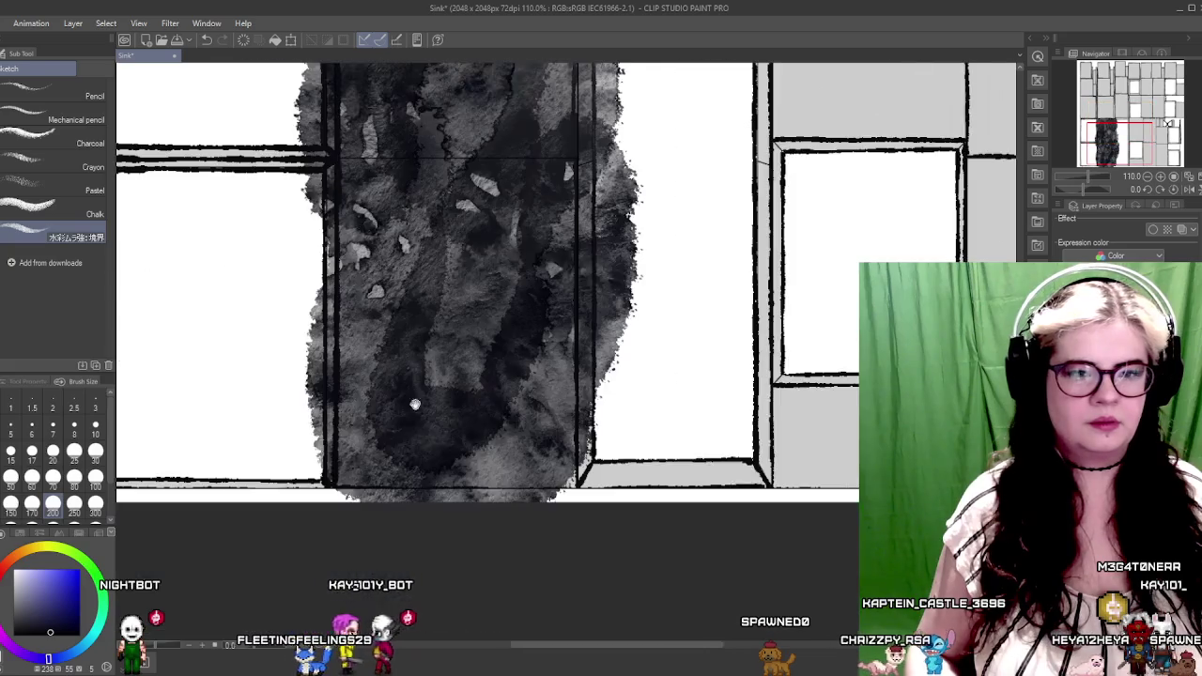
pyautogui.scroll(-2, 375, 469)
pyautogui.moveTo(375, 469)
pyautogui.mouseDown()
pyautogui.moveTo(510, 483)
pyautogui.moveTo(592, 413)
pyautogui.moveTo(596, 427)
pyautogui.moveTo(561, 403)
pyautogui.mouseUp()
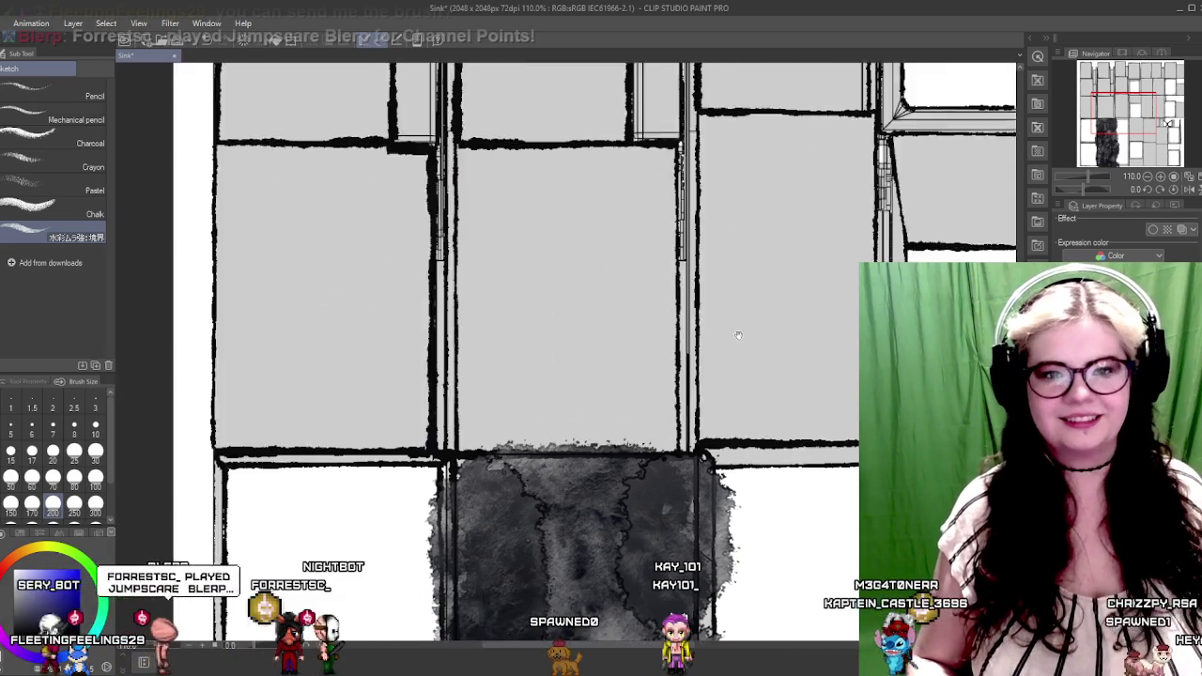
# Paint a dark grey watercolour wash over the central upper panel, deepening its lower-right part
pyautogui.moveTo(438, 277); pyautogui.dragTo(682, 380)
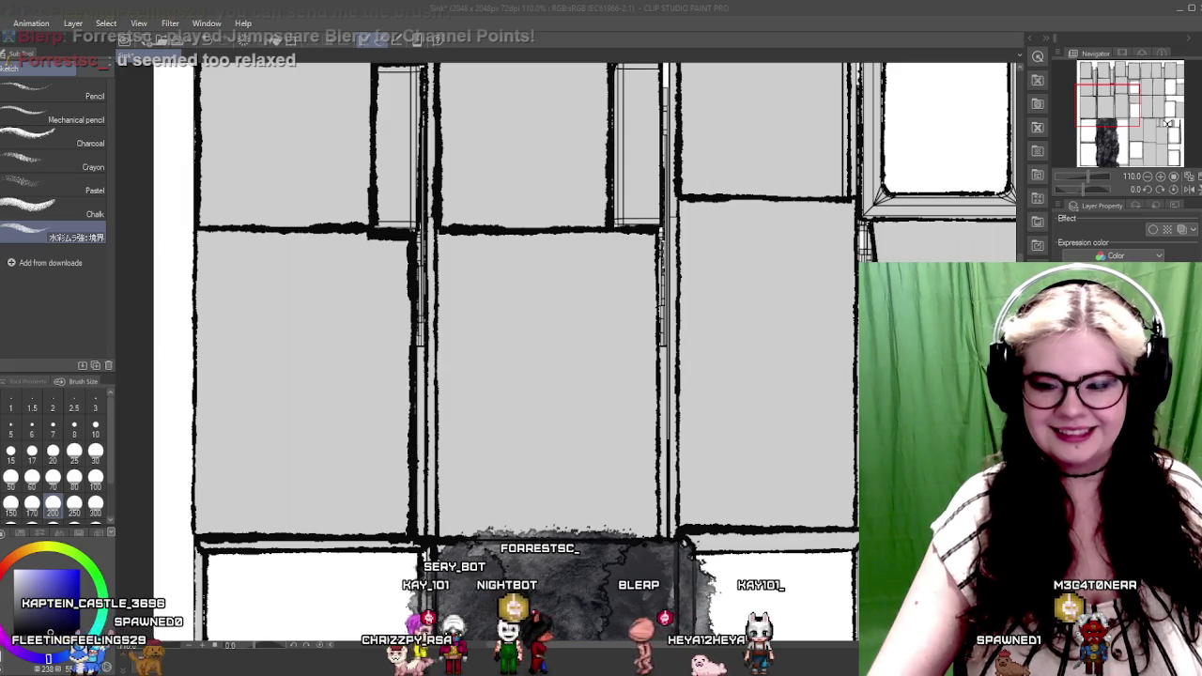
pyautogui.scroll(-1, 718, 563)
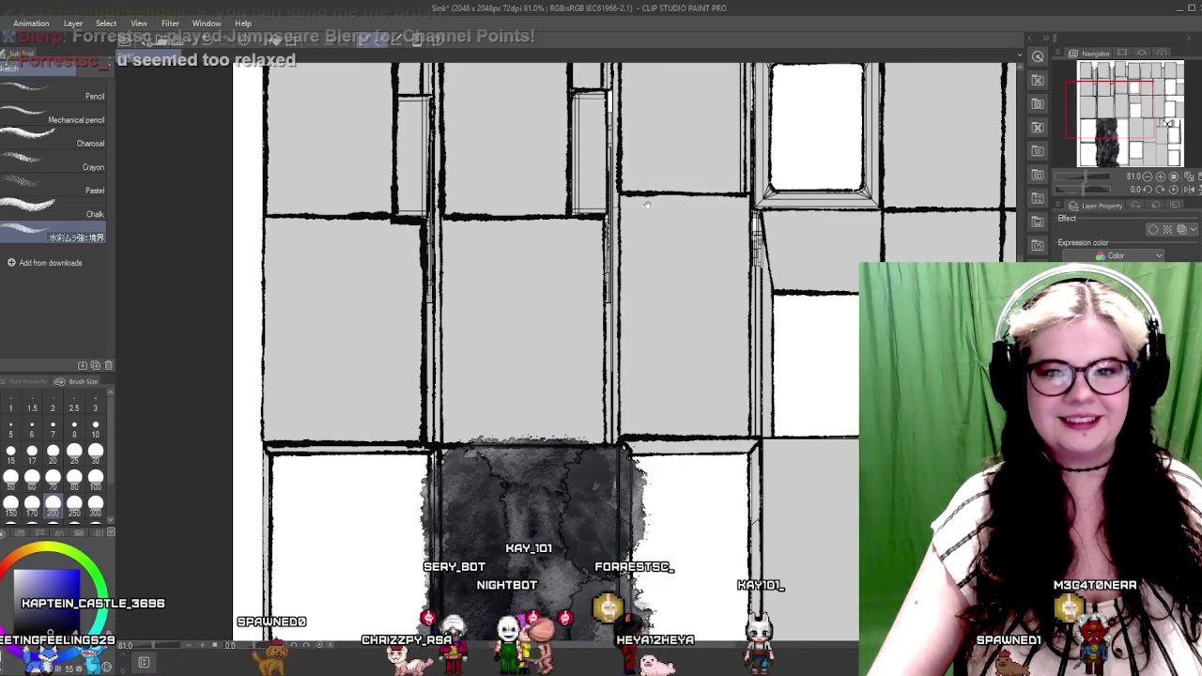
pyautogui.scroll(-2, 718, 563)
pyautogui.moveTo(718, 563); pyautogui.dragTo(606, 364)
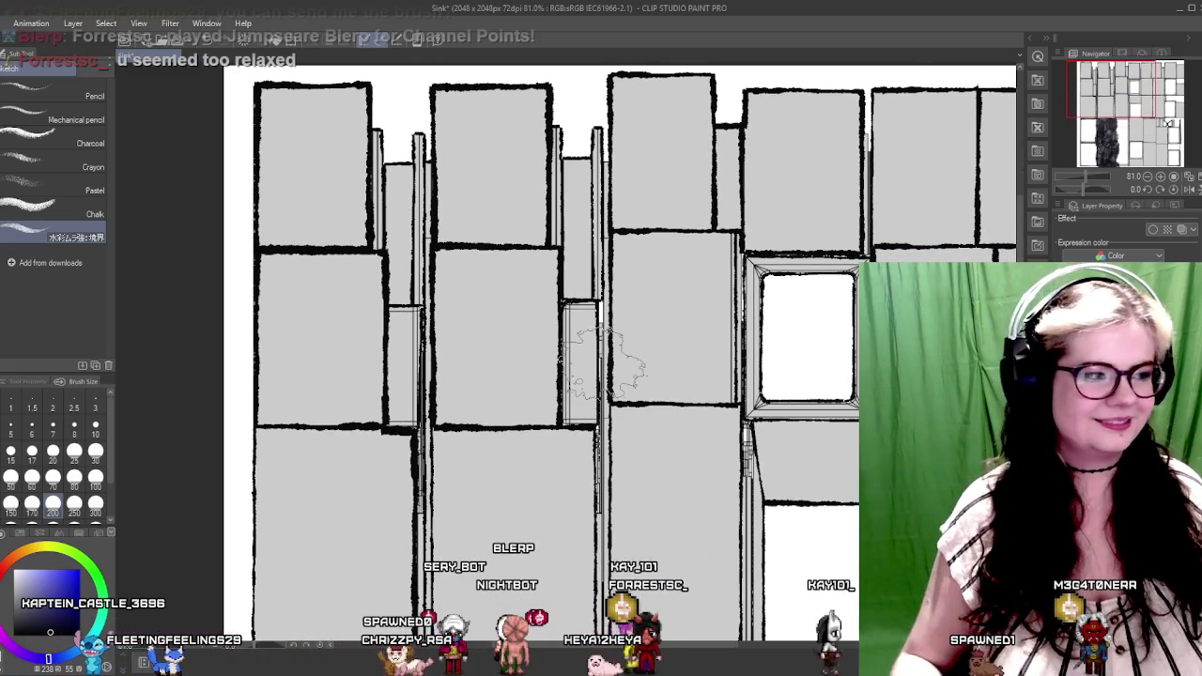
pyautogui.scroll(5, 491, 311)
pyautogui.scroll(-2, 491, 311)
pyautogui.moveTo(491, 311); pyautogui.dragTo(474, 325)
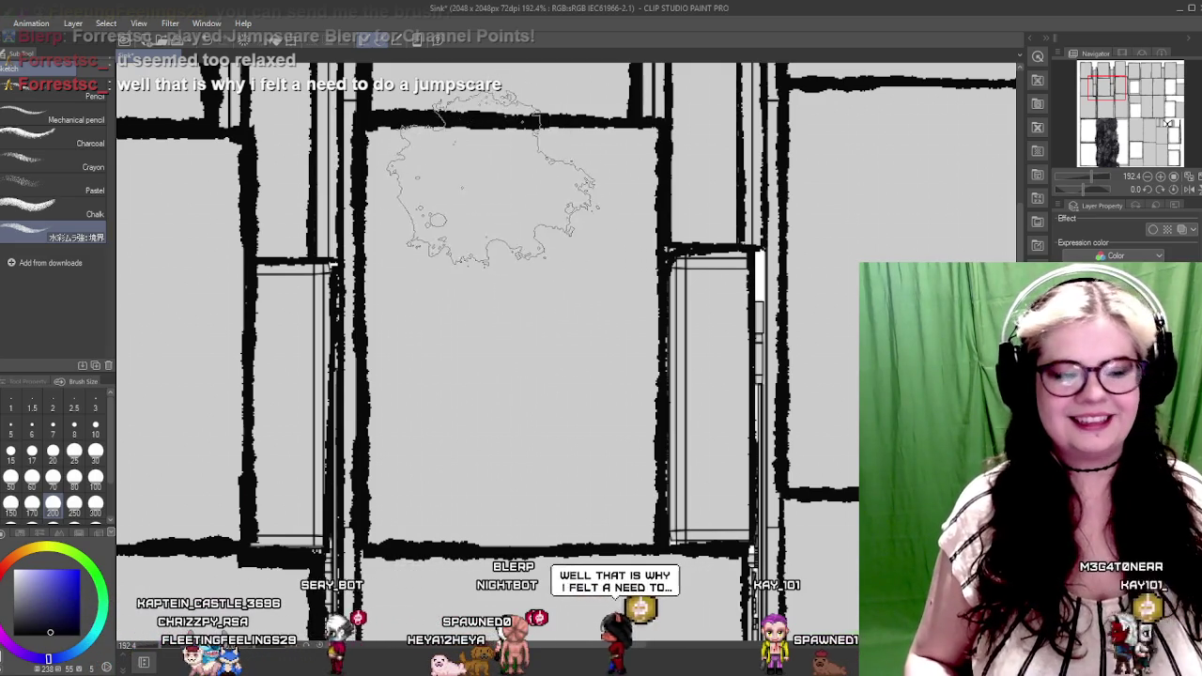
pyautogui.moveTo(418, 212)
pyautogui.mouseDown()
pyautogui.moveTo(385, 295)
pyautogui.moveTo(596, 343)
pyautogui.moveTo(617, 278)
pyautogui.moveTo(584, 220)
pyautogui.moveTo(484, 296)
pyautogui.moveTo(470, 267)
pyautogui.moveTo(526, 198)
pyautogui.moveTo(531, 282)
pyautogui.mouseUp()
pyautogui.moveTo(569, 469); pyautogui.dragTo(558, 455)
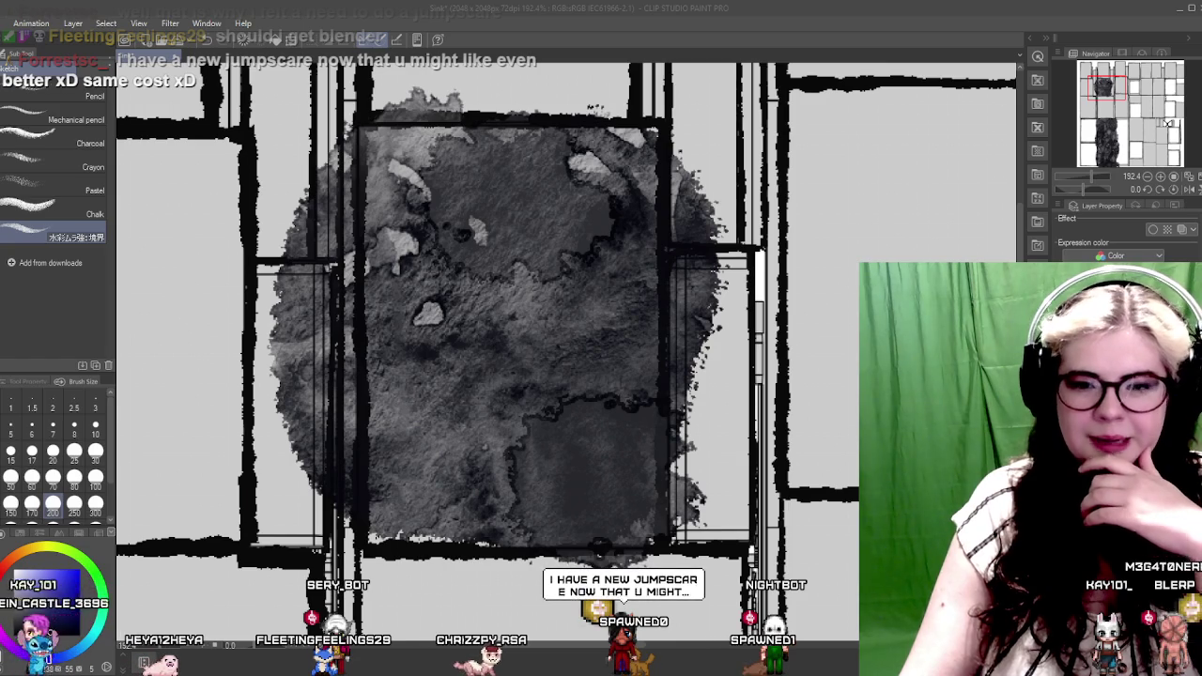
pyautogui.hotkey('alt', 'Tab')
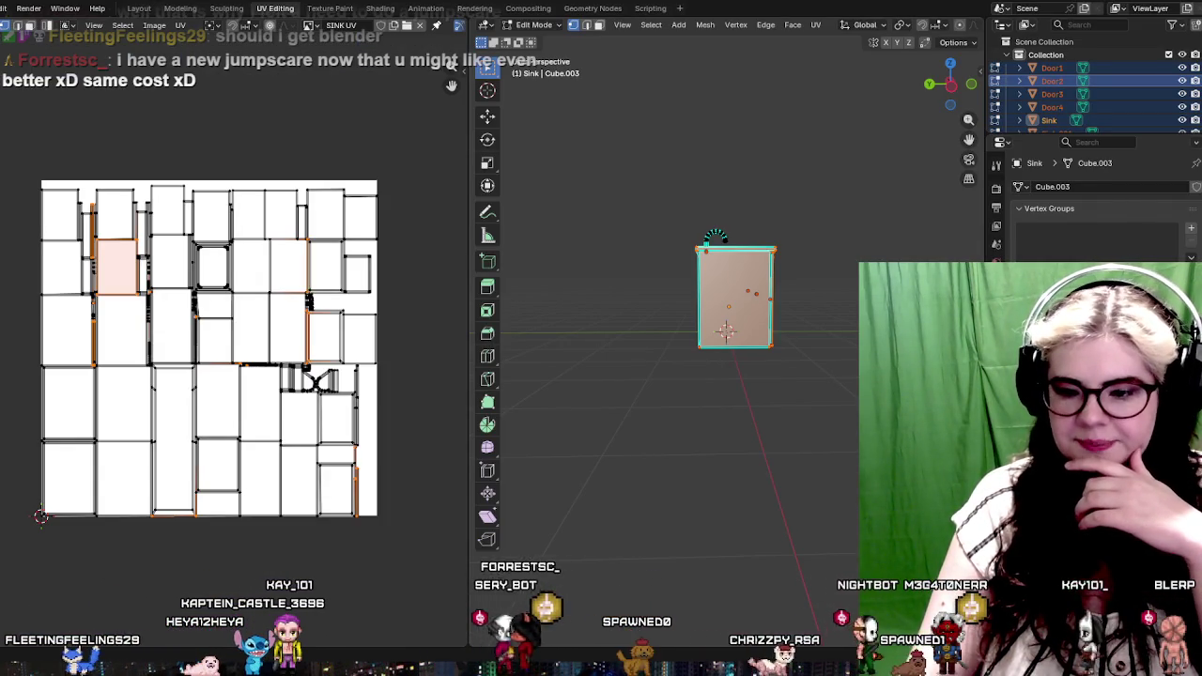
# In Blender, box-select the sink's left door faces and inspect their UV islands
pyautogui.moveTo(784, 324); pyautogui.dragTo(716, 402)
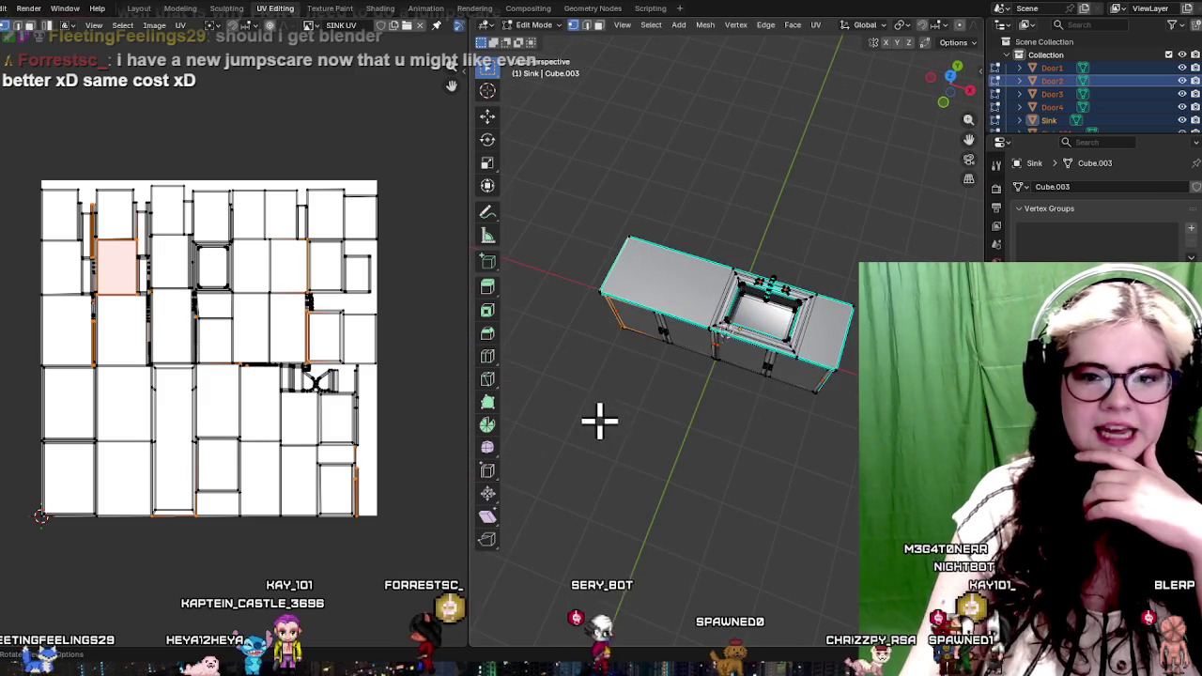
pyautogui.click(684, 375)
pyautogui.moveTo(709, 345); pyautogui.dragTo(710, 291)
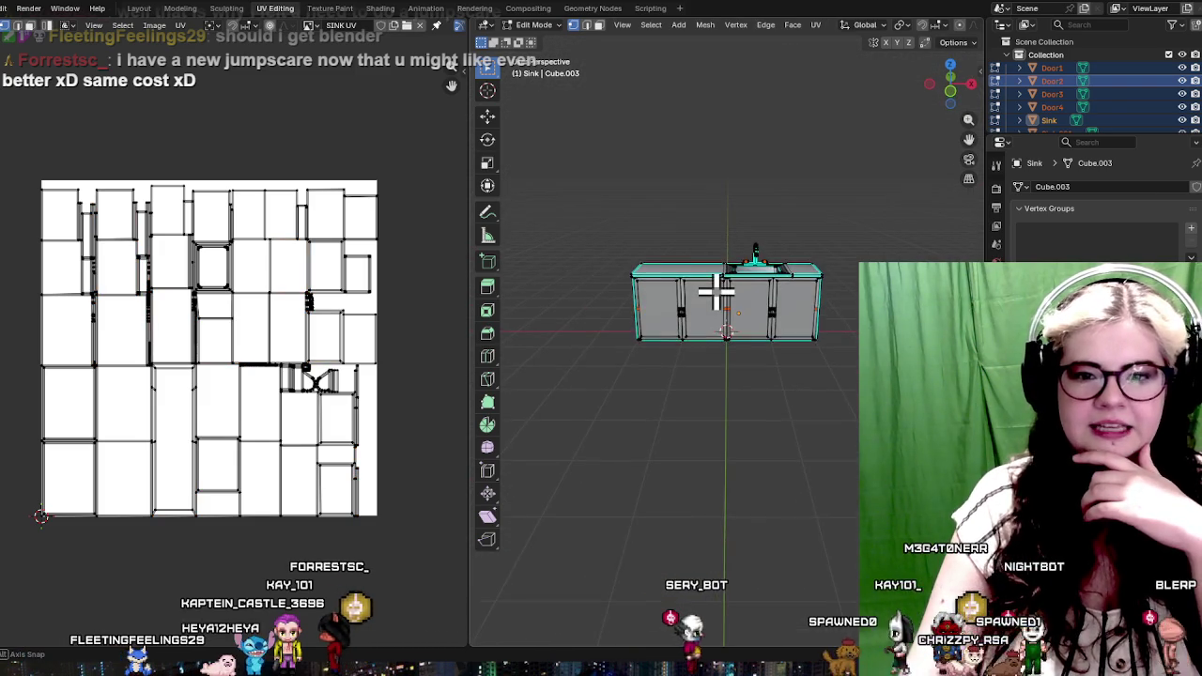
pyautogui.scroll(3, 714, 294)
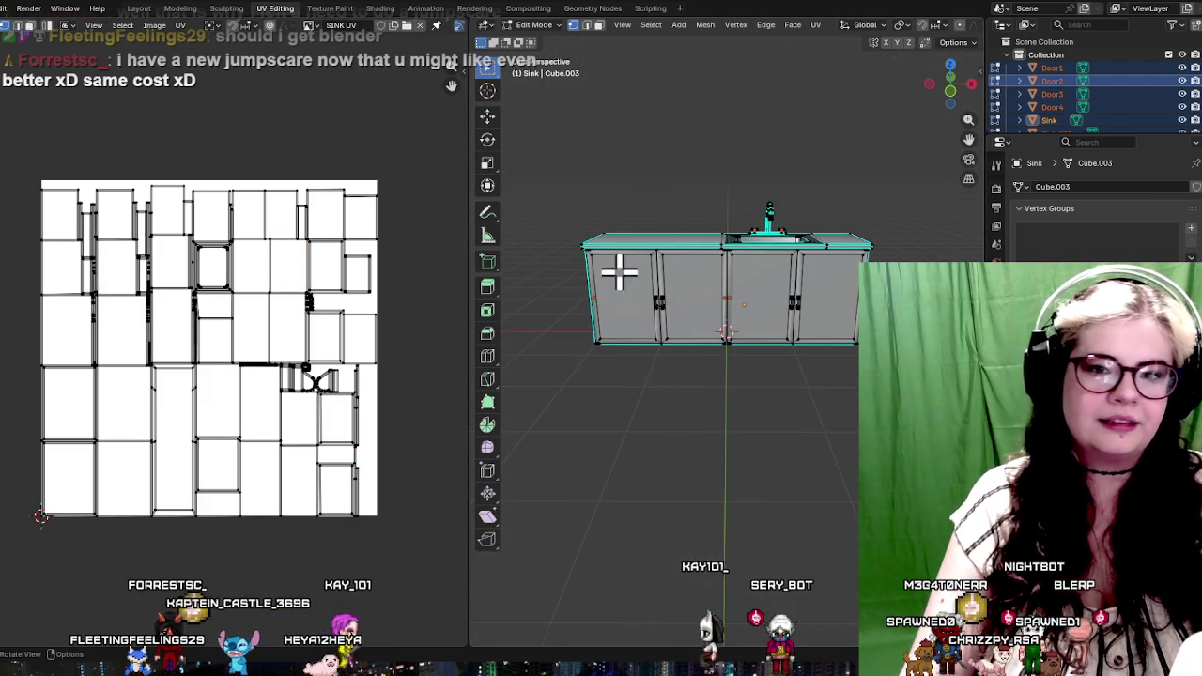
pyautogui.moveTo(649, 336); pyautogui.dragTo(698, 399)
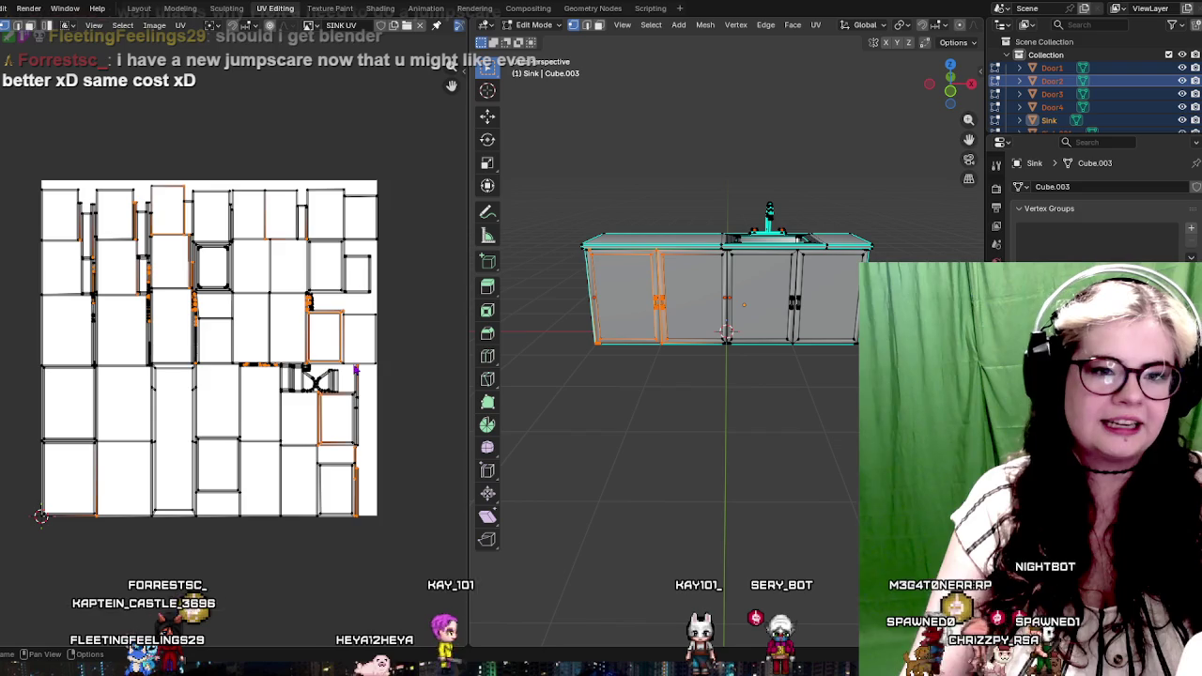
pyautogui.scroll(4, 316, 349)
pyautogui.moveTo(308, 276); pyautogui.dragTo(194, 236)
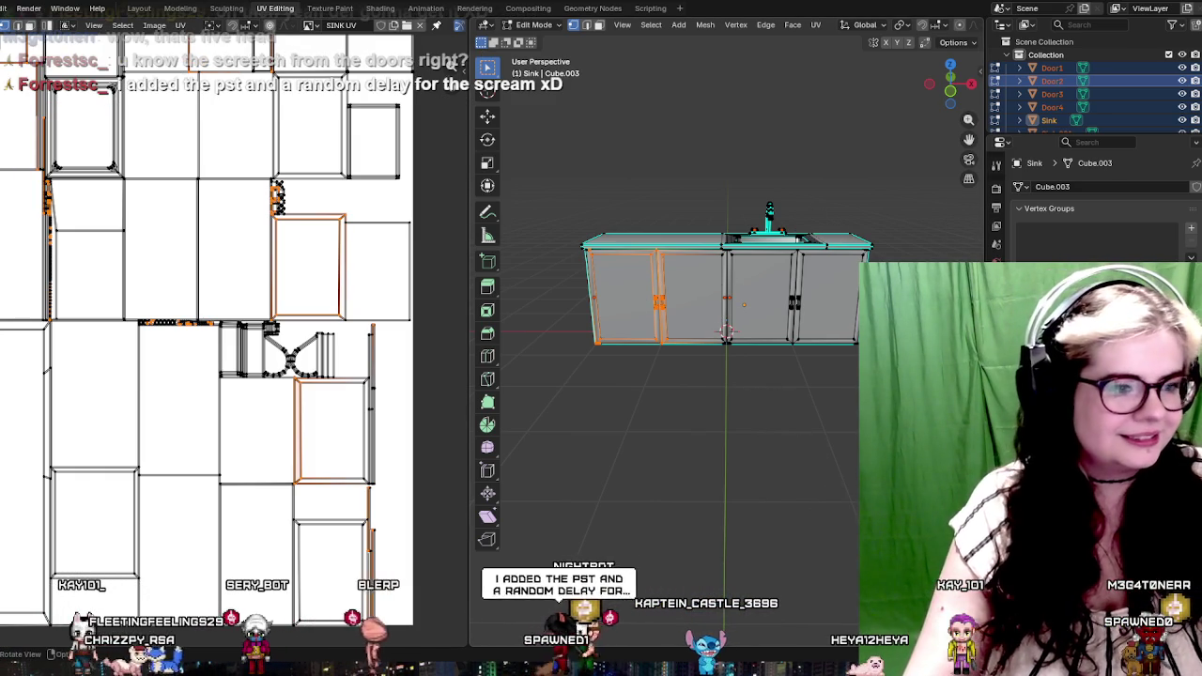
pyautogui.scroll(-2, 215, 338)
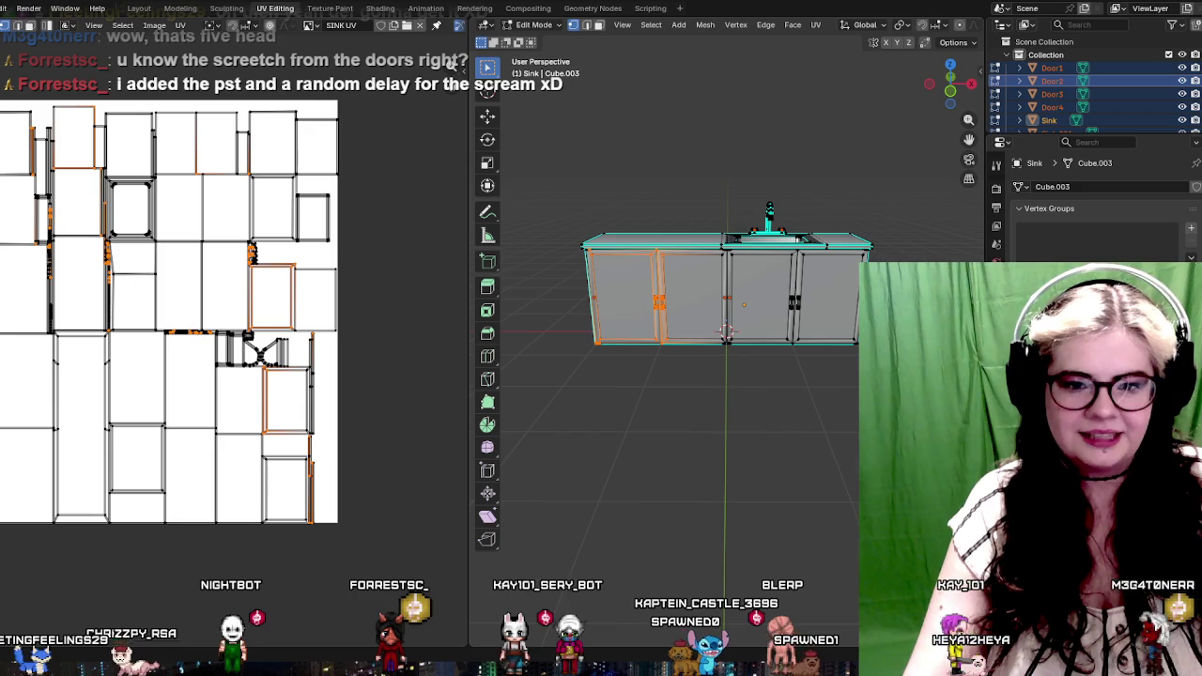
pyautogui.hotkey('alt', 'Tab')
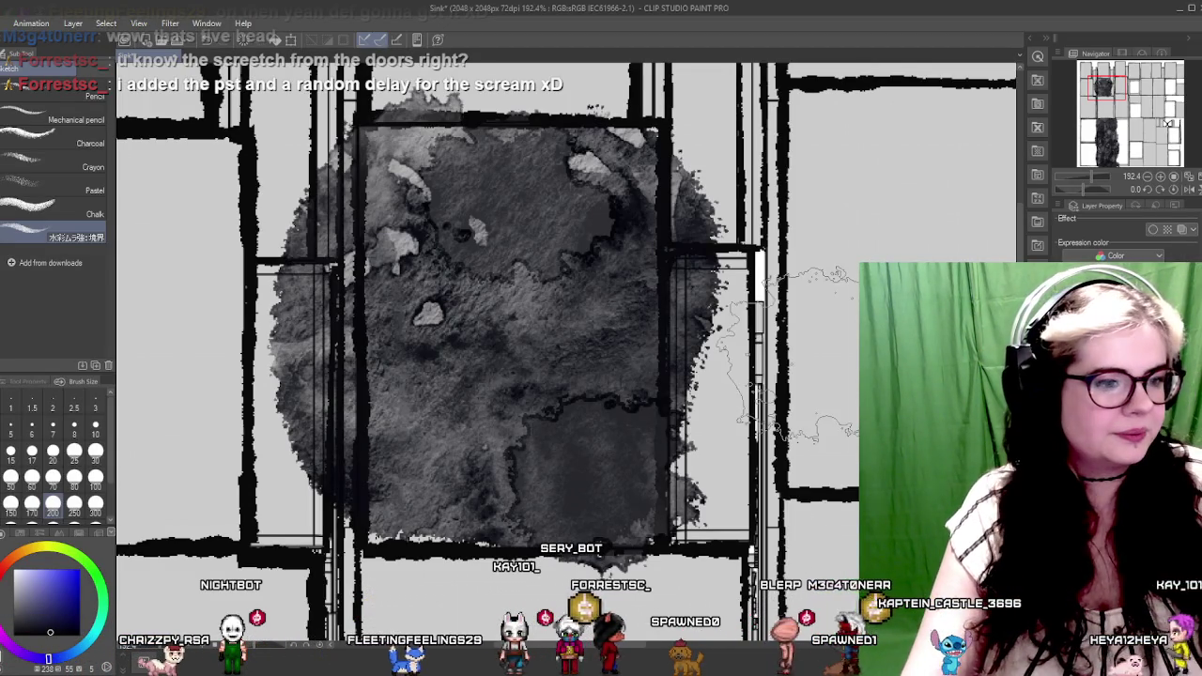
# Zoom out to review the texture layout, then switch to the Eraser tool set
pyautogui.scroll(-1, 563, 357)
pyautogui.scroll(-1, 563, 356)
pyautogui.scroll(-2, 563, 356)
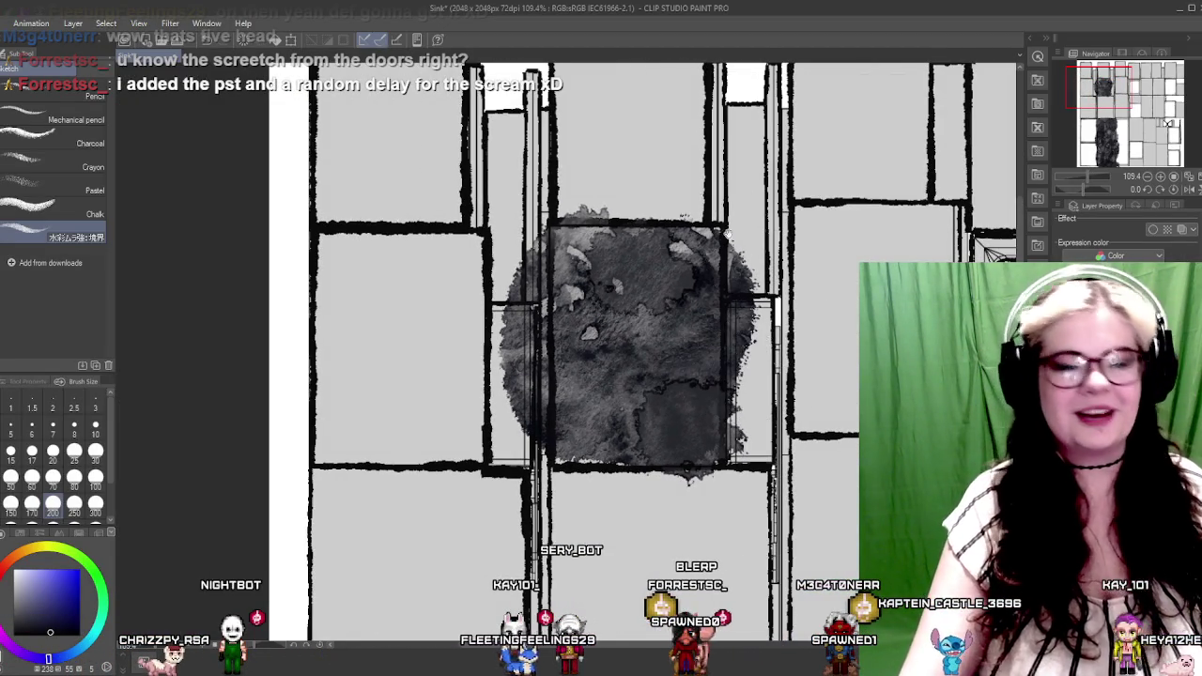
pyautogui.scroll(1, 364, 301)
pyautogui.scroll(-1, 367, 300)
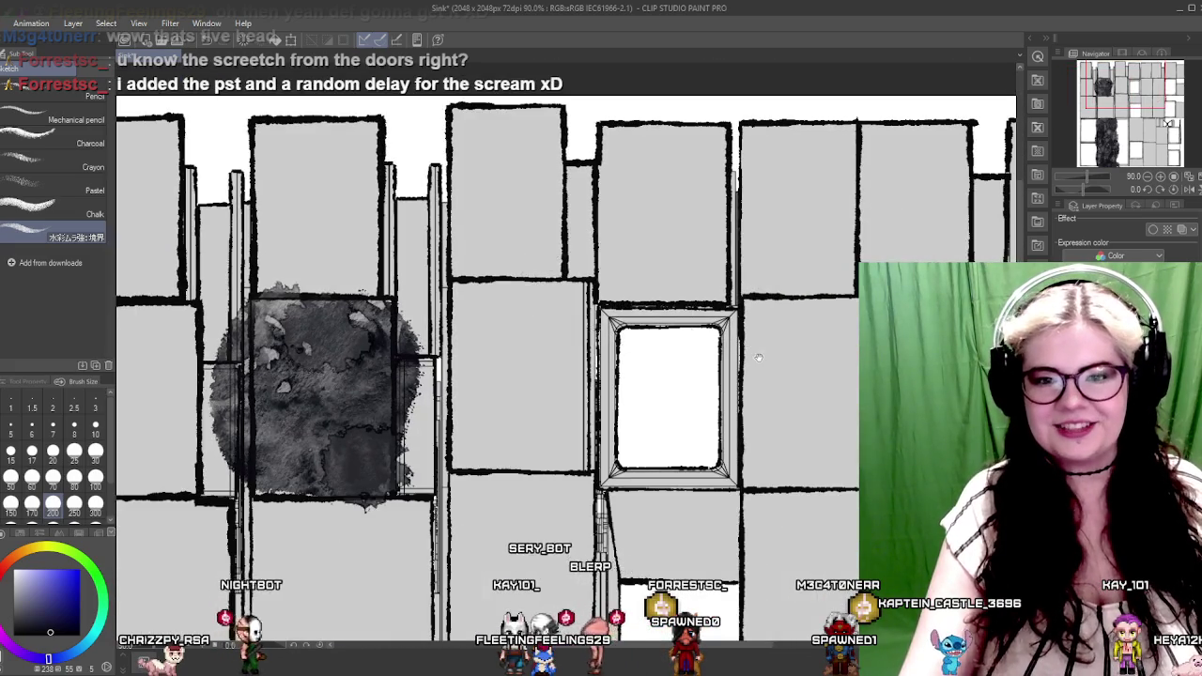
pyautogui.scroll(-1, 507, 357)
pyautogui.scroll(-1, 646, 414)
pyautogui.scroll(-1, 646, 414)
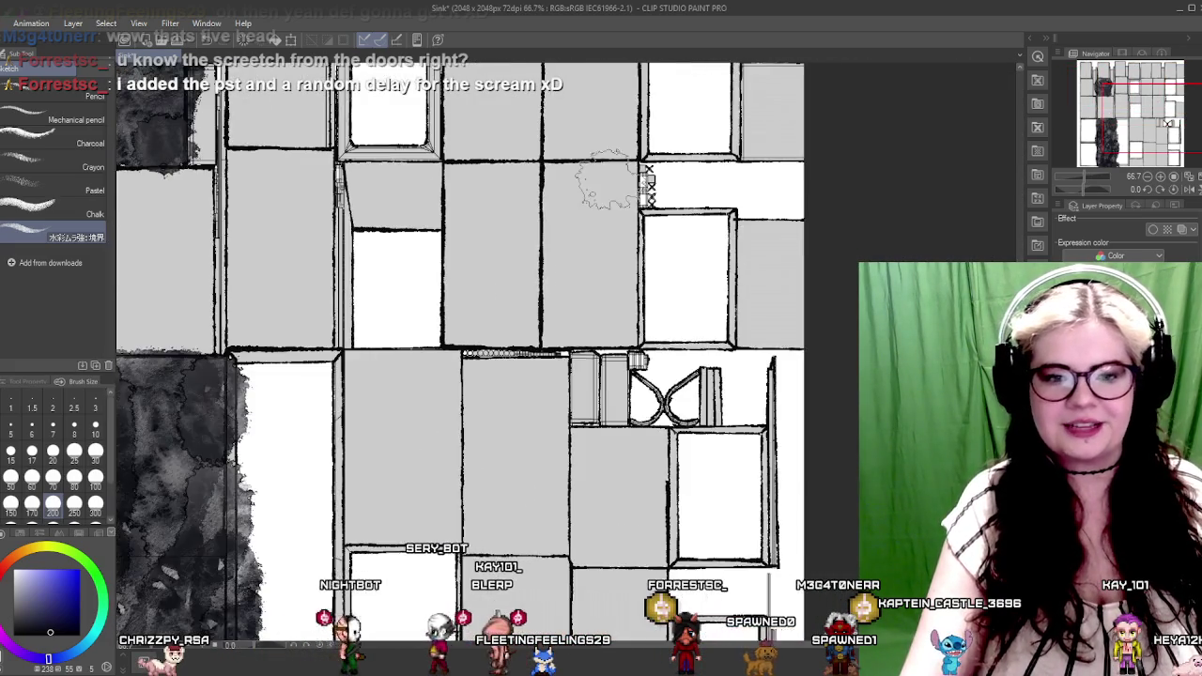
pyautogui.scroll(-1, 594, 216)
pyautogui.scroll(1, 288, 269)
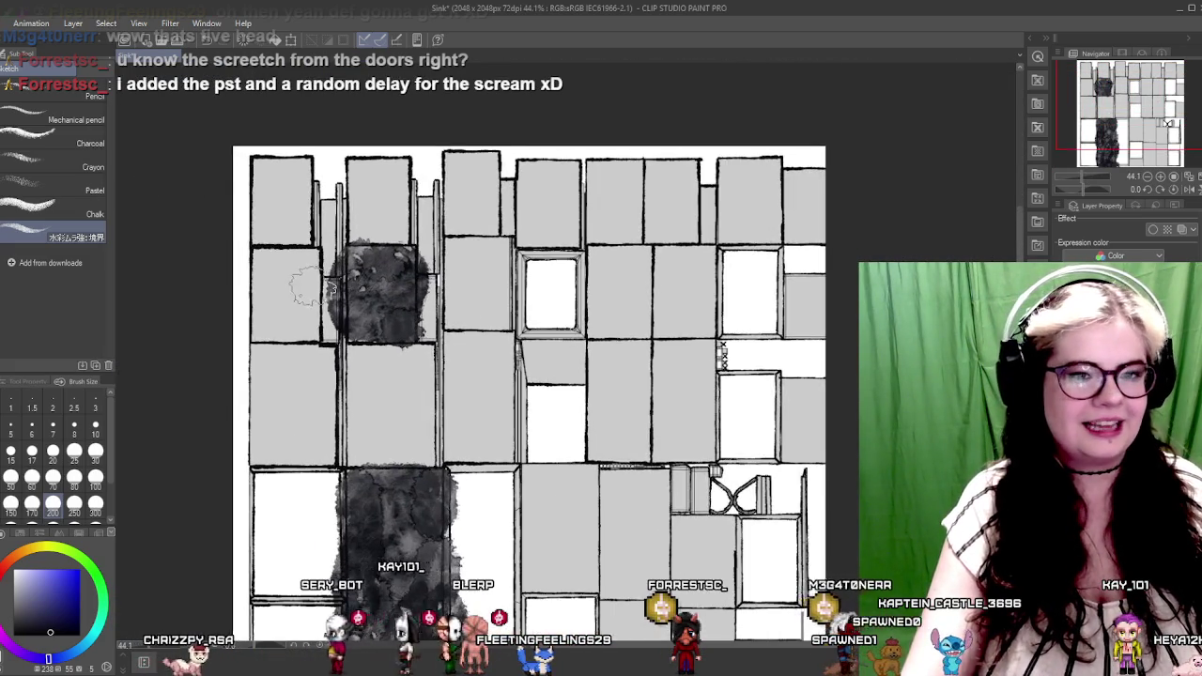
pyautogui.scroll(1, 327, 395)
pyautogui.scroll(1, 329, 361)
pyautogui.press('e')
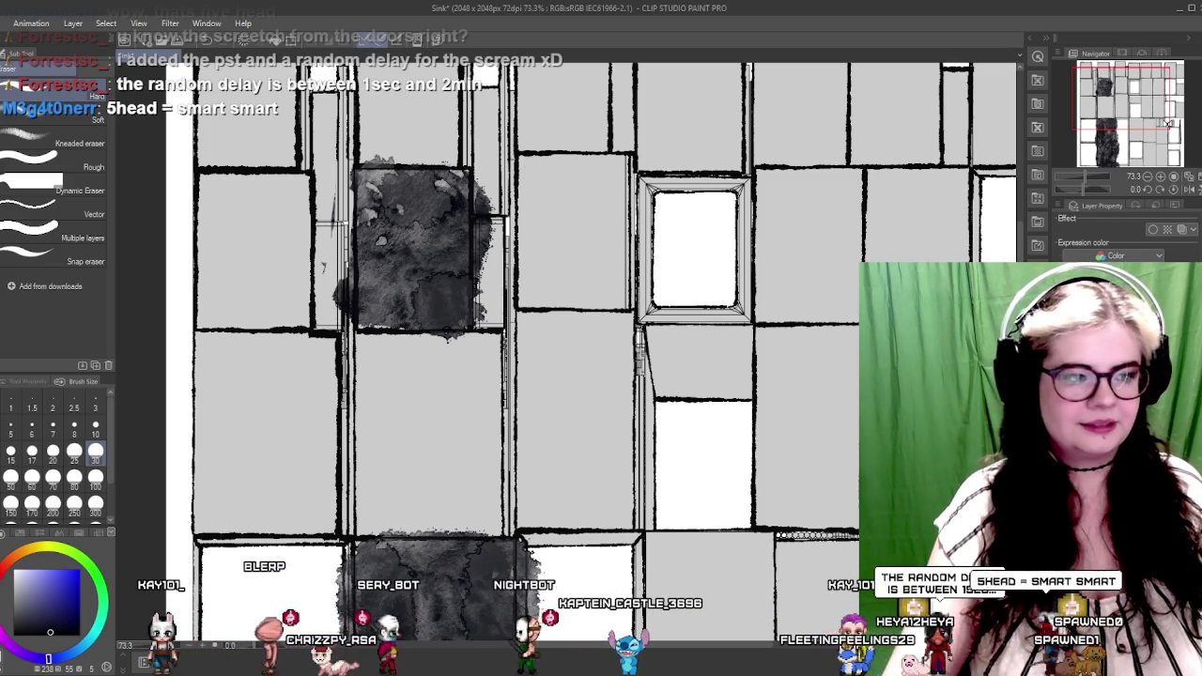
# Undo the upper panel's dark wash completely and switch back to the watercolour brushes
pyautogui.scroll(2, 447, 336)
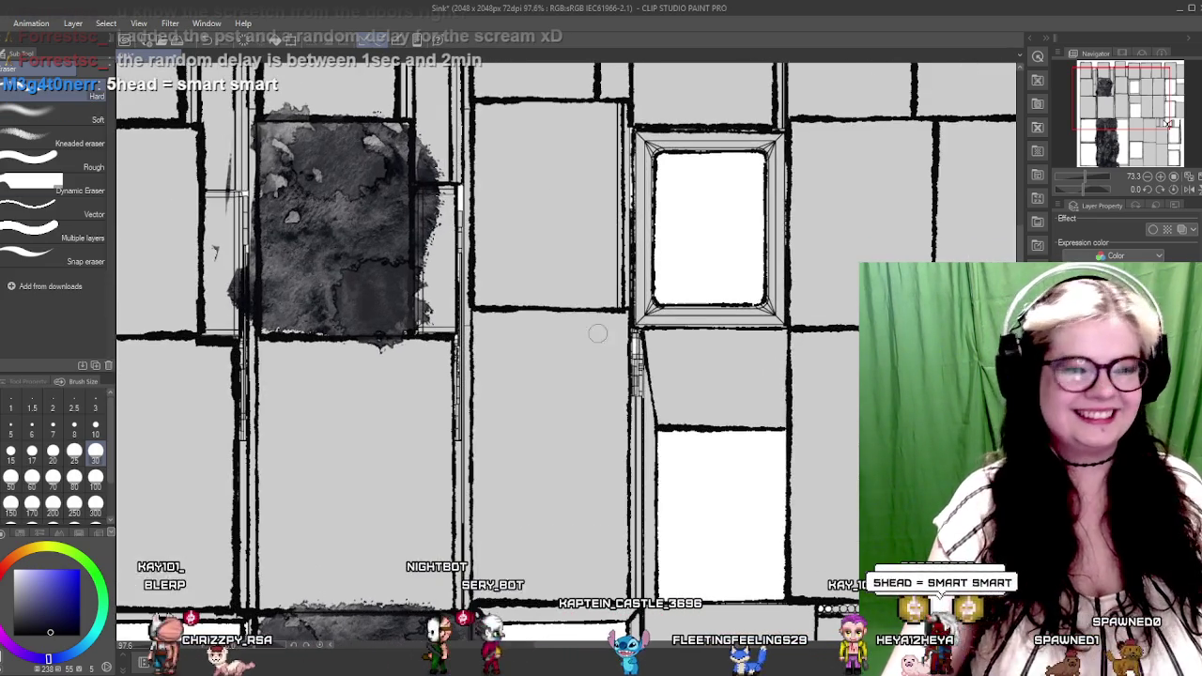
pyautogui.scroll(1, 461, 329)
pyautogui.scroll(1, 488, 357)
pyautogui.scroll(2, 516, 376)
pyautogui.hscroll(-5, 526, 380)
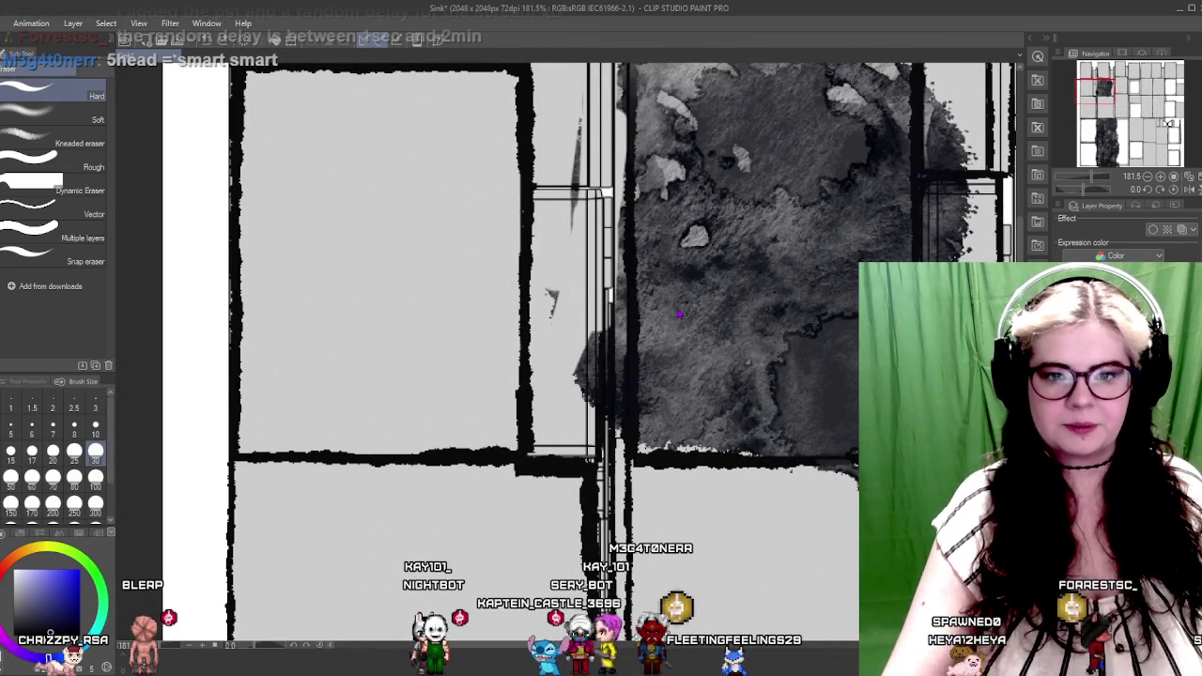
pyautogui.hotkey('ctrl', 'z')
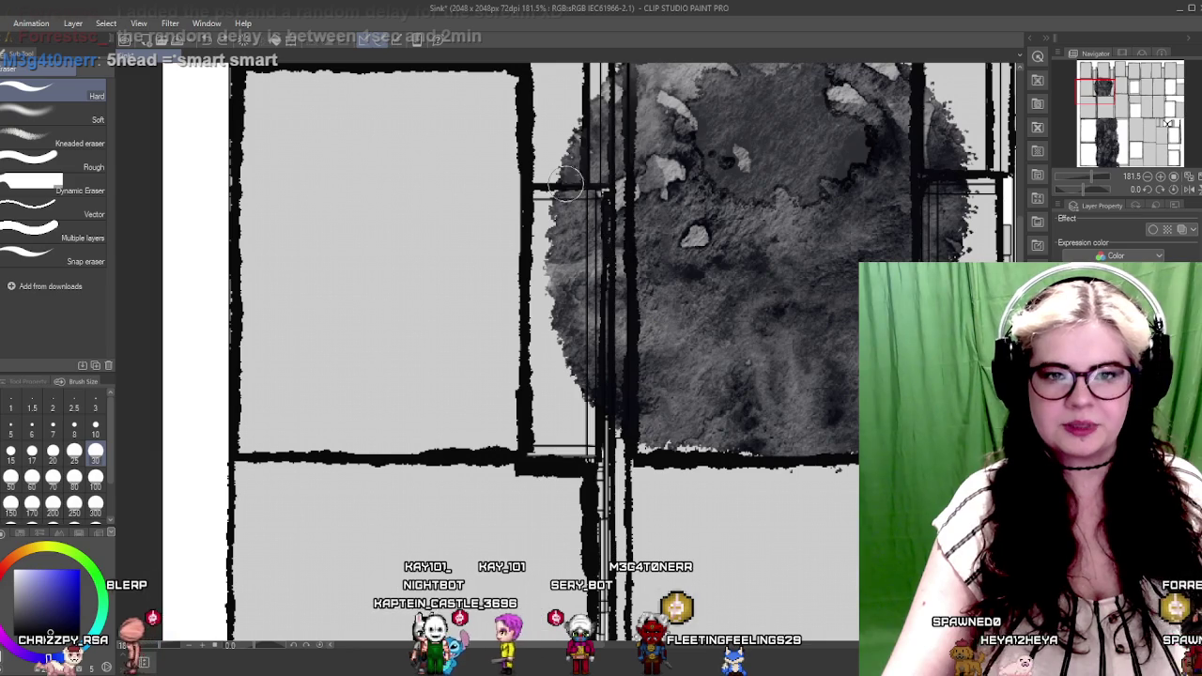
pyautogui.hotkey('ctrl', 'z')
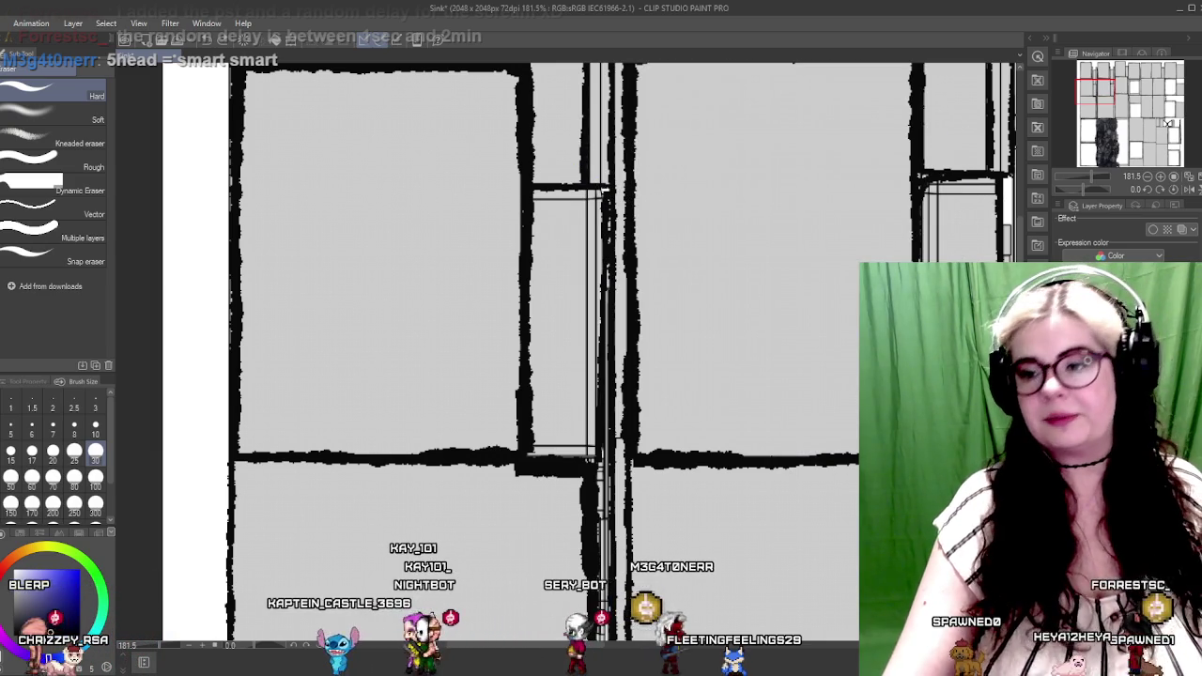
pyautogui.scroll(-3, 856, 422)
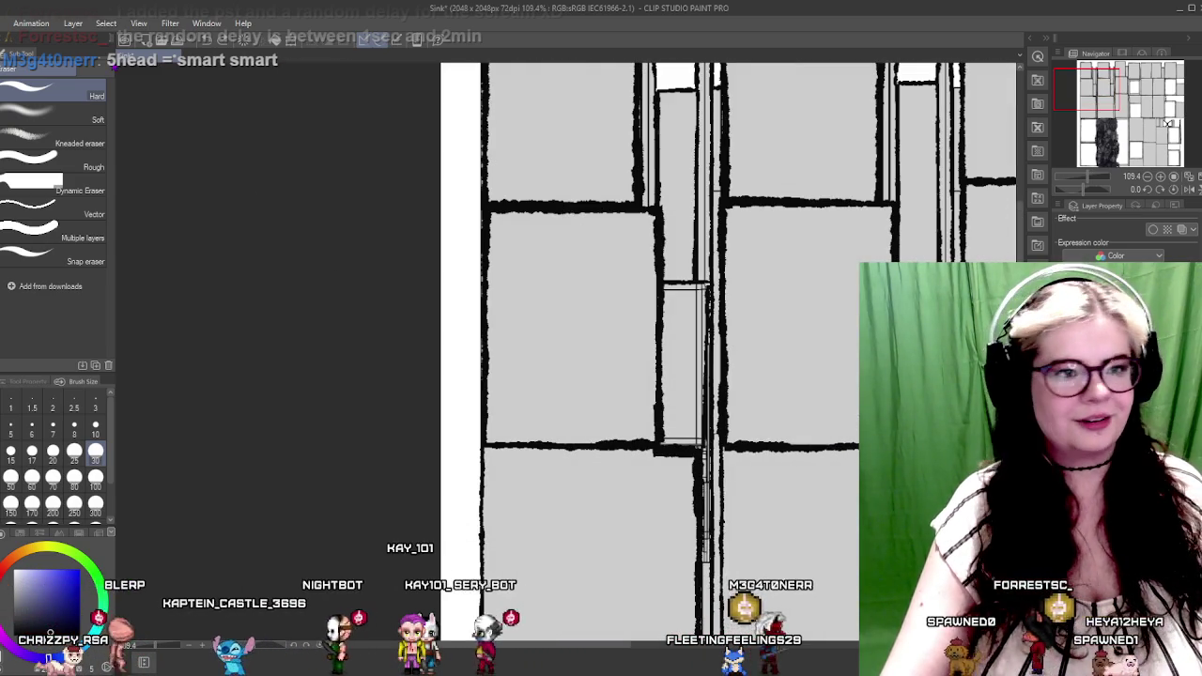
pyautogui.press('p')
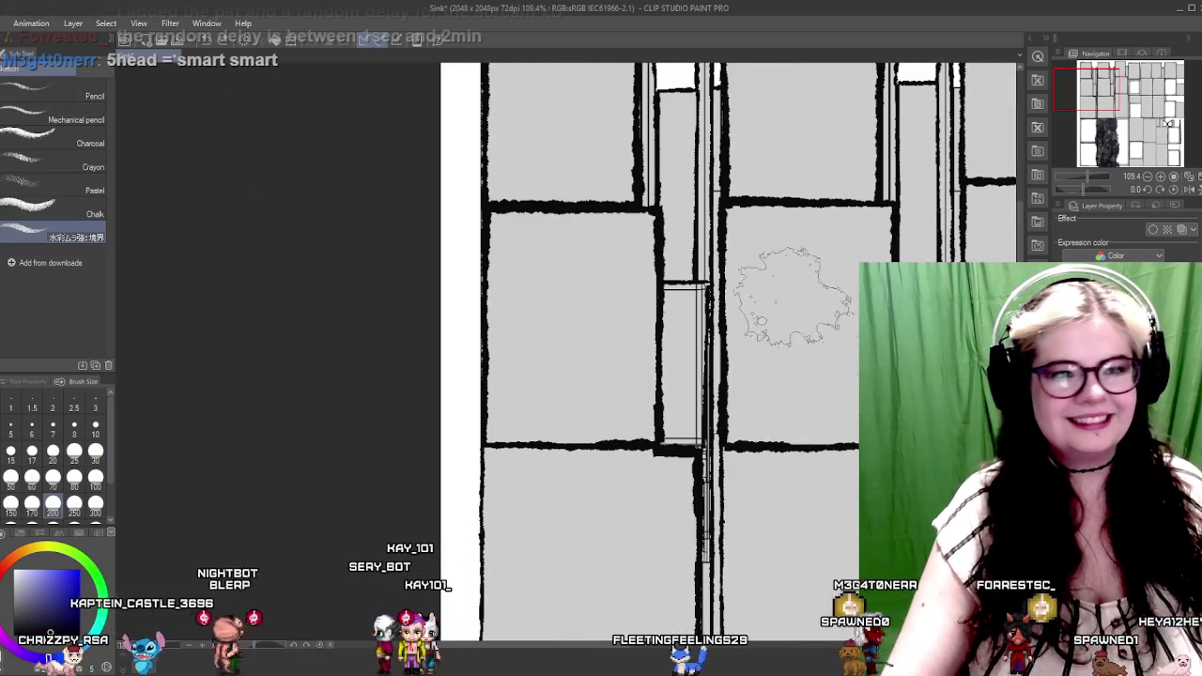
pyautogui.scroll(-3, 817, 310)
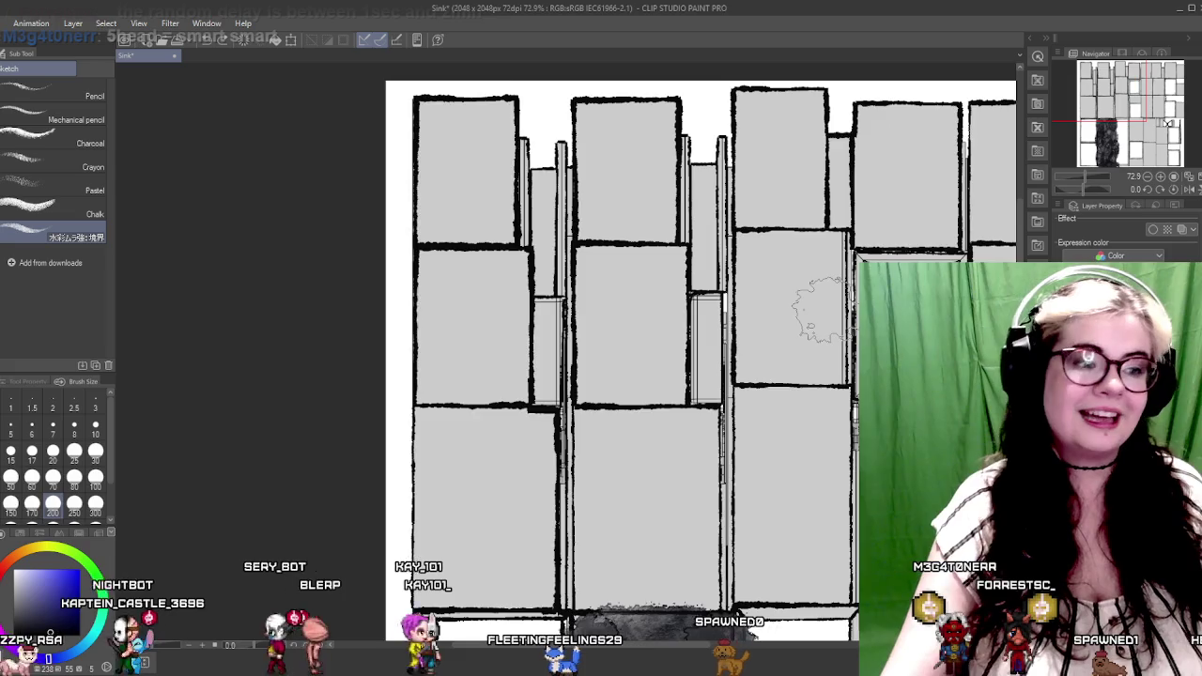
# Try a straight Shift-line grey wash down the upper-left panel, then undo it
pyautogui.scroll(1, 817, 310)
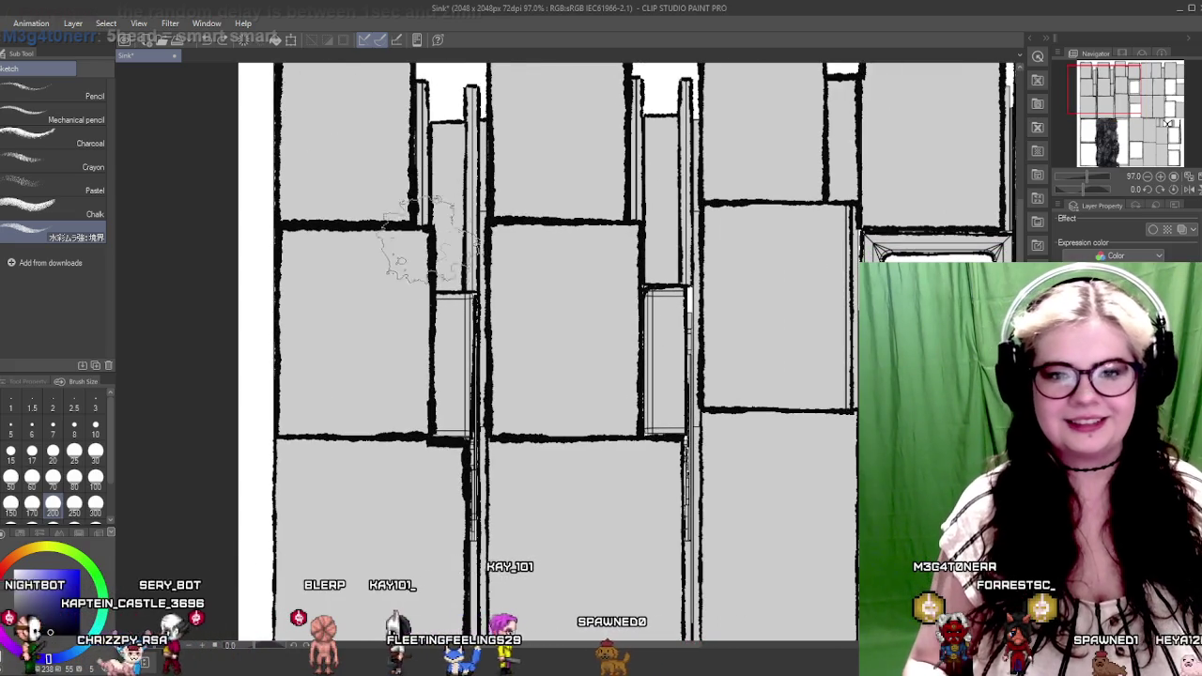
pyautogui.press('shift')
pyautogui.click(532, 259)
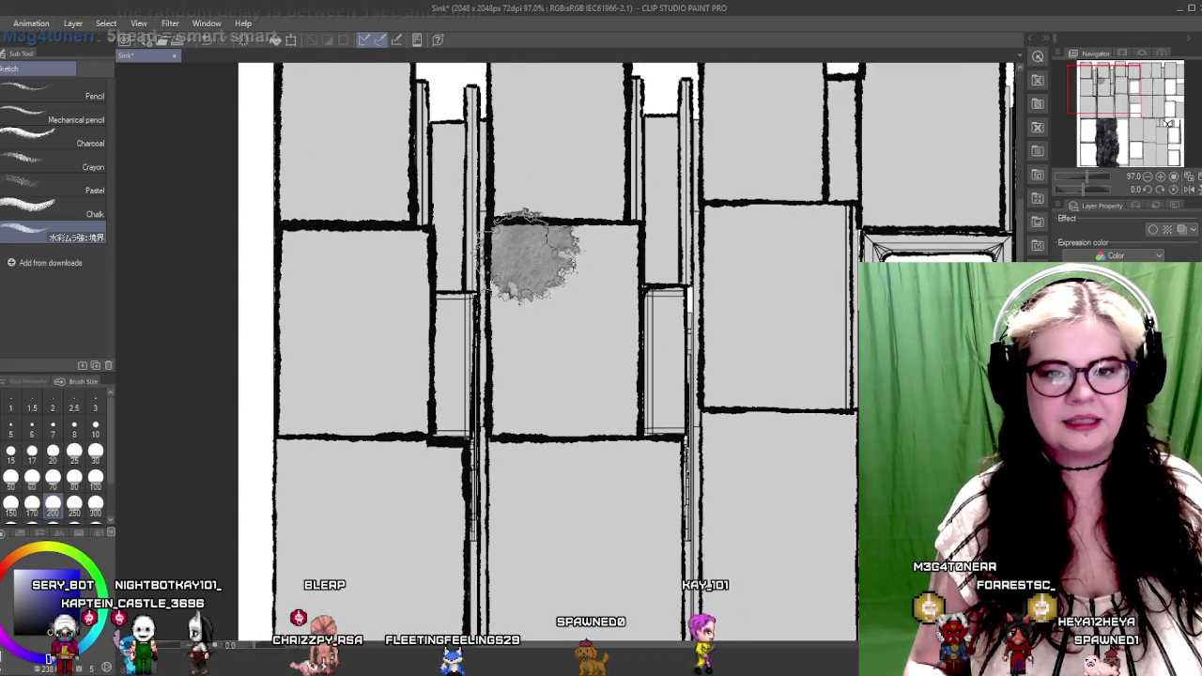
pyautogui.keyDown('shift'); pyautogui.click(568, 408); pyautogui.keyUp('shift')
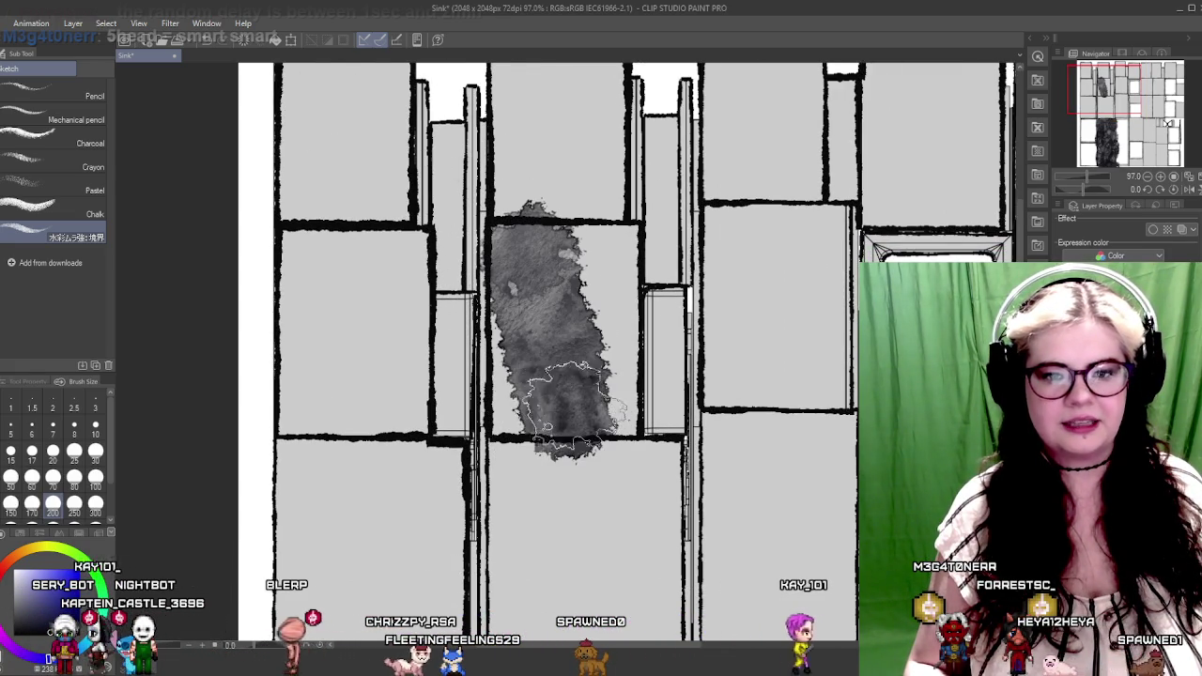
pyautogui.hotkey('ctrl', 'z')
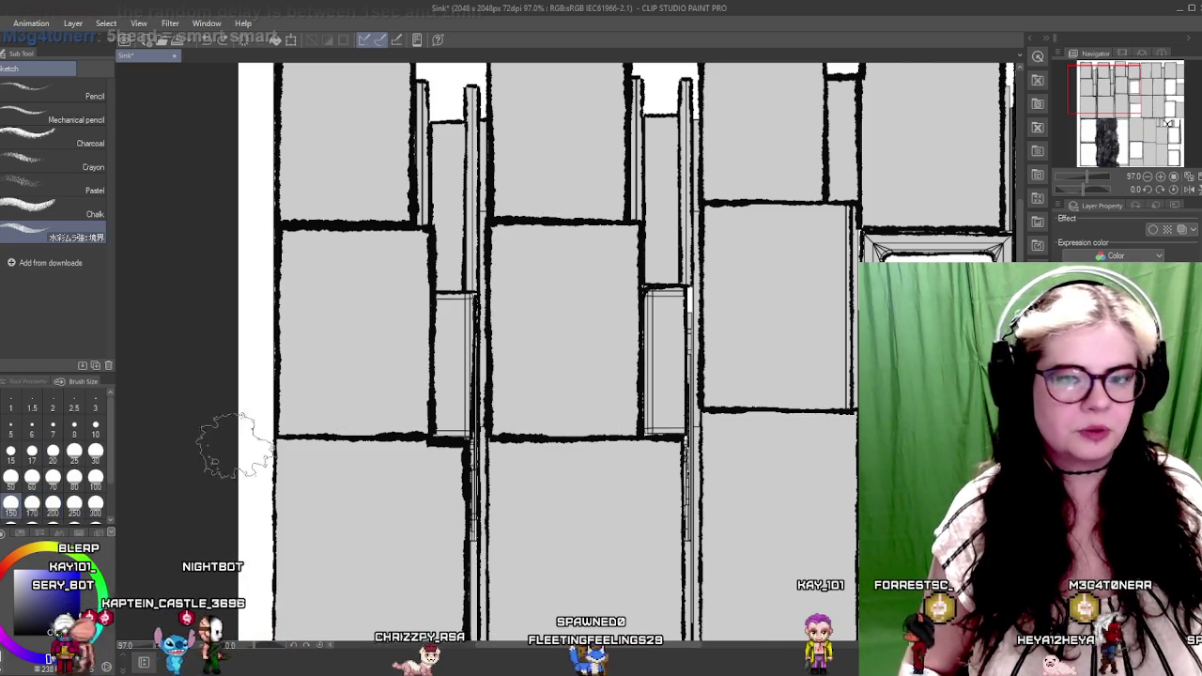
# Repaint the upper-left panel with a grey wash brushed from its top edge
pyautogui.click(530, 265)
pyautogui.moveTo(530, 265)
pyautogui.mouseDown()
pyautogui.moveTo(543, 403)
pyautogui.moveTo(593, 263)
pyautogui.mouseUp()
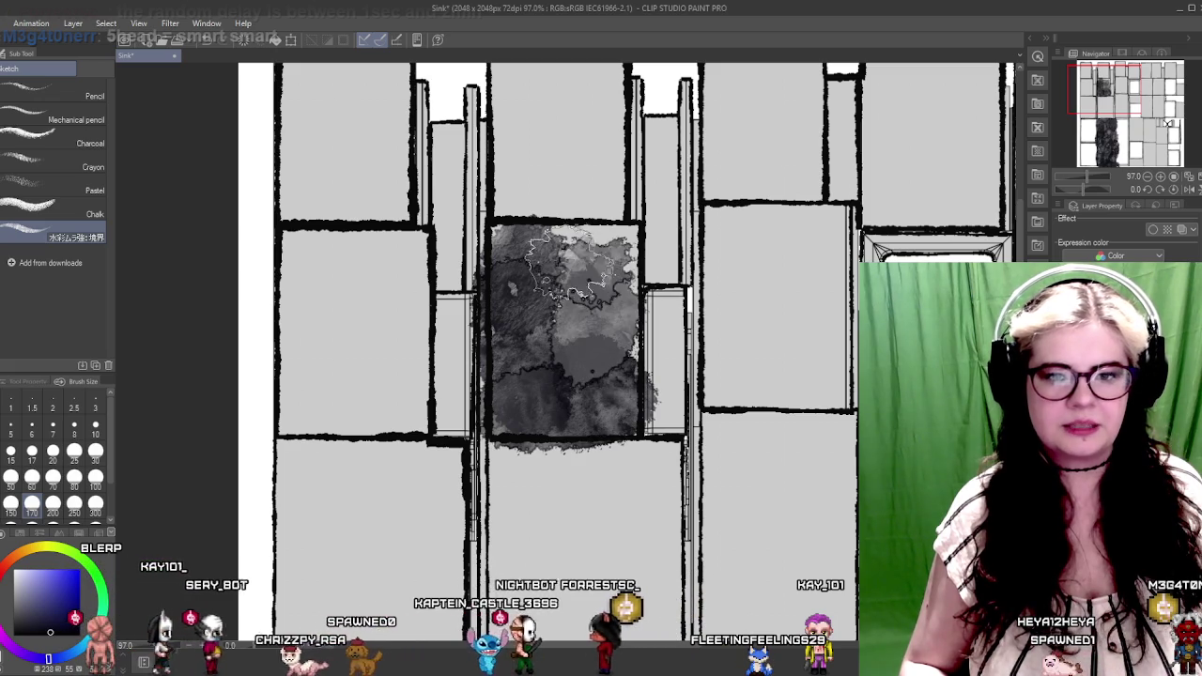
pyautogui.hscroll(5, 648, 348)
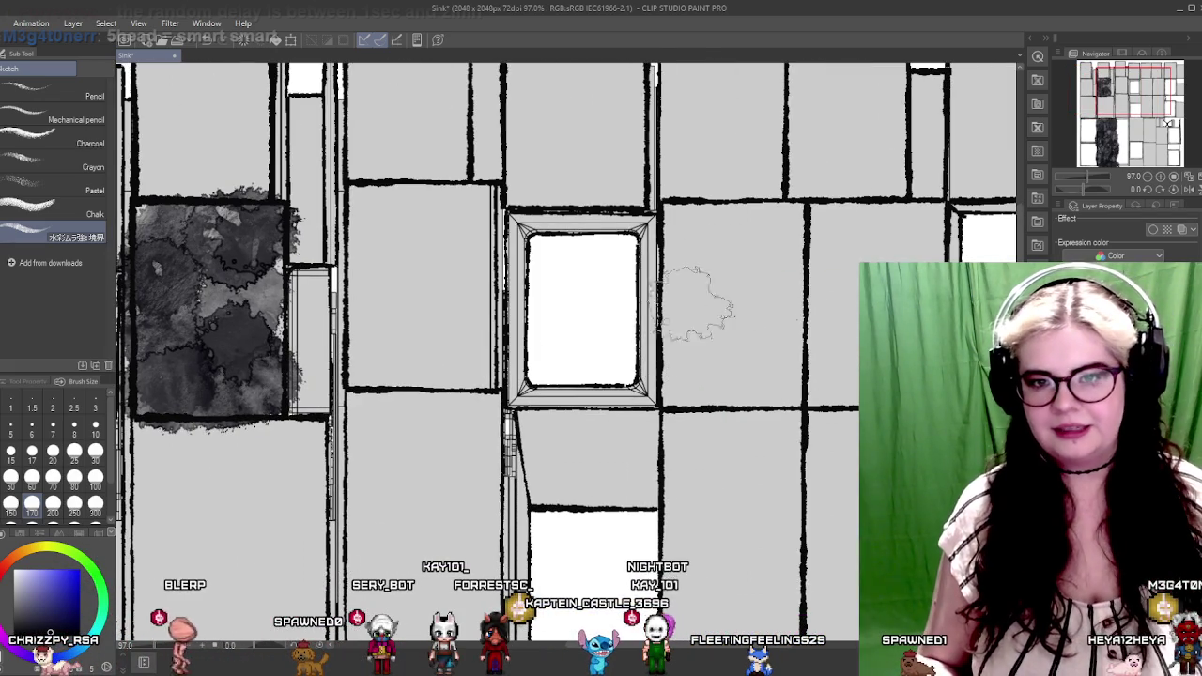
pyautogui.hscroll(5, 804, 301)
pyautogui.scroll(-3, 699, 301)
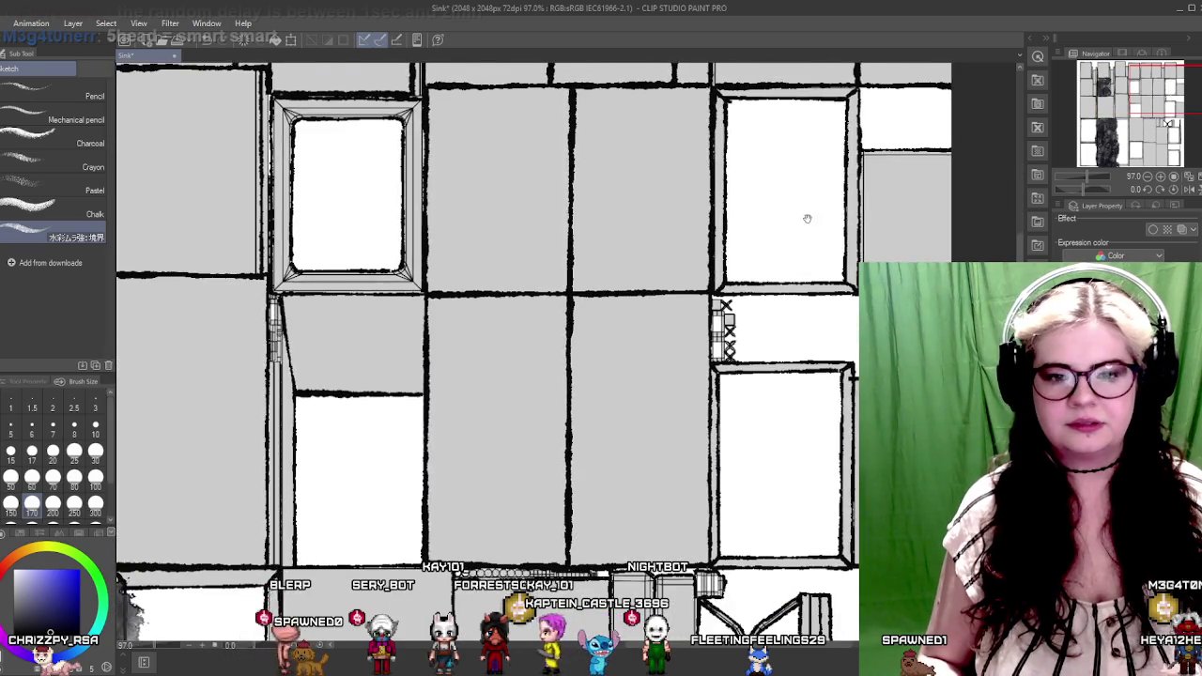
pyautogui.scroll(-1, 699, 301)
pyautogui.scroll(1, 692, 303)
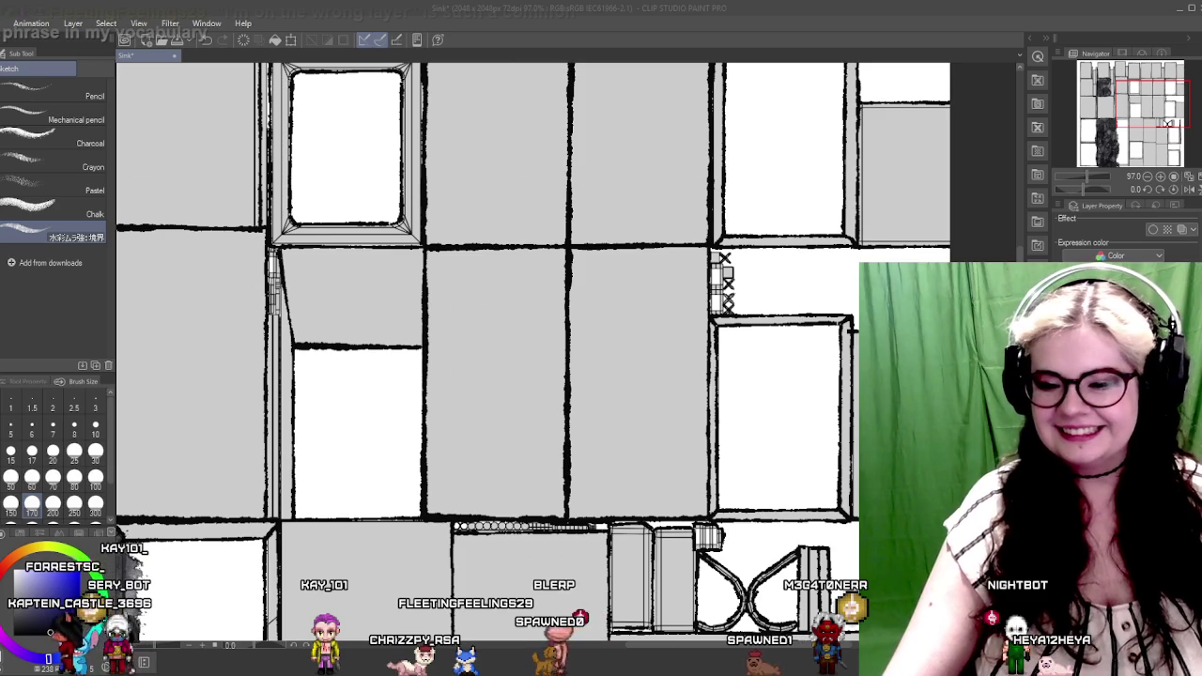
pyautogui.scroll(-2, 517, 363)
pyautogui.scroll(-2, 643, 389)
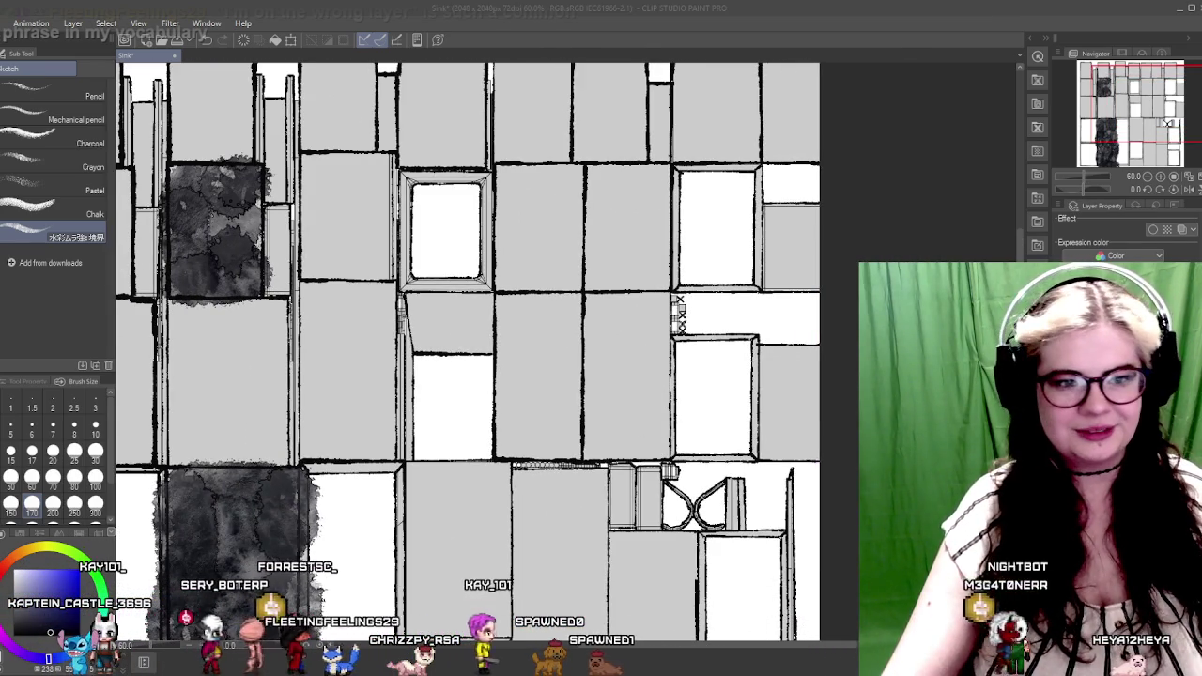
pyautogui.scroll(1, 690, 388)
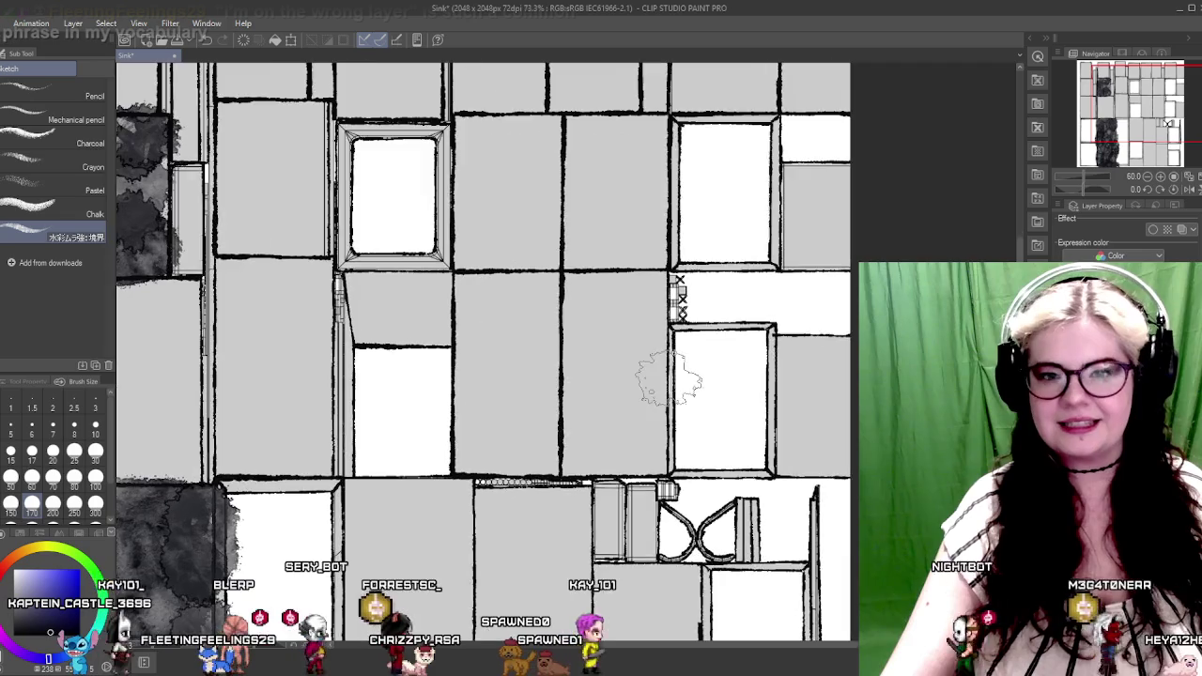
# Paint a dark grey wash down the tall panel beside the X marks, redoing the overlong stroke
pyautogui.scroll(1, 670, 375)
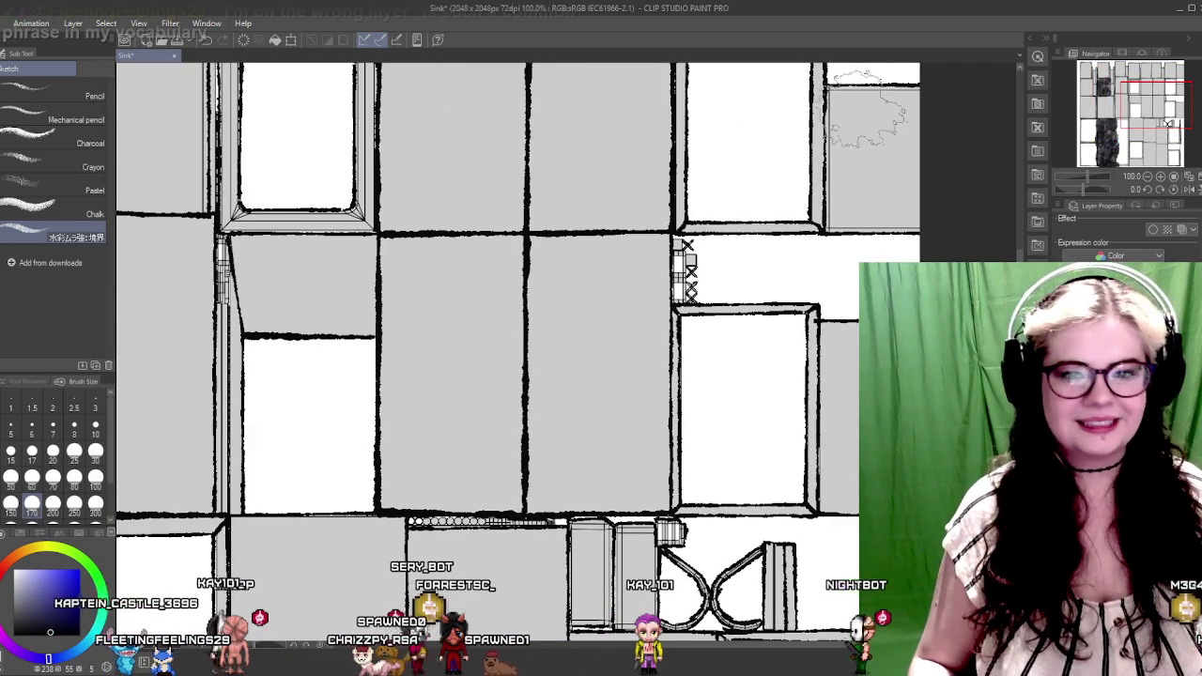
pyautogui.moveTo(549, 282); pyautogui.dragTo(446, 229)
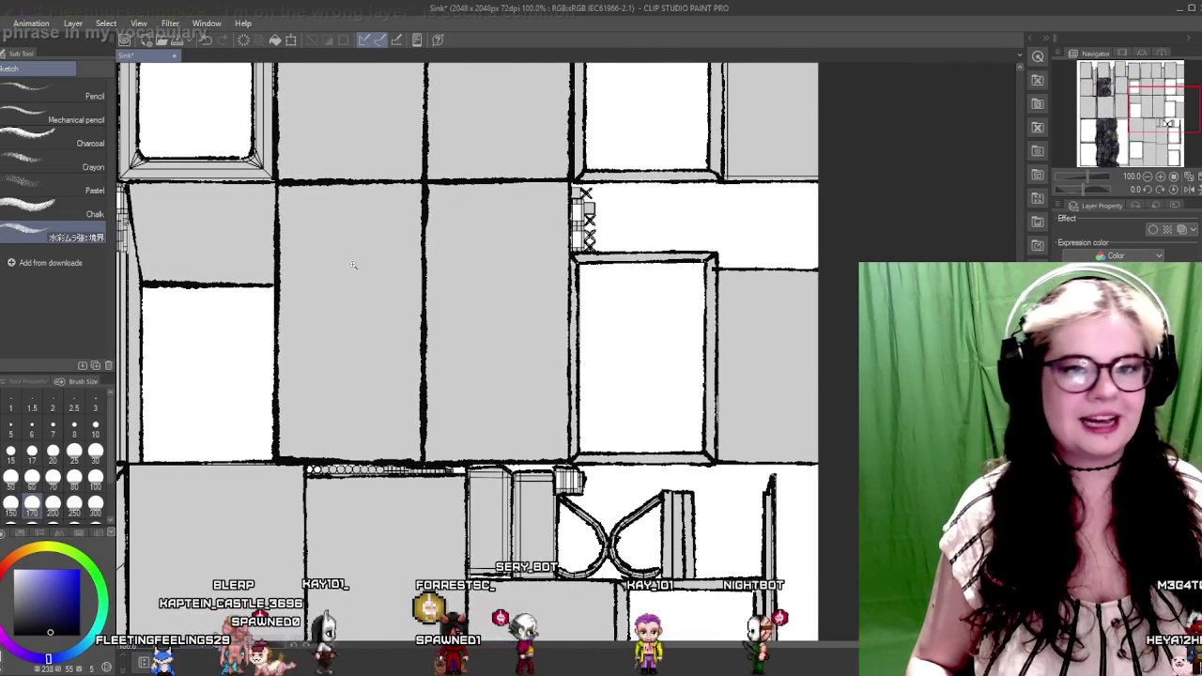
pyautogui.scroll(3, 380, 266)
pyautogui.scroll(-2, 380, 266)
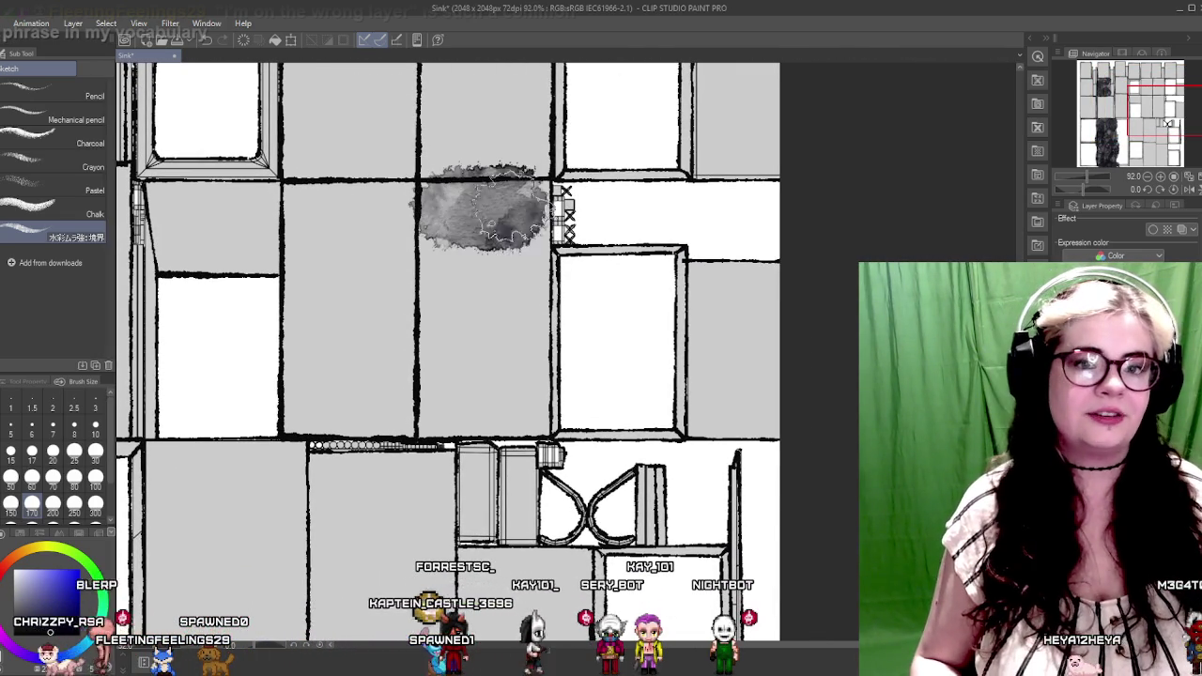
pyautogui.moveTo(460, 220)
pyautogui.mouseDown()
pyautogui.moveTo(442, 357)
pyautogui.moveTo(451, 394)
pyautogui.mouseUp()
pyautogui.hotkey('ctrl', 'z')
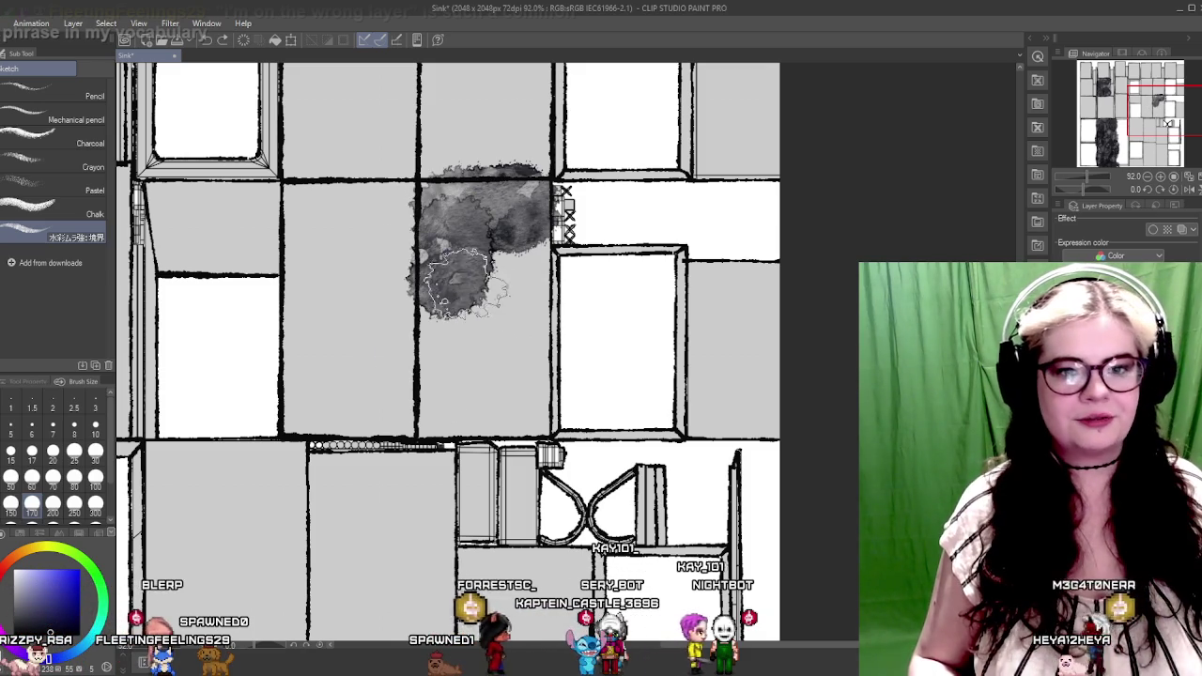
pyautogui.moveTo(462, 283); pyautogui.dragTo(446, 381)
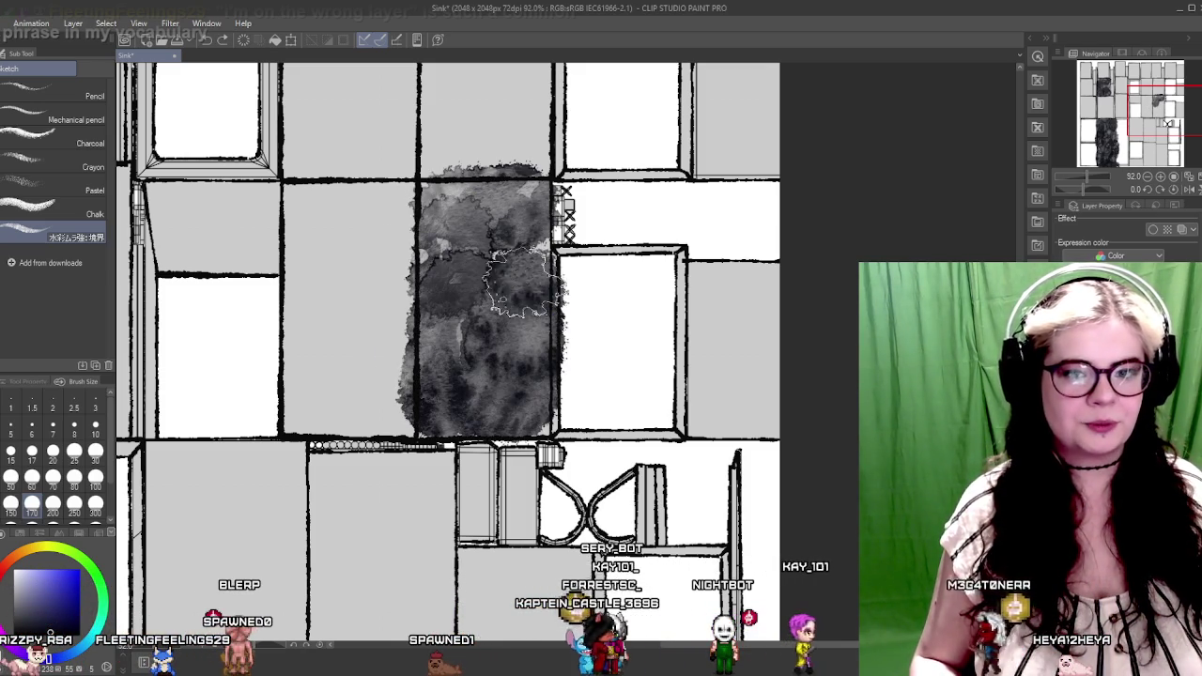
# Pan and zoom over to the upper panels of the layout
pyautogui.moveTo(510, 235)
pyautogui.mouseDown()
pyautogui.moveTo(467, 264)
pyautogui.moveTo(397, 264)
pyautogui.moveTo(559, 339)
pyautogui.moveTo(659, 340)
pyautogui.mouseUp()
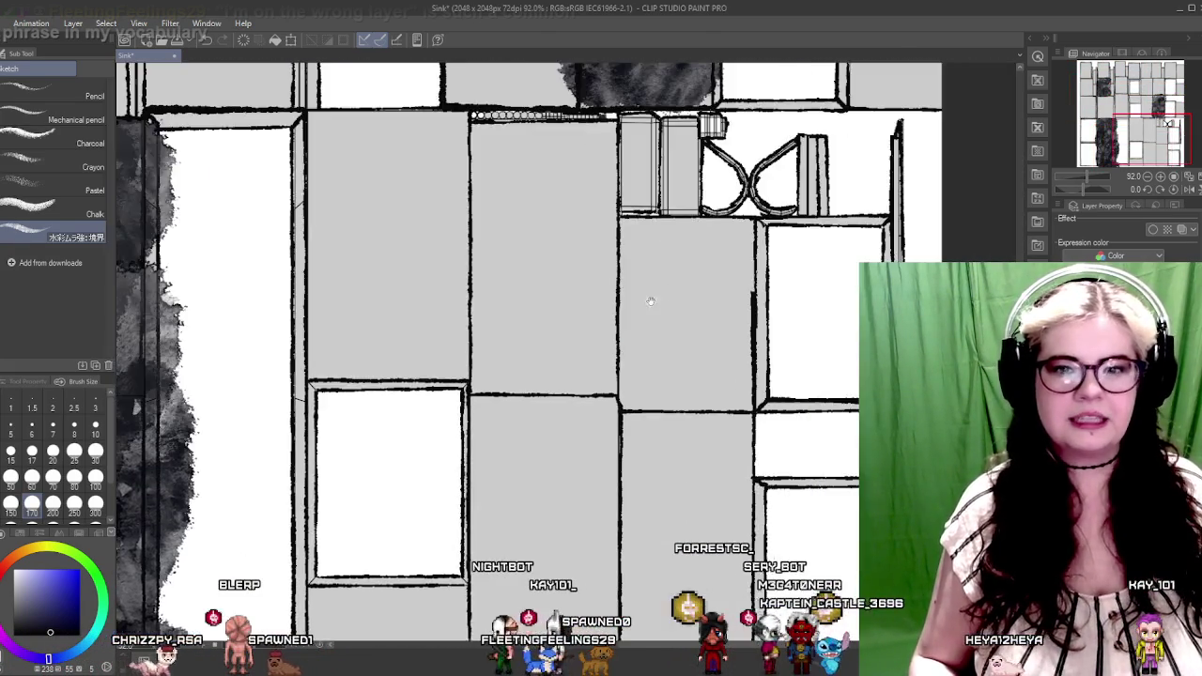
pyautogui.scroll(5, 659, 341)
pyautogui.scroll(5, 652, 325)
pyautogui.scroll(2, 676, 300)
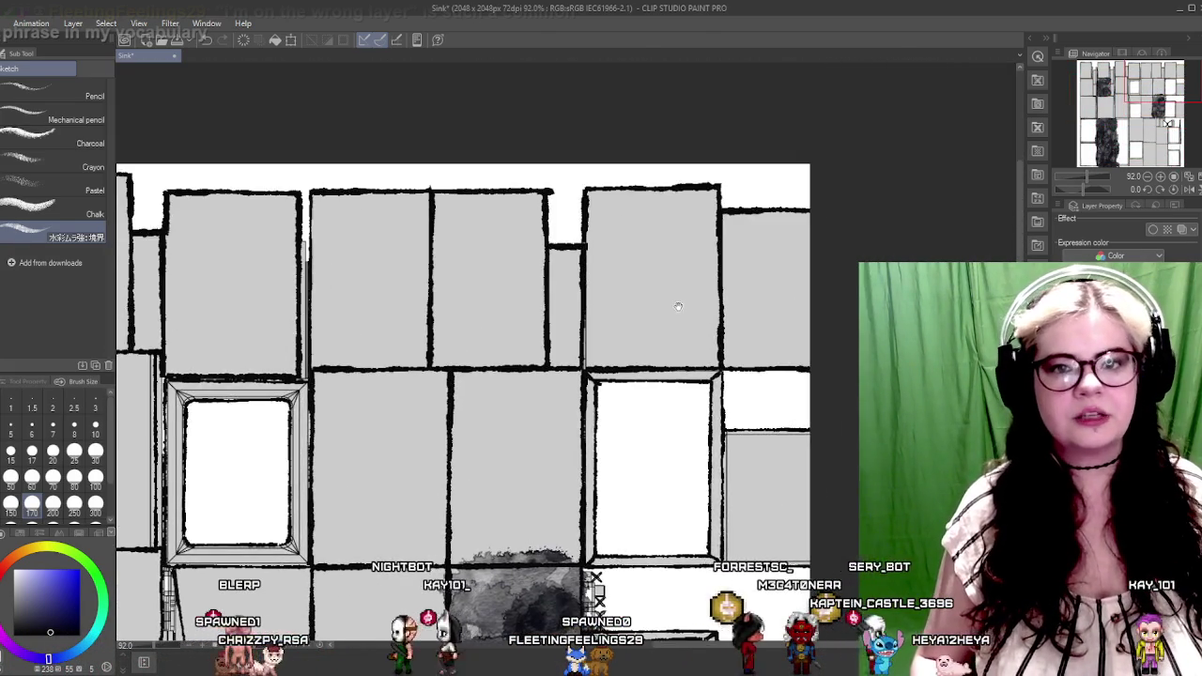
pyautogui.hscroll(-5, 628, 271)
pyautogui.scroll(-2, 657, 277)
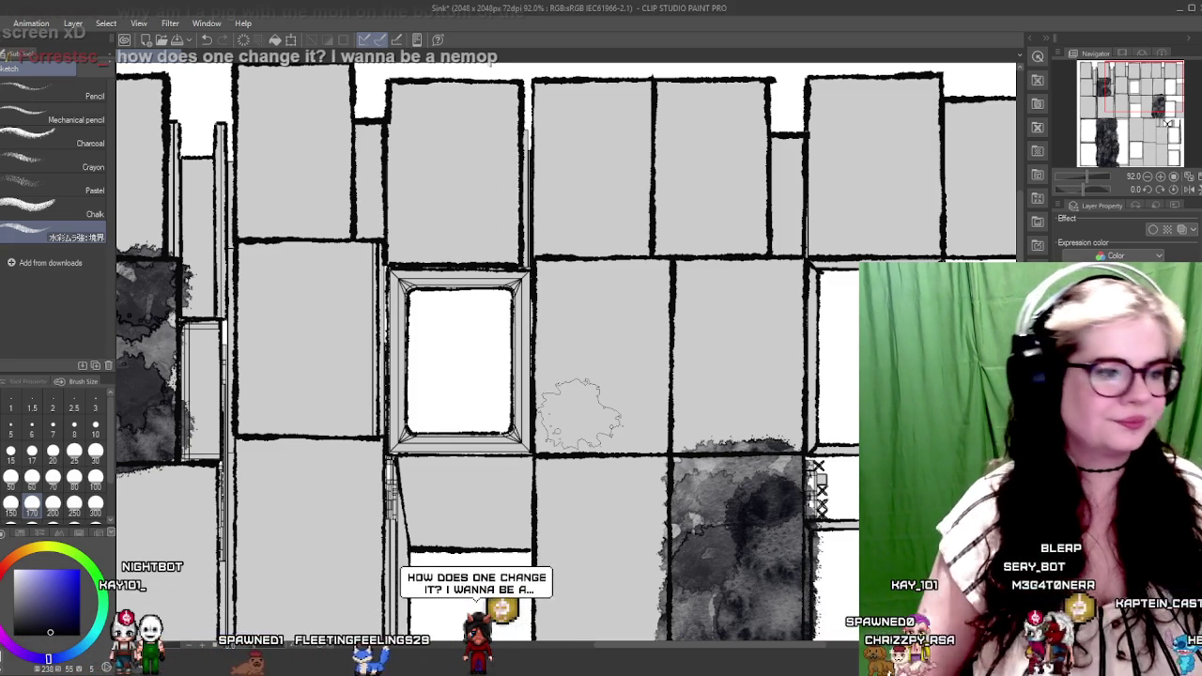
# Spread a grey watercolour wash across the first empty panel after undoing a test dab
pyautogui.moveTo(557, 307); pyautogui.dragTo(514, 101)
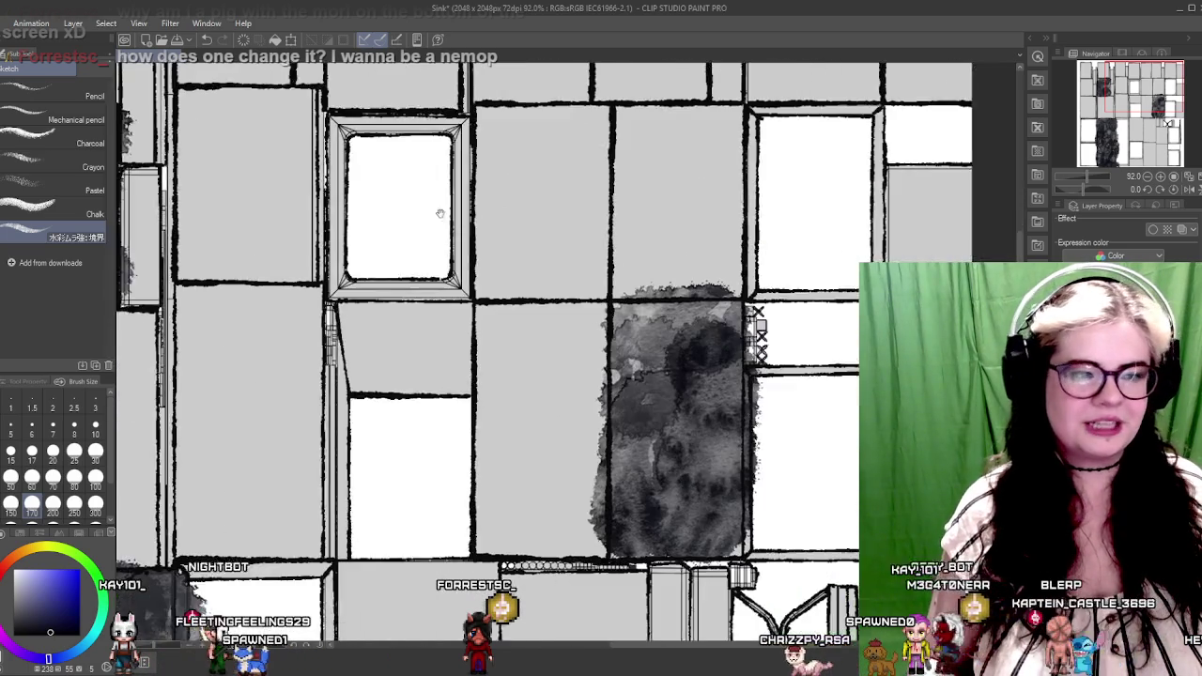
pyautogui.moveTo(526, 286); pyautogui.dragTo(474, 286)
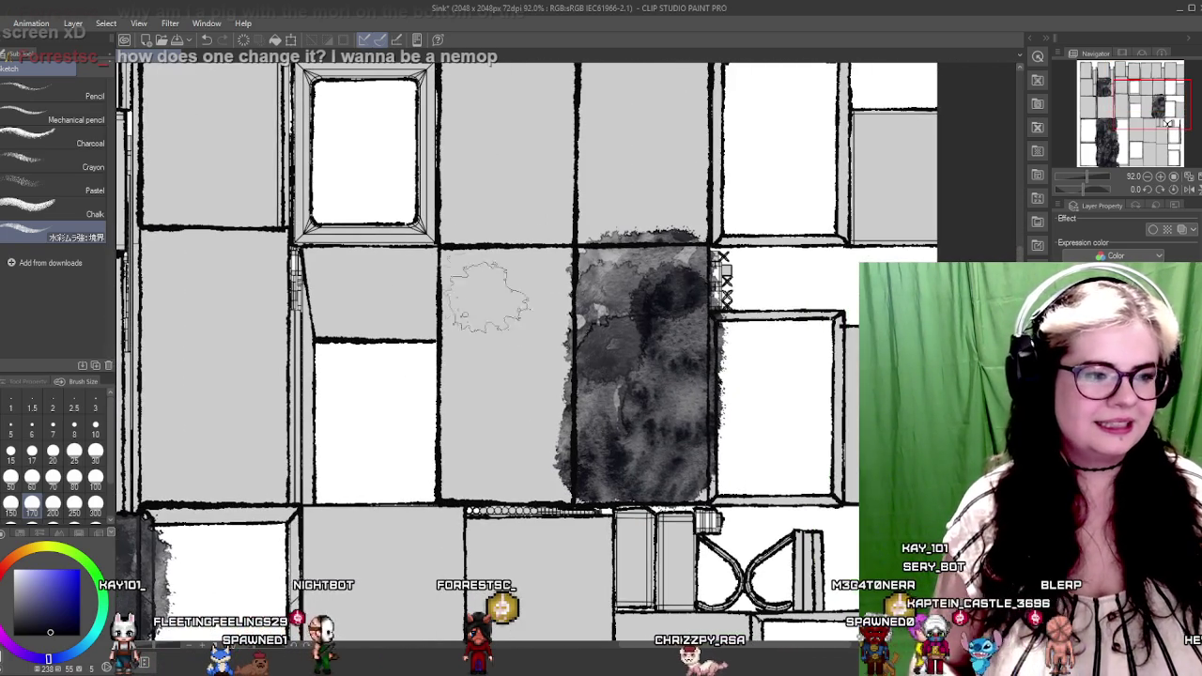
pyautogui.click(487, 286)
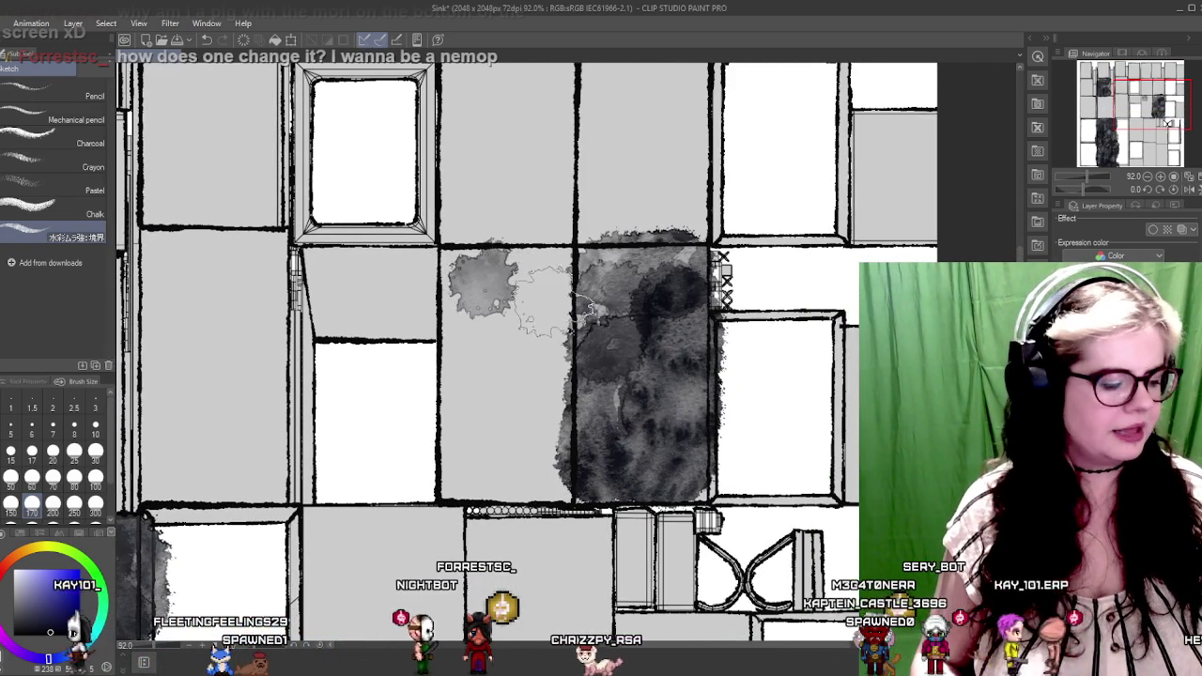
pyautogui.hotkey('ctrl', 'z')
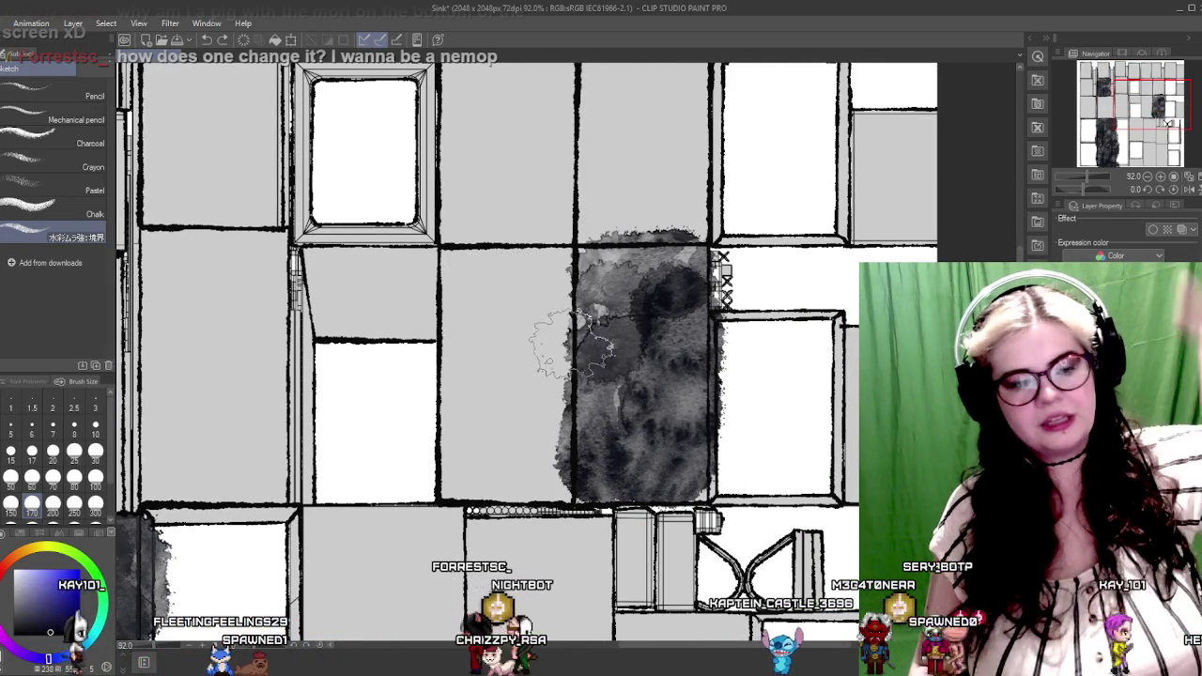
pyautogui.click(471, 278)
pyautogui.moveTo(471, 277)
pyautogui.mouseDown()
pyautogui.moveTo(460, 441)
pyautogui.moveTo(511, 460)
pyautogui.moveTo(554, 389)
pyautogui.moveTo(573, 282)
pyautogui.moveTo(521, 279)
pyautogui.moveTo(505, 355)
pyautogui.moveTo(596, 315)
pyautogui.mouseUp()
pyautogui.scroll(-3, 596, 315)
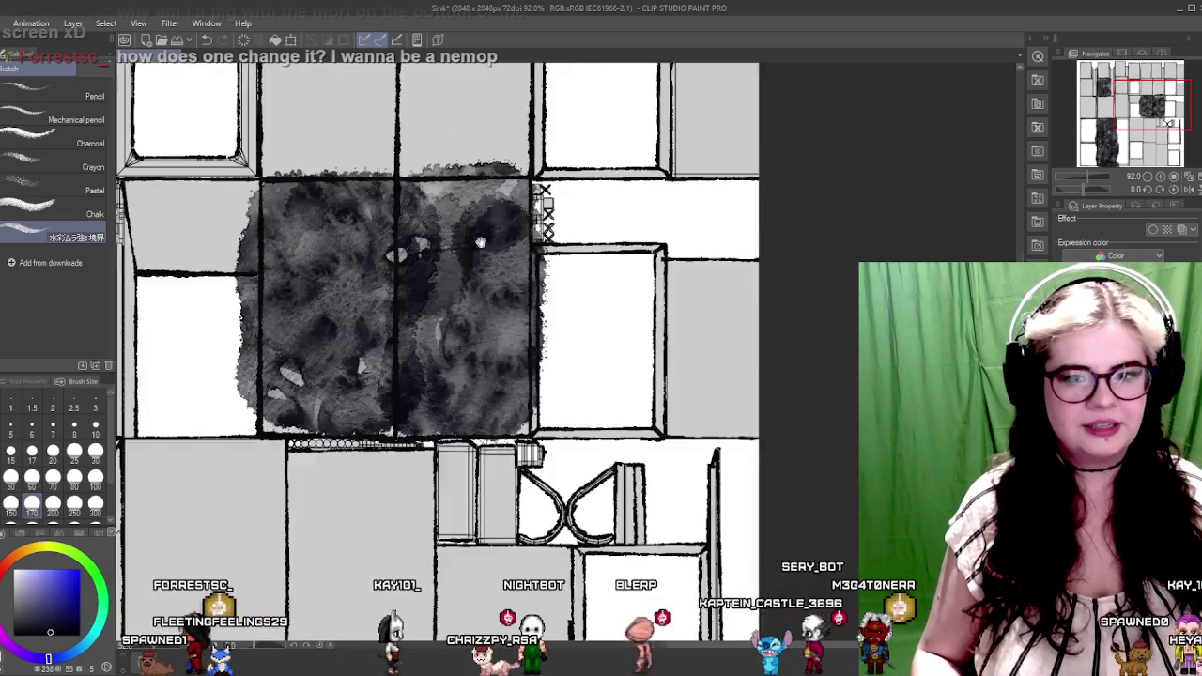
pyautogui.scroll(3, 815, 271)
pyautogui.scroll(-2, 814, 271)
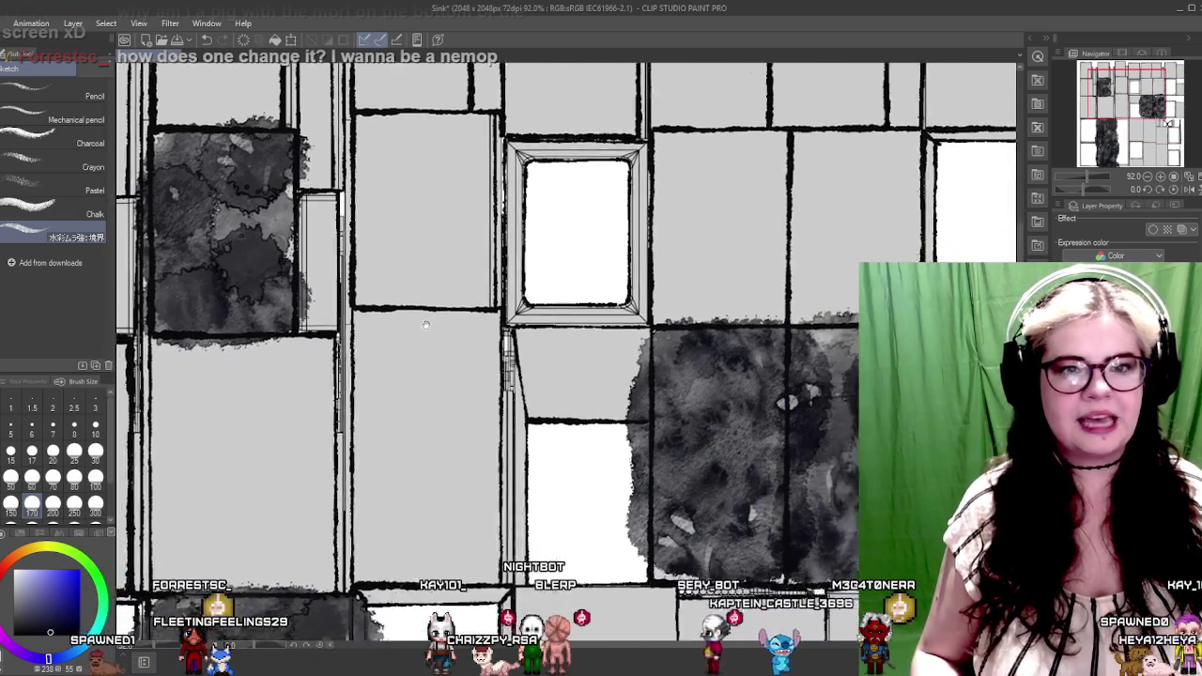
pyautogui.scroll(2, 485, 268)
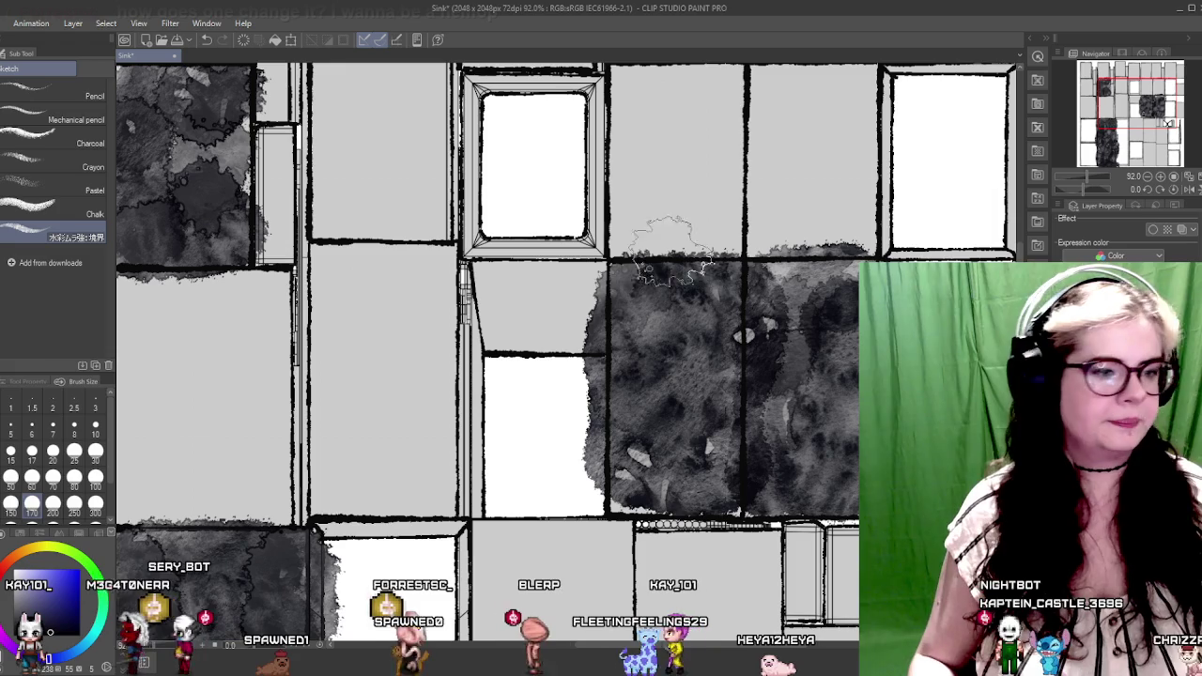
# Fill the next panel and the cell below it with dark wash, redoing stray strokes
pyautogui.moveTo(563, 524)
pyautogui.mouseDown()
pyautogui.moveTo(516, 345)
pyautogui.moveTo(403, 101)
pyautogui.moveTo(446, 98)
pyautogui.mouseUp()
pyautogui.moveTo(521, 249)
pyautogui.mouseDown()
pyautogui.moveTo(503, 282)
pyautogui.moveTo(540, 295)
pyautogui.mouseUp()
pyautogui.hotkey('ctrl', 'z')
pyautogui.moveTo(544, 248)
pyautogui.mouseDown()
pyautogui.moveTo(525, 273)
pyautogui.moveTo(521, 328)
pyautogui.mouseUp()
pyautogui.moveTo(554, 380)
pyautogui.mouseDown()
pyautogui.moveTo(601, 320)
pyautogui.moveTo(606, 244)
pyautogui.moveTo(563, 235)
pyautogui.mouseUp()
pyautogui.moveTo(482, 355); pyautogui.dragTo(552, 192)
pyautogui.moveTo(574, 277); pyautogui.dragTo(568, 365)
pyautogui.hotkey('ctrl', 'z')
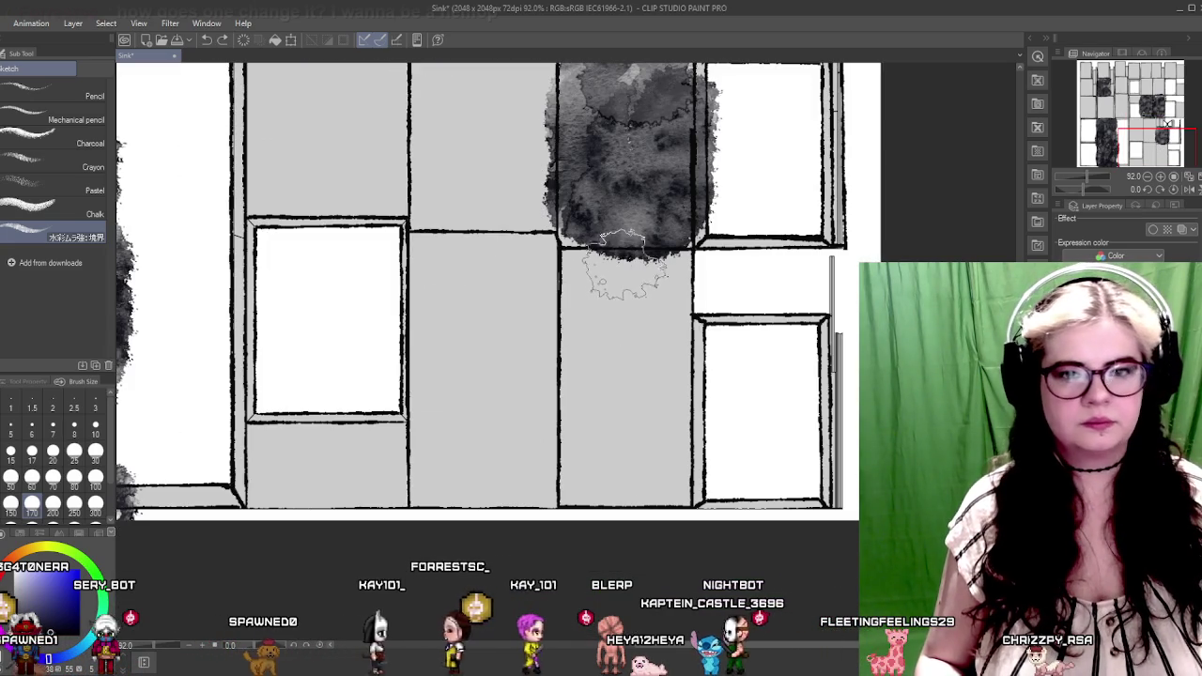
pyautogui.moveTo(615, 265)
pyautogui.mouseDown()
pyautogui.moveTo(578, 417)
pyautogui.moveTo(586, 497)
pyautogui.moveTo(657, 474)
pyautogui.moveTo(657, 413)
pyautogui.mouseUp()
# Carry the dark wash to the lower cell's bottom and into the right-hand column
pyautogui.moveTo(704, 272)
pyautogui.mouseDown()
pyautogui.moveTo(648, 309)
pyautogui.moveTo(616, 420)
pyautogui.moveTo(761, 392)
pyautogui.moveTo(579, 348)
pyautogui.moveTo(615, 387)
pyautogui.mouseUp()
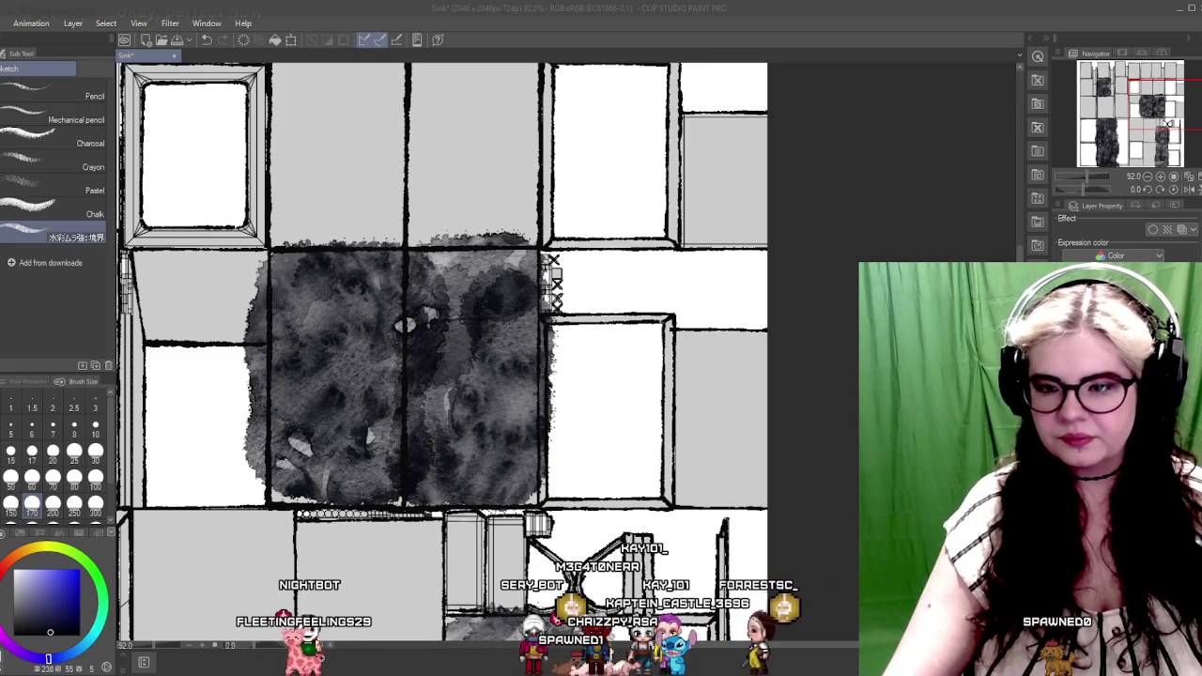
pyautogui.click(856, 595)
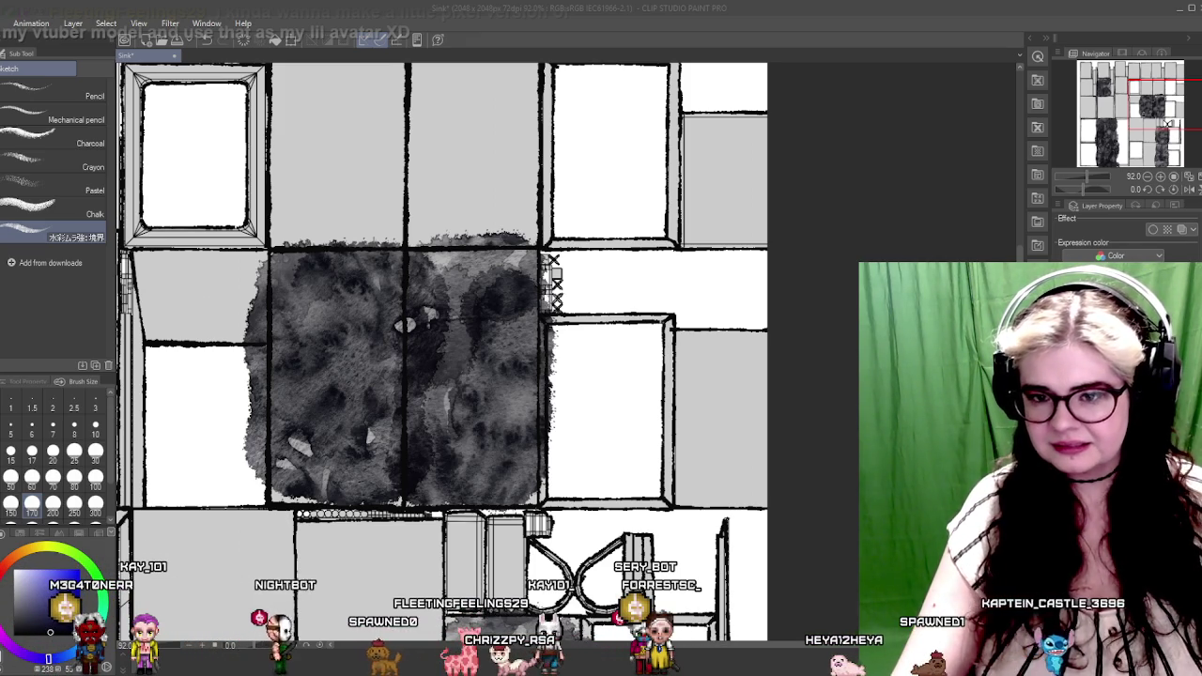
pyautogui.scroll(-2, 379, 571)
pyautogui.scroll(-2, 379, 571)
pyautogui.moveTo(379, 570); pyautogui.dragTo(464, 289)
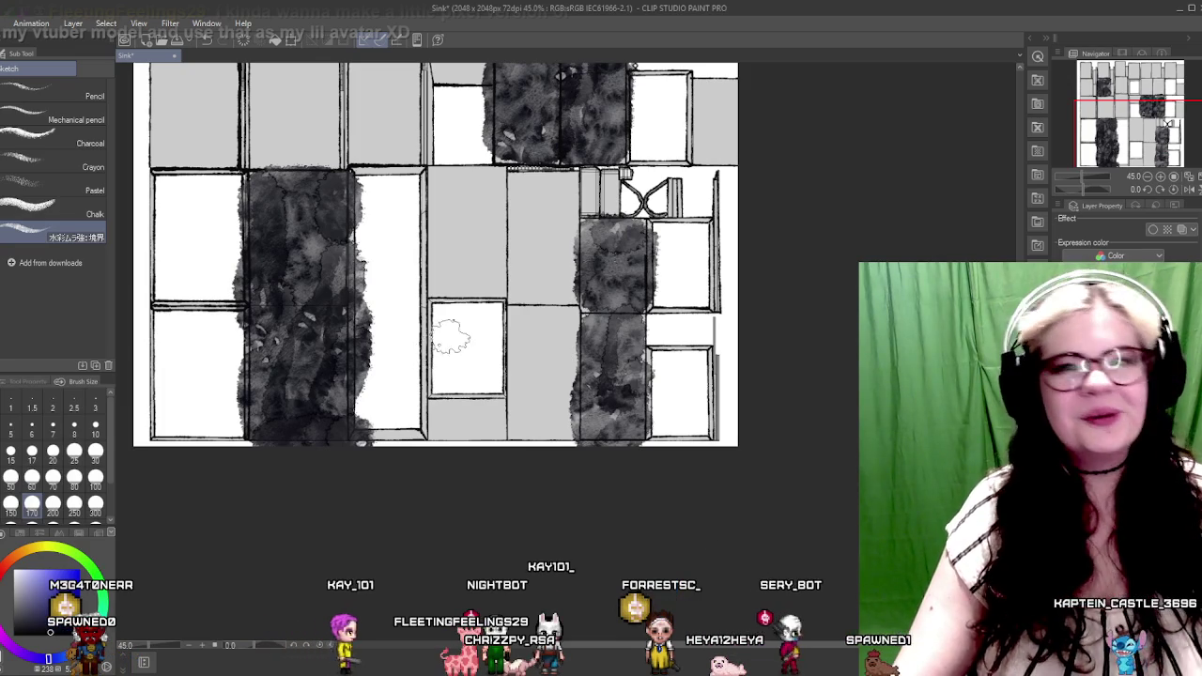
# Paint a pale grey-blue wash down the grey panel, redoing it narrower and filling the U gap
pyautogui.scroll(1, 451, 338)
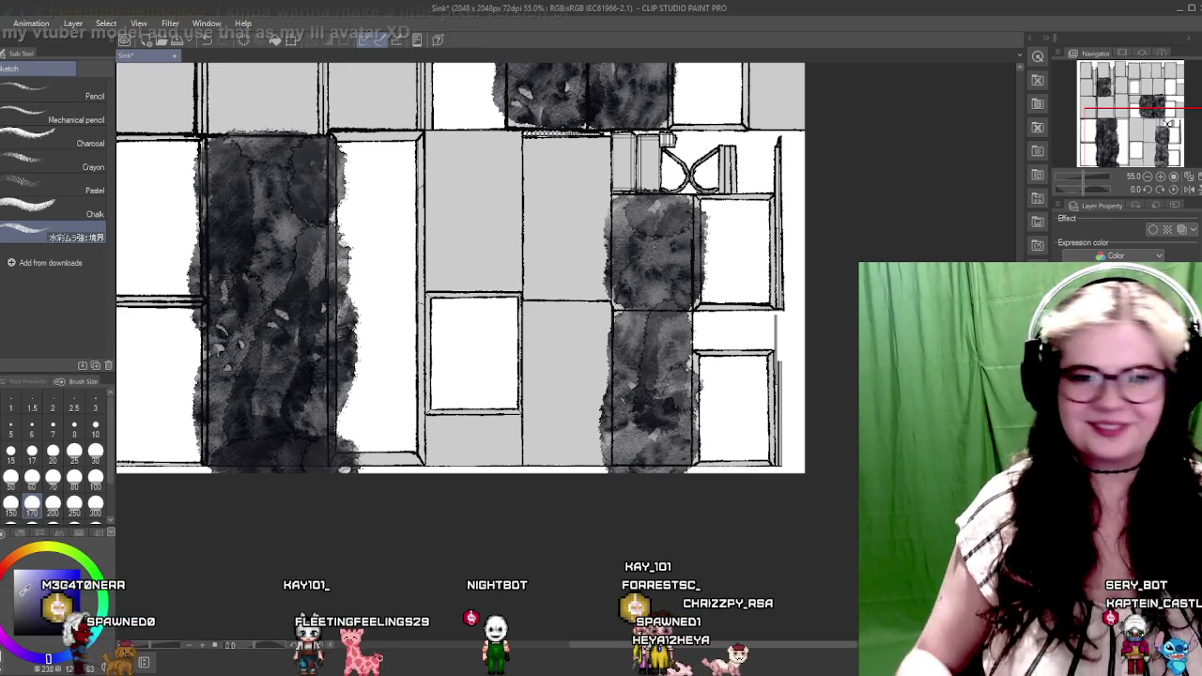
pyautogui.moveTo(627, 214); pyautogui.dragTo(655, 289)
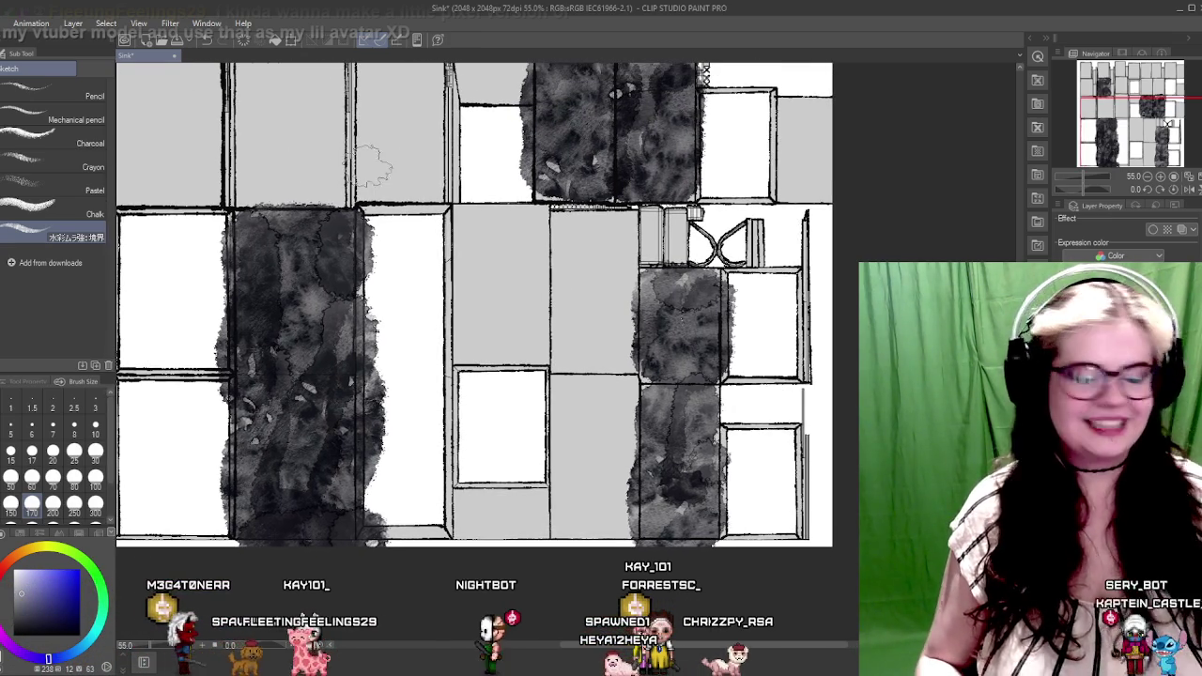
pyautogui.scroll(4, 460, 272)
pyautogui.scroll(-2, 451, 263)
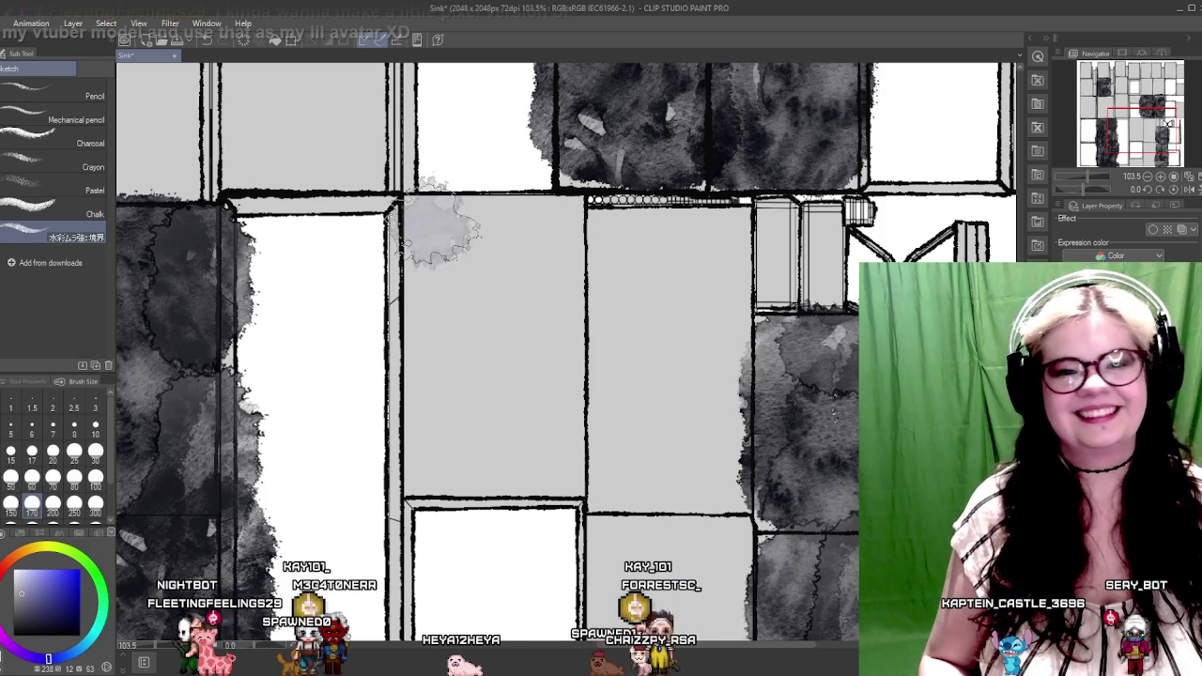
pyautogui.moveTo(437, 223); pyautogui.dragTo(422, 293)
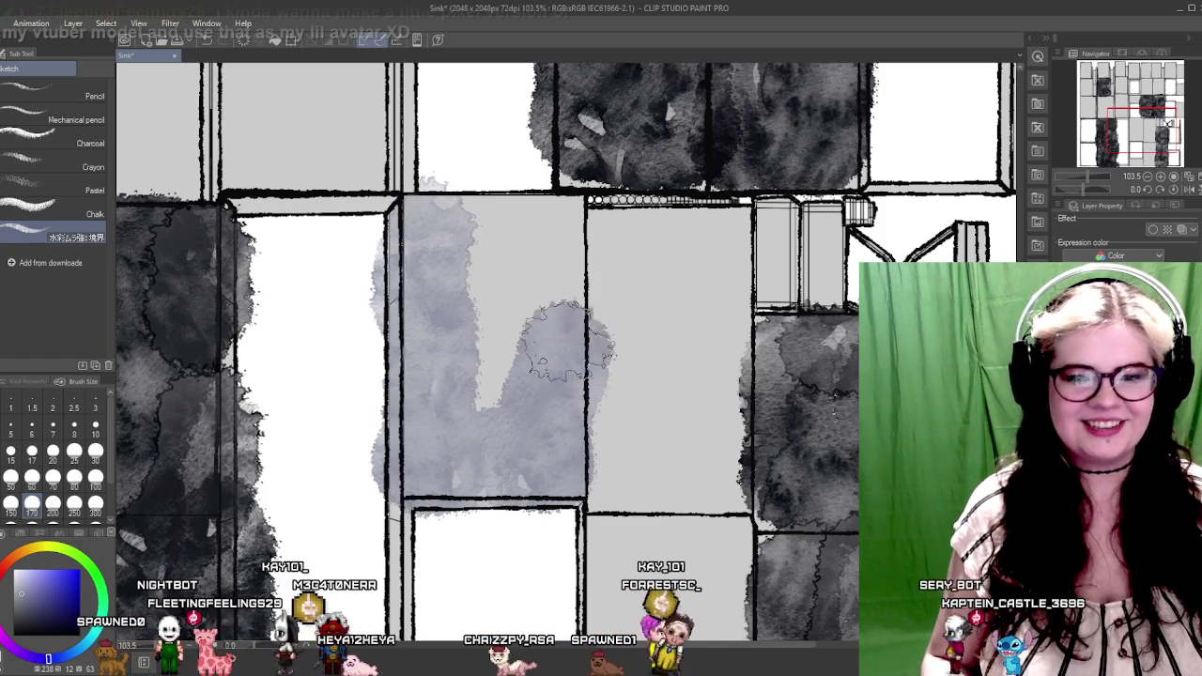
pyautogui.moveTo(566, 339); pyautogui.dragTo(558, 254)
pyautogui.hotkey('ctrl', 'z')
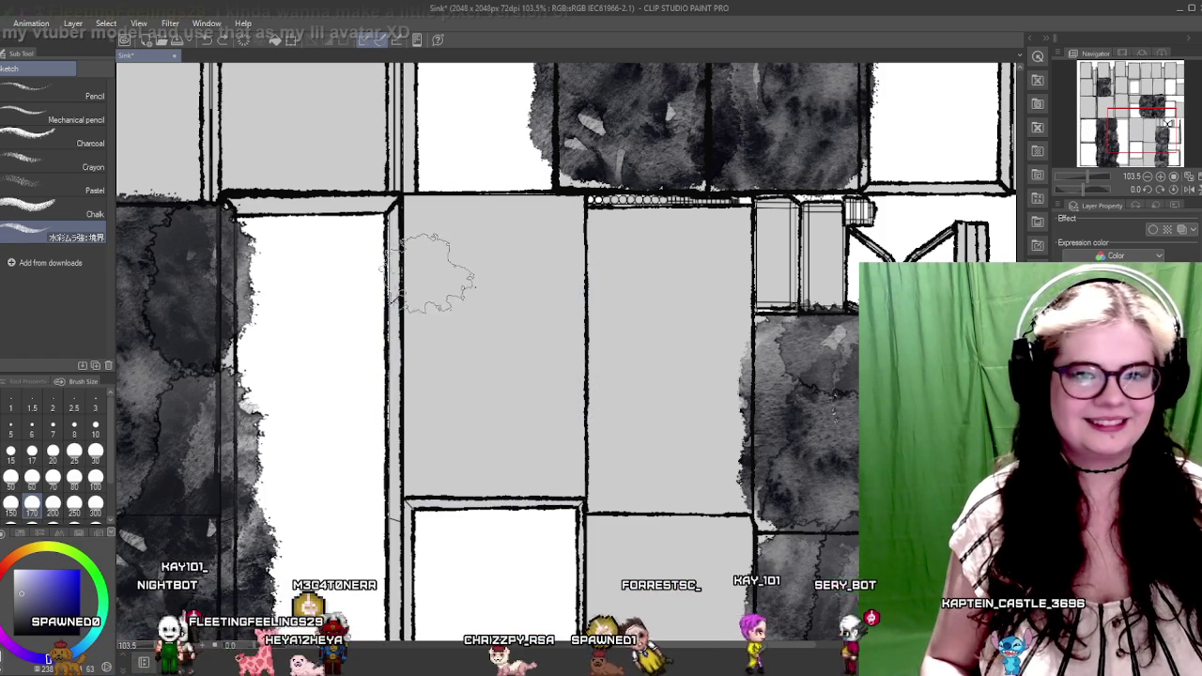
pyautogui.moveTo(417, 216)
pyautogui.mouseDown()
pyautogui.moveTo(413, 404)
pyautogui.moveTo(451, 451)
pyautogui.moveTo(539, 451)
pyautogui.moveTo(554, 337)
pyautogui.mouseUp()
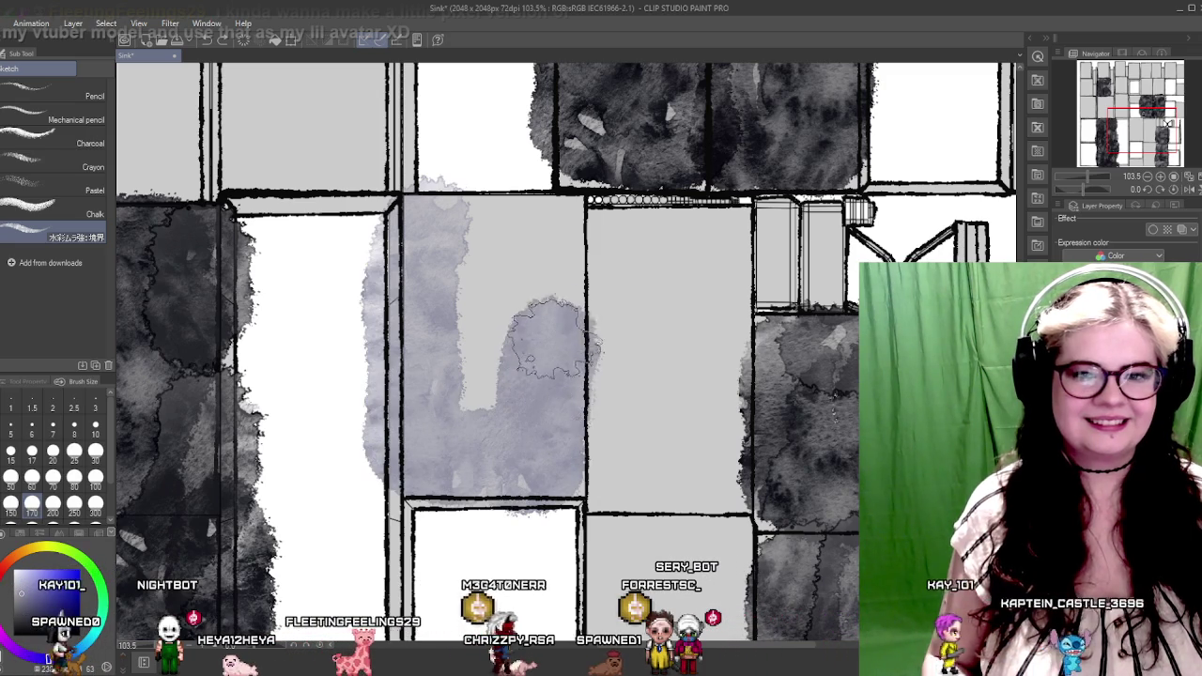
pyautogui.moveTo(545, 242)
pyautogui.mouseDown()
pyautogui.moveTo(489, 235)
pyautogui.moveTo(479, 385)
pyautogui.mouseUp()
# Extend the pale wash along the white box's left side and bottom, darkening the grey box's lower part
pyautogui.scroll(-4, 461, 242)
pyautogui.scroll(-2, 461, 242)
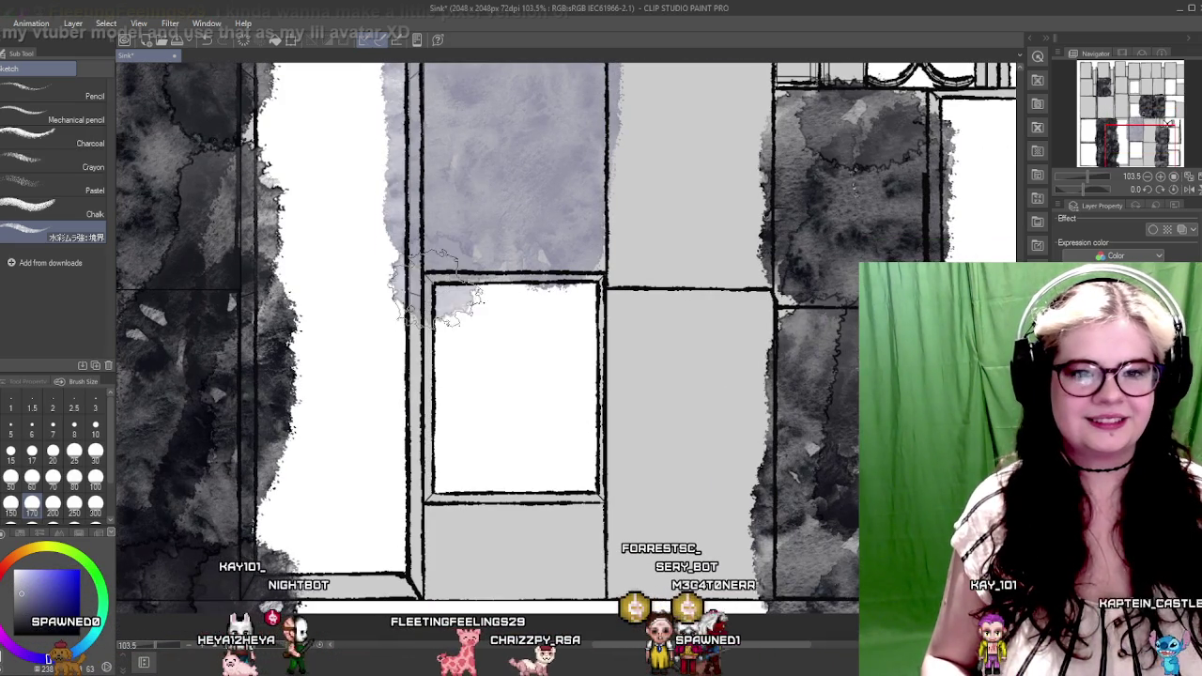
pyautogui.moveTo(437, 286); pyautogui.dragTo(425, 403)
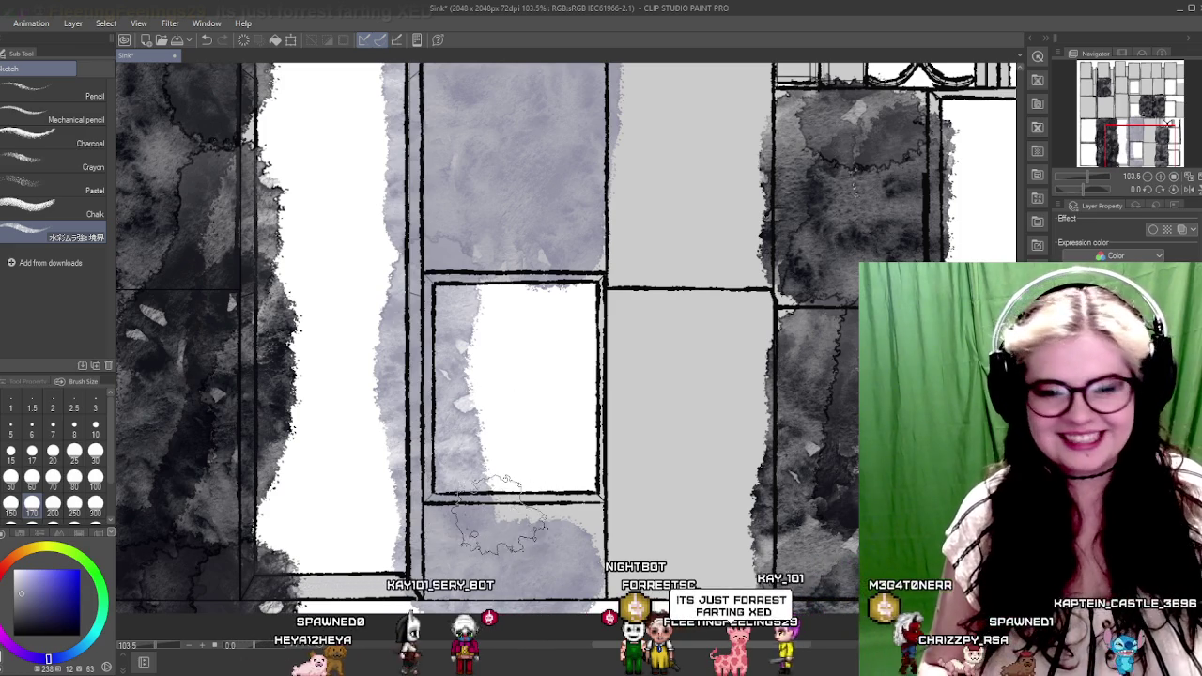
pyautogui.moveTo(498, 512); pyautogui.dragTo(556, 521)
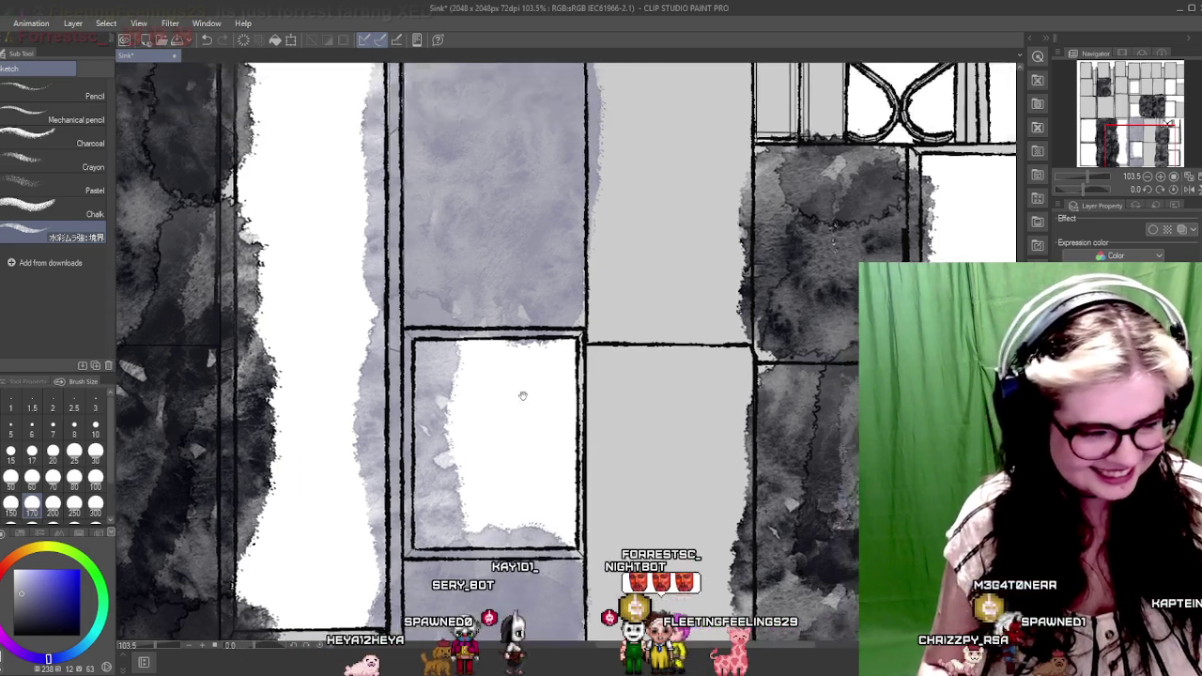
pyautogui.moveTo(559, 249); pyautogui.dragTo(469, 436)
pyautogui.moveTo(349, 434); pyautogui.dragTo(471, 408)
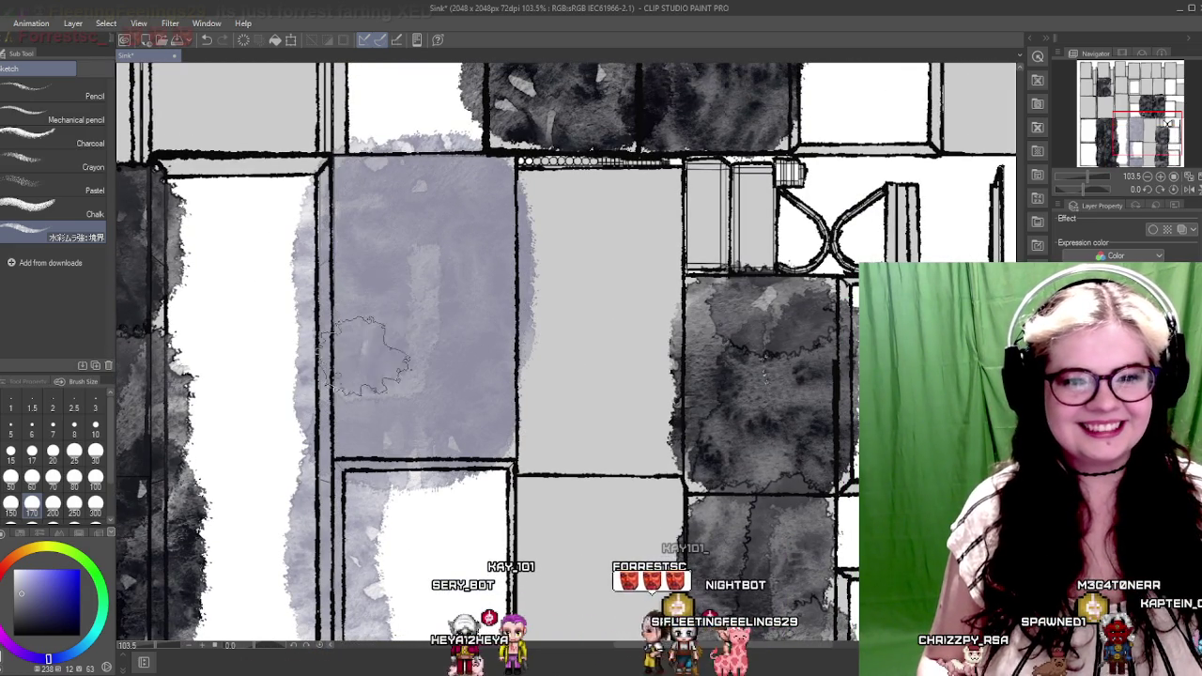
pyautogui.moveTo(447, 180); pyautogui.dragTo(499, 330)
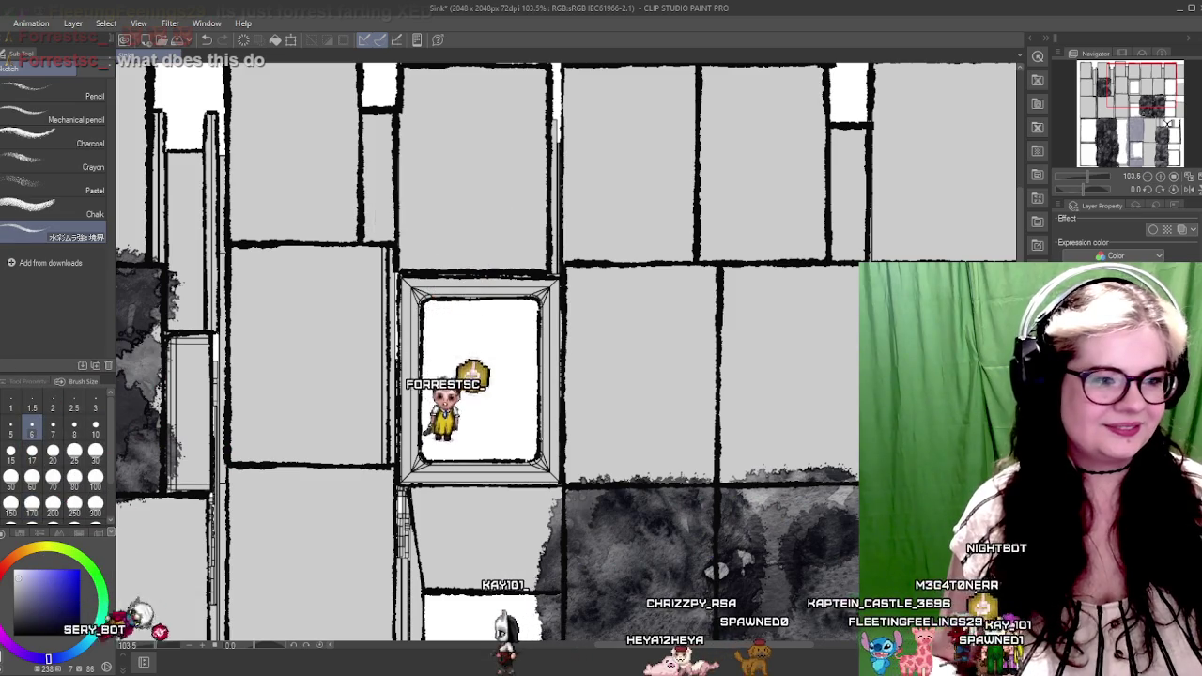
pyautogui.moveTo(464, 442)
pyautogui.mouseDown()
pyautogui.moveTo(508, 434)
pyautogui.moveTo(460, 437)
pyautogui.mouseUp()
# Wash a pale grey band beneath the window panel's frame
pyautogui.moveTo(383, 486); pyautogui.dragTo(372, 381)
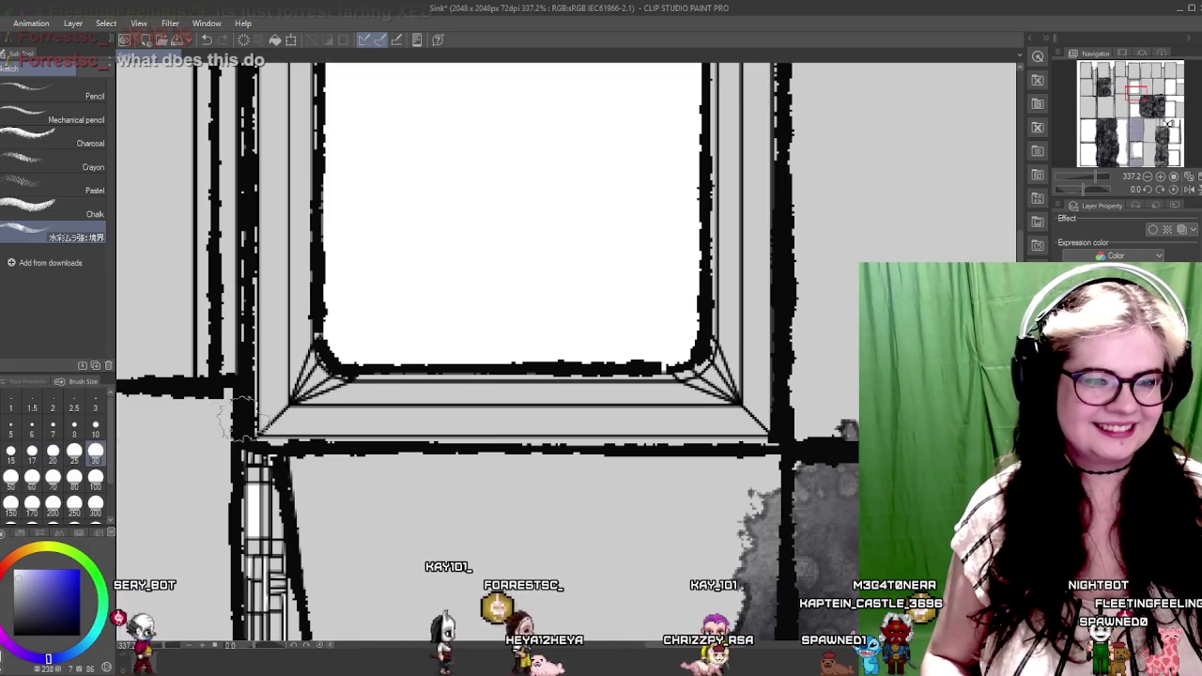
pyautogui.moveTo(313, 404); pyautogui.dragTo(728, 418)
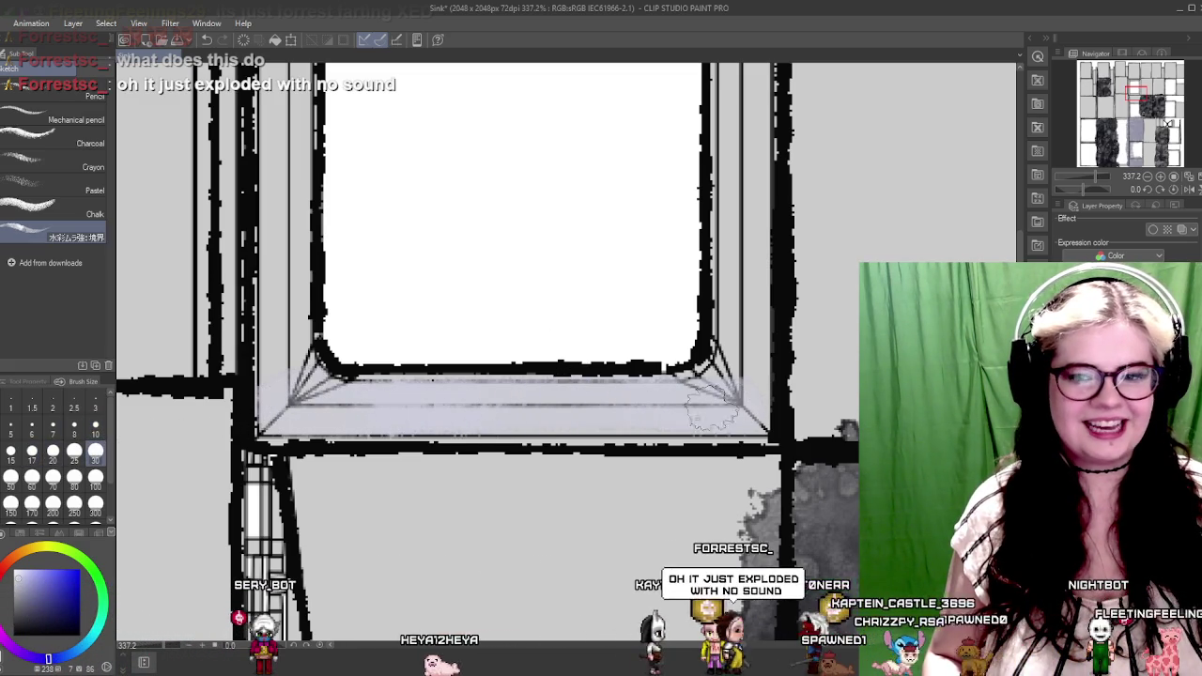
pyautogui.scroll(3, 302, 410)
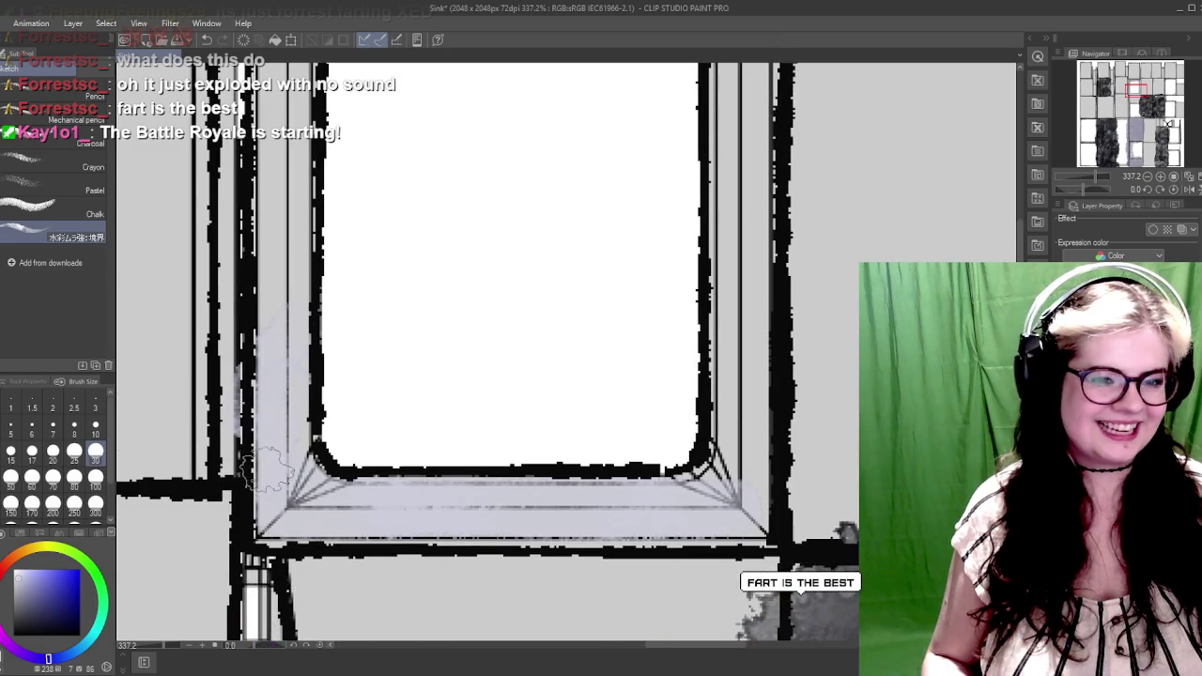
pyautogui.scroll(3, 319, 322)
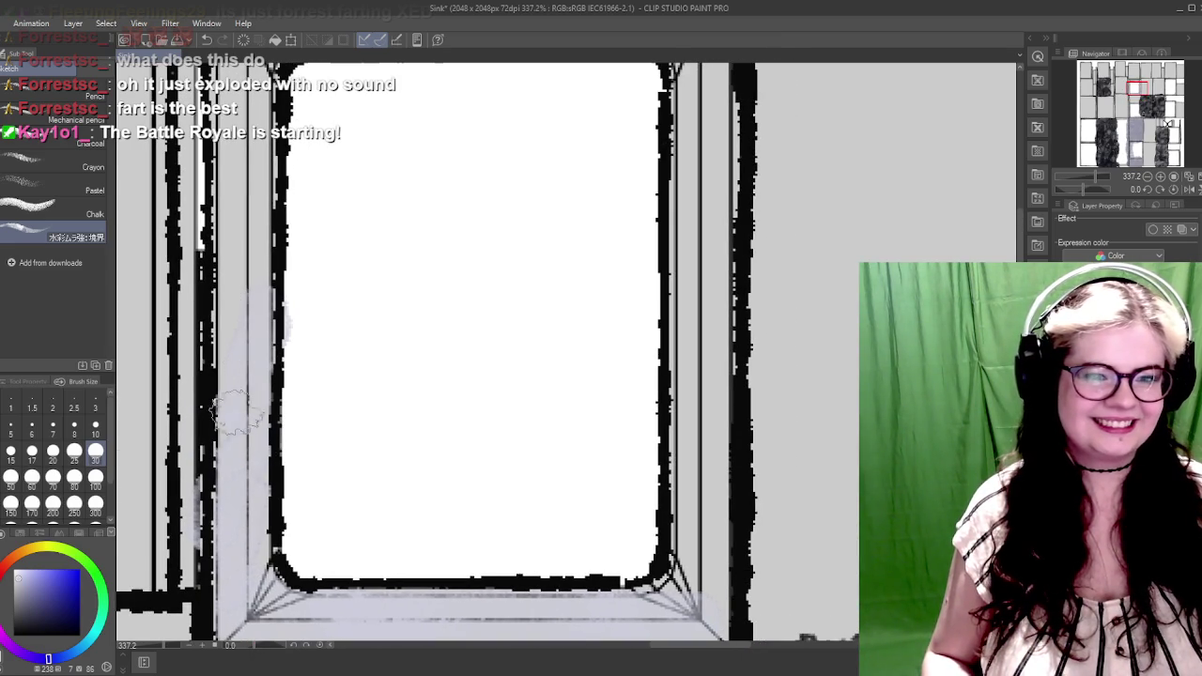
pyautogui.moveTo(282, 308); pyautogui.dragTo(259, 457)
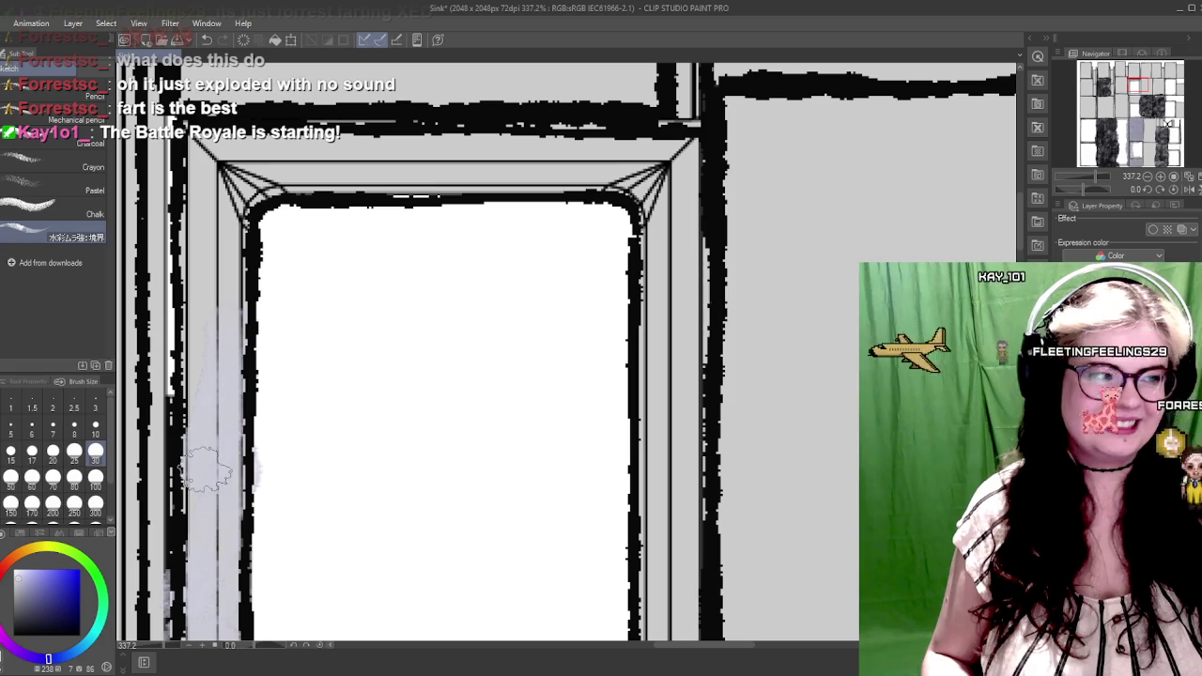
pyautogui.moveTo(217, 400)
pyautogui.mouseDown()
pyautogui.moveTo(233, 448)
pyautogui.moveTo(280, 340)
pyautogui.mouseUp()
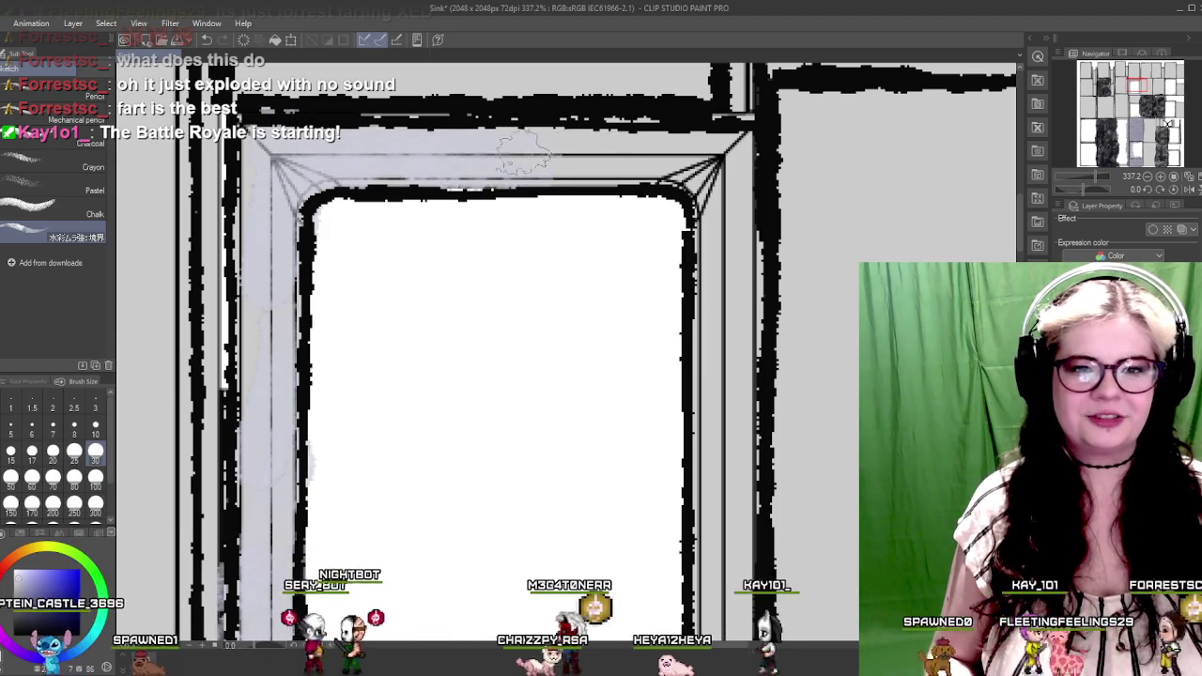
# Paint pale grey down the frame's right strip and along its bottom strip
pyautogui.moveTo(639, 415)
pyautogui.mouseDown()
pyautogui.moveTo(461, 377)
pyautogui.moveTo(487, 272)
pyautogui.mouseUp()
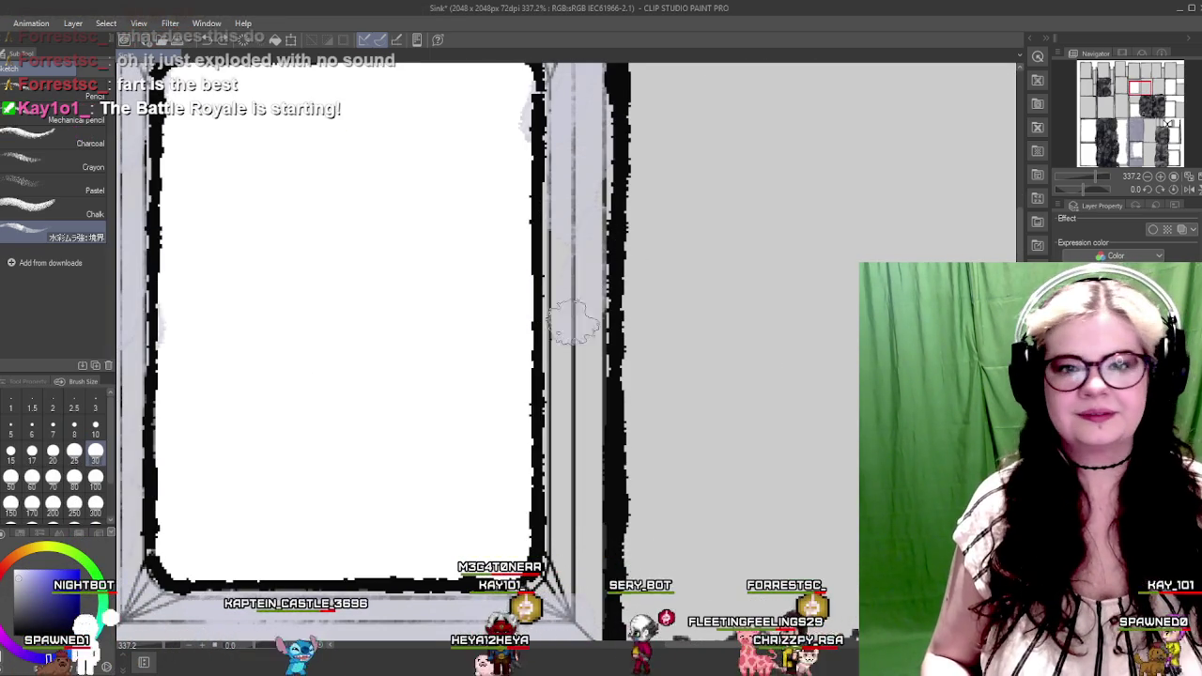
pyautogui.moveTo(565, 301); pyautogui.dragTo(588, 206)
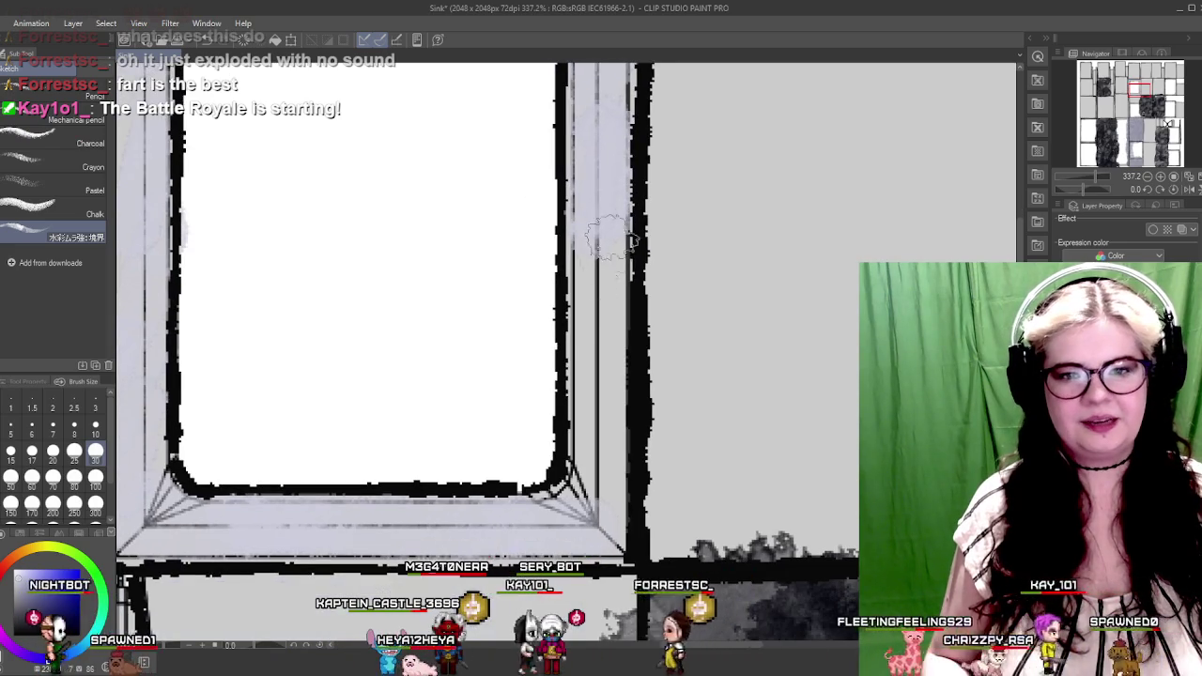
pyautogui.moveTo(613, 349); pyautogui.dragTo(582, 502)
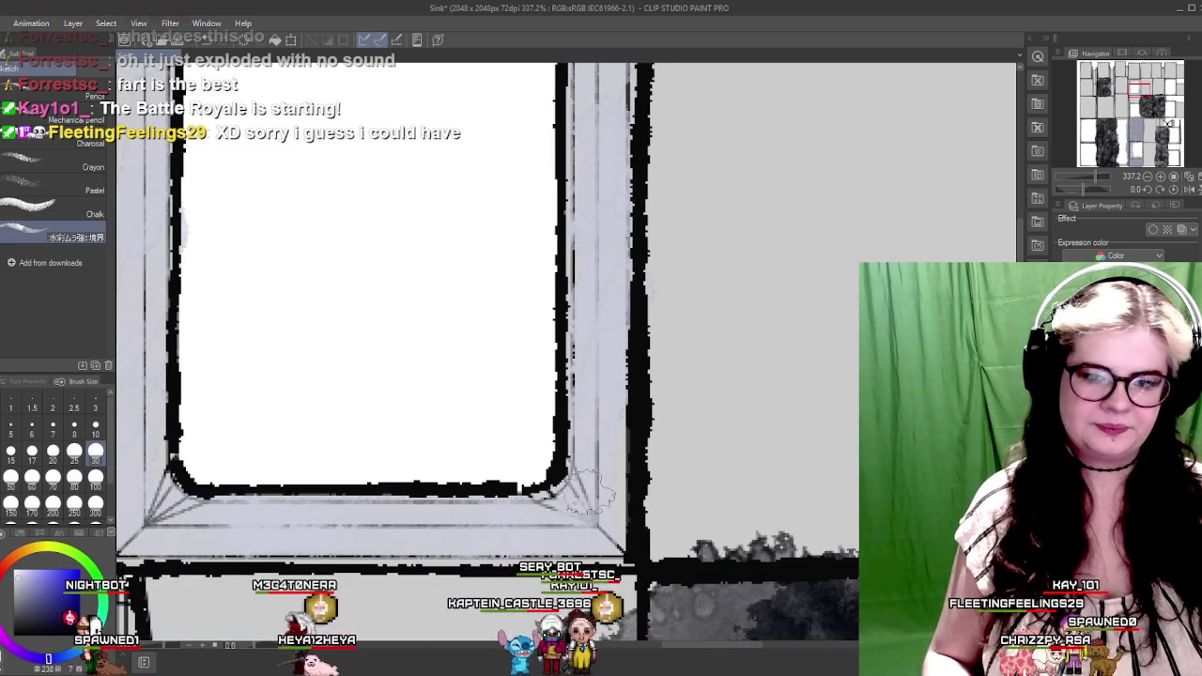
pyautogui.moveTo(463, 416); pyautogui.dragTo(527, 360)
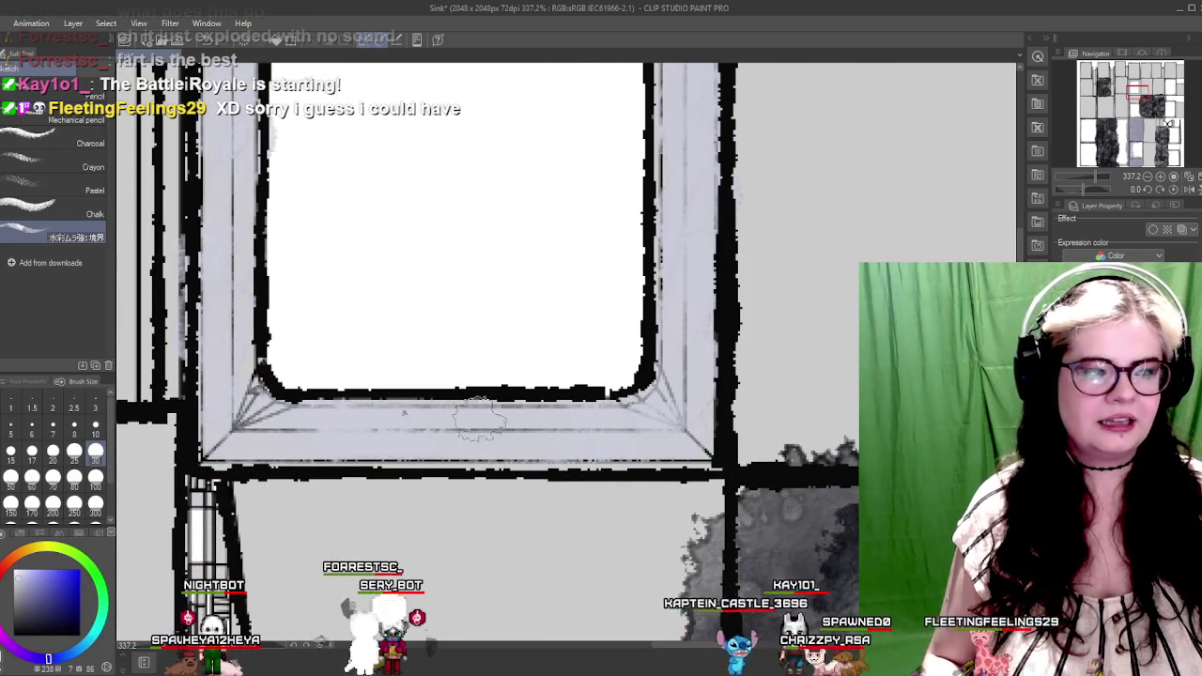
pyautogui.moveTo(537, 413); pyautogui.dragTo(659, 443)
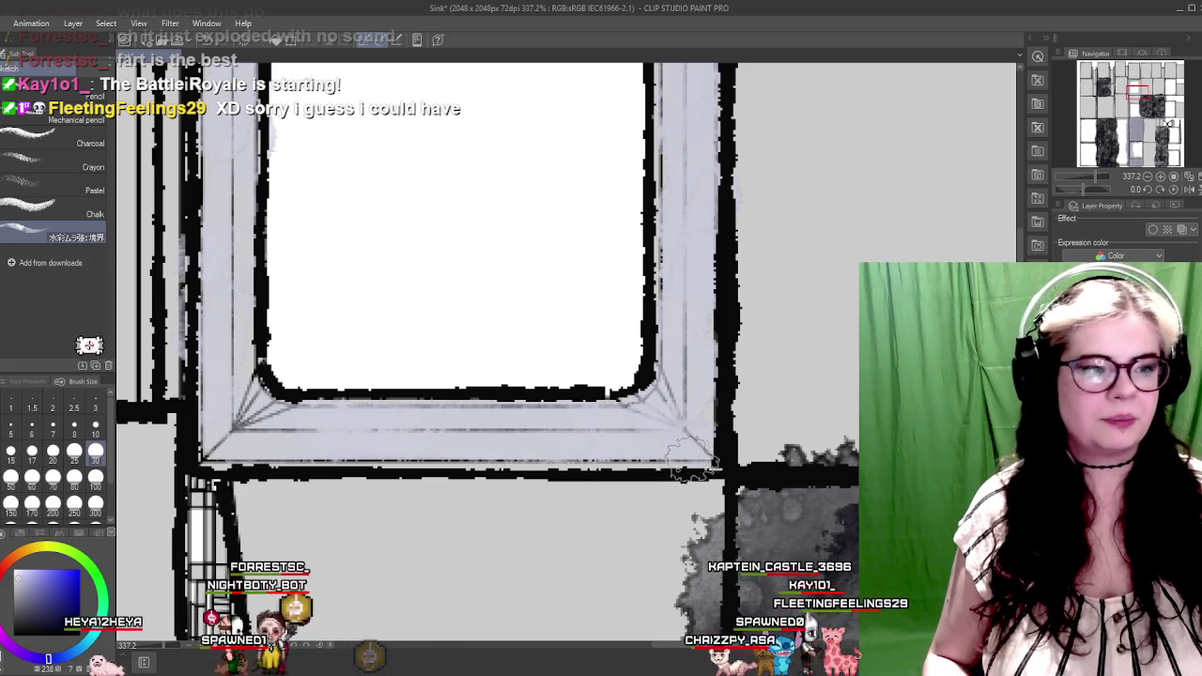
pyautogui.moveTo(479, 186)
pyautogui.mouseDown()
pyautogui.moveTo(526, 364)
pyautogui.moveTo(509, 461)
pyautogui.mouseUp()
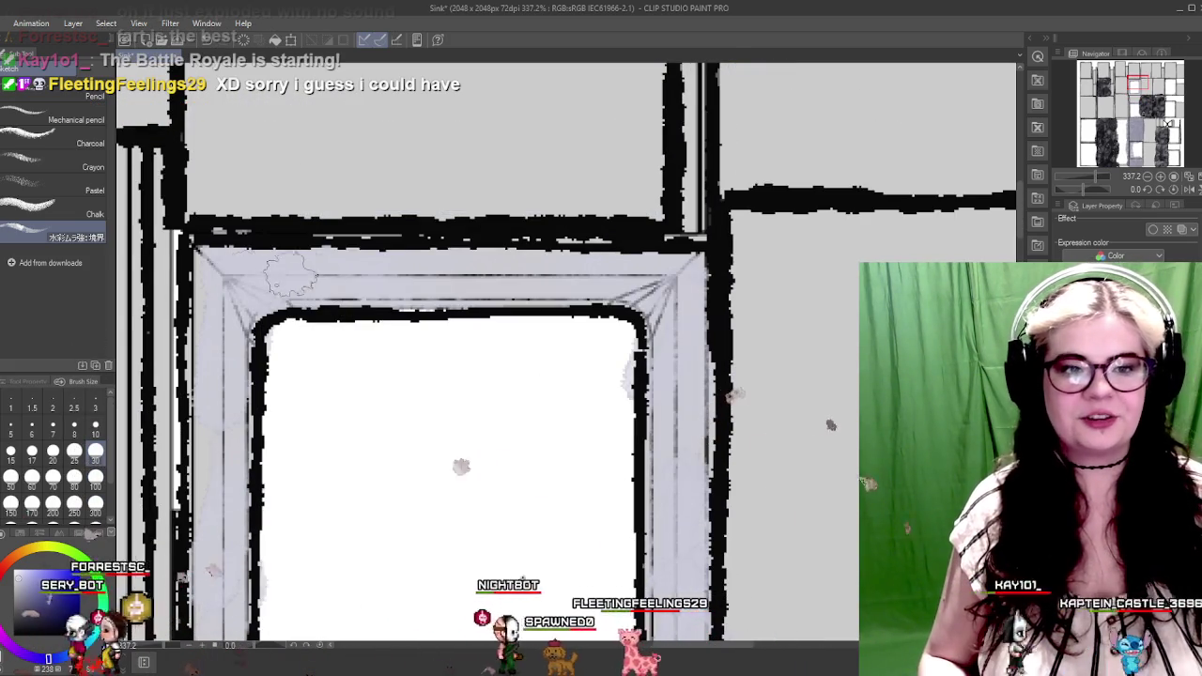
pyautogui.scroll(-4, 771, 293)
pyautogui.scroll(-3, 772, 294)
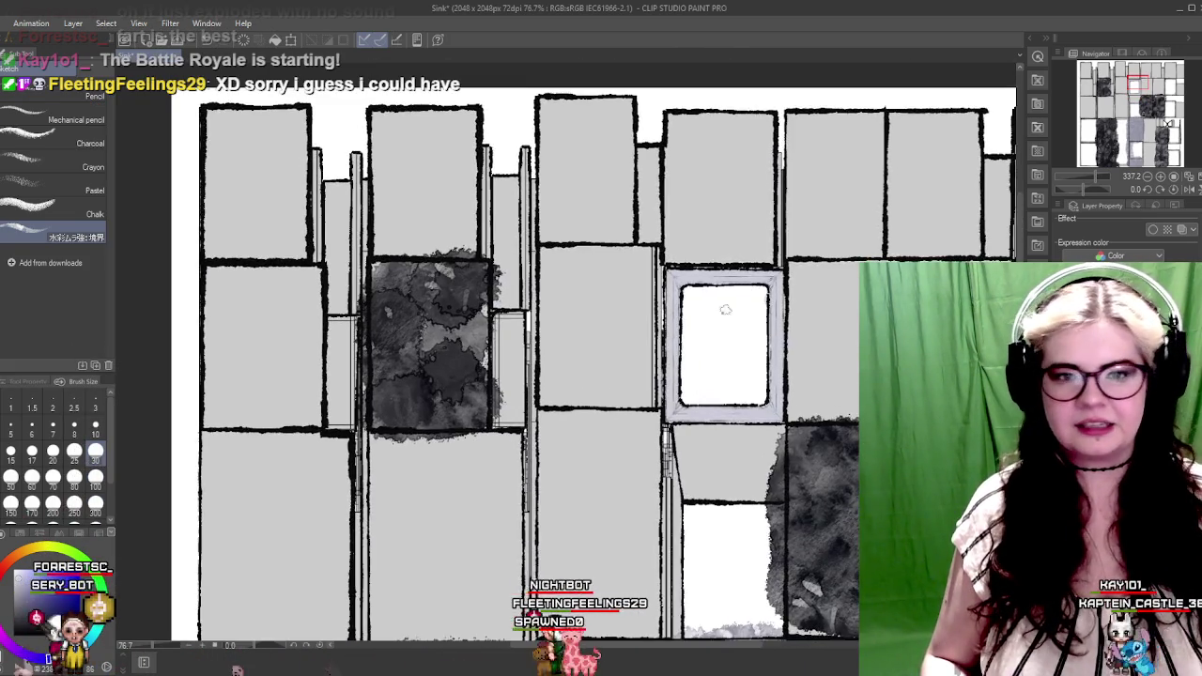
pyautogui.scroll(2, 455, 288)
pyautogui.scroll(2, 455, 288)
# Pan to the column beside the dark one and lay a light grey watercolor wash down it
pyautogui.moveTo(456, 287); pyautogui.dragTo(688, 156)
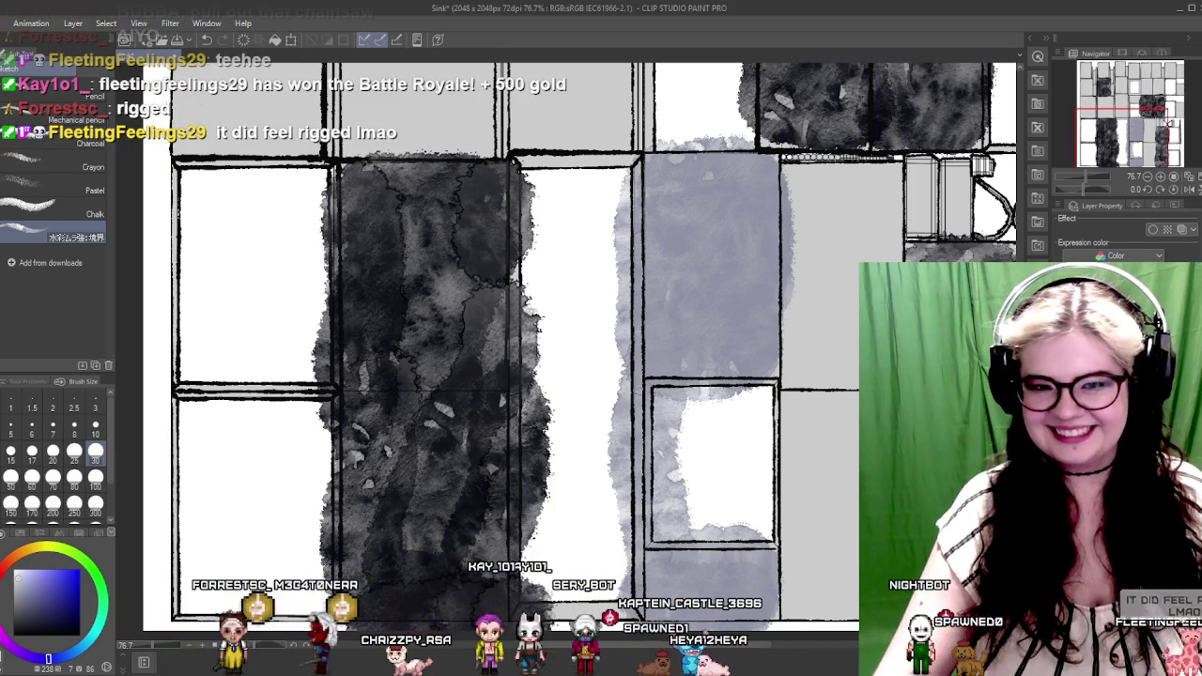
pyautogui.scroll(-3, 582, 338)
pyautogui.scroll(-2, 582, 338)
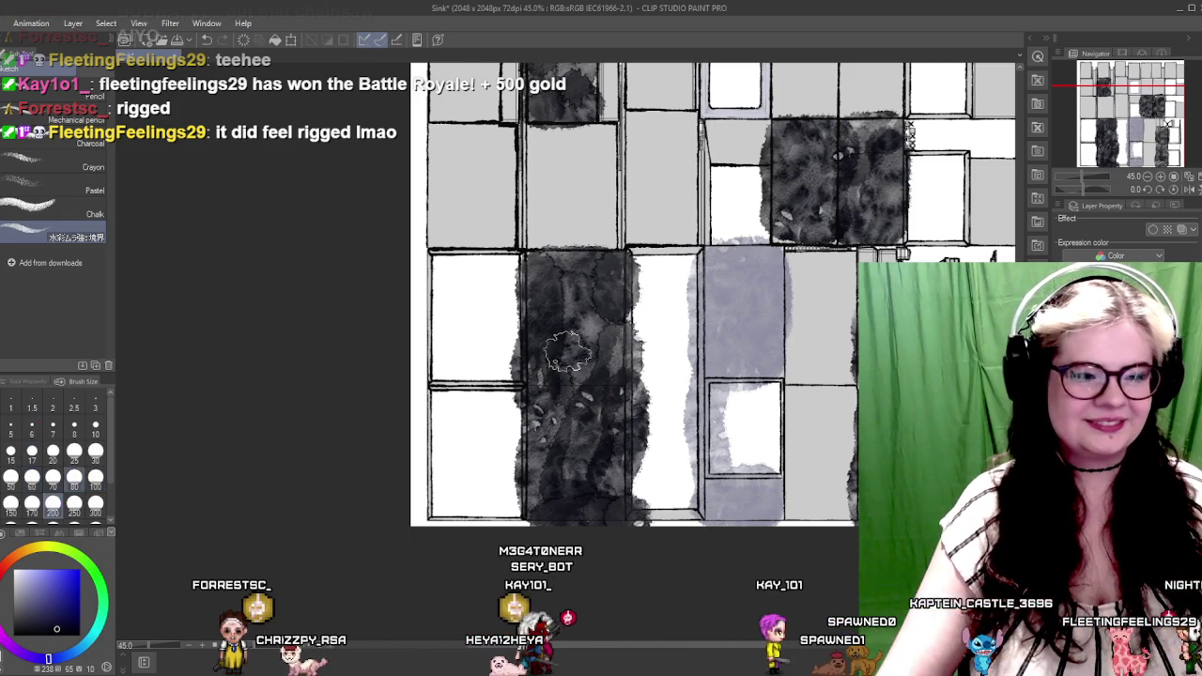
pyautogui.scroll(1, 386, 105)
# Zoom onto a left grey panel and undo a stray grey watercolor blob
pyautogui.scroll(2, 387, 105)
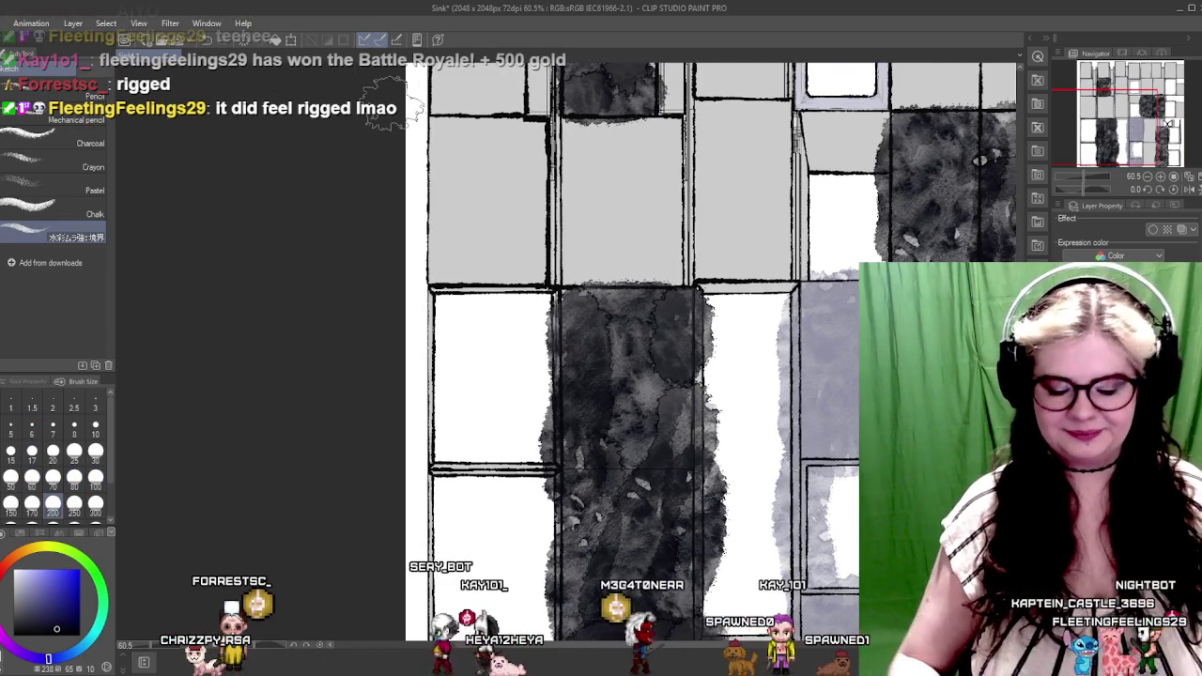
pyautogui.moveTo(515, 251)
pyautogui.mouseDown()
pyautogui.moveTo(434, 297)
pyautogui.moveTo(529, 276)
pyautogui.mouseUp()
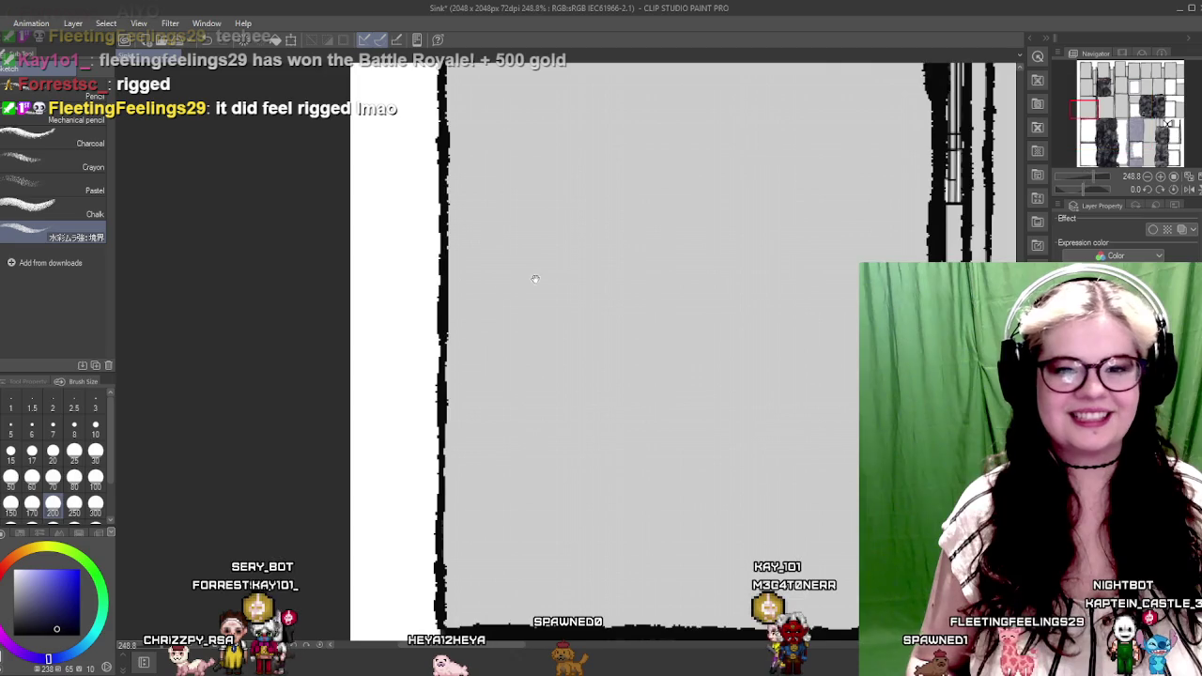
pyautogui.moveTo(456, 281); pyautogui.dragTo(490, 409)
pyautogui.hotkey('ctrl', 'z')
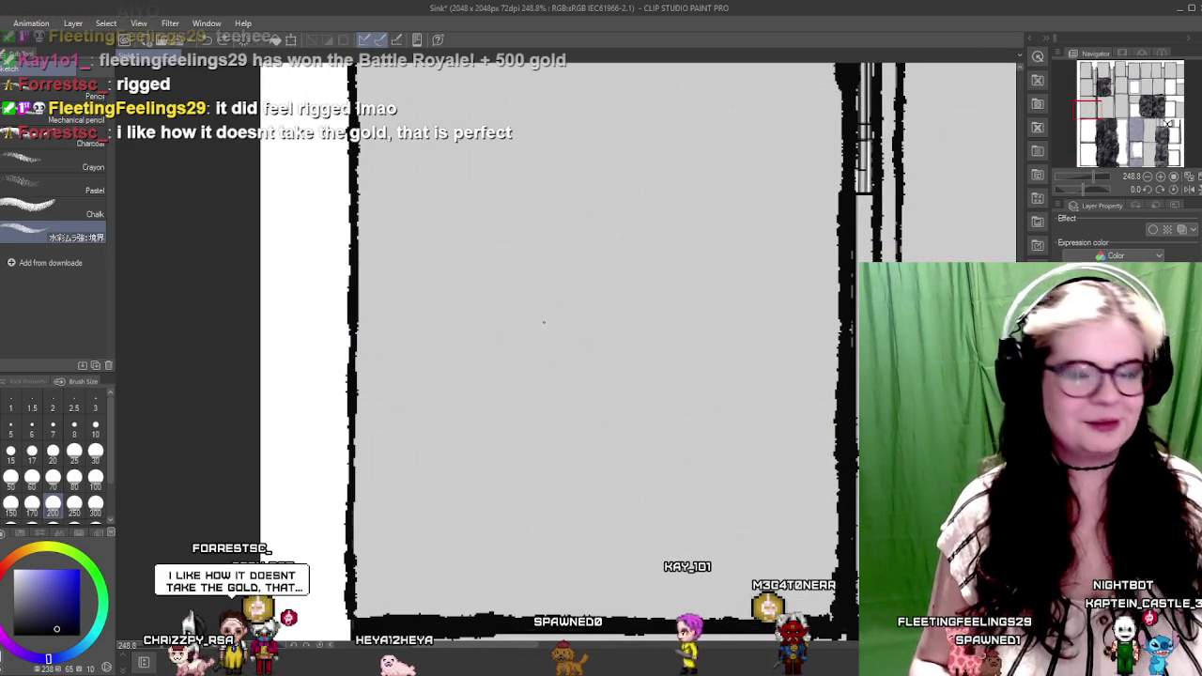
# Spread dark grey watercolor wash over most of the left panel
pyautogui.moveTo(497, 258); pyautogui.dragTo(711, 497)
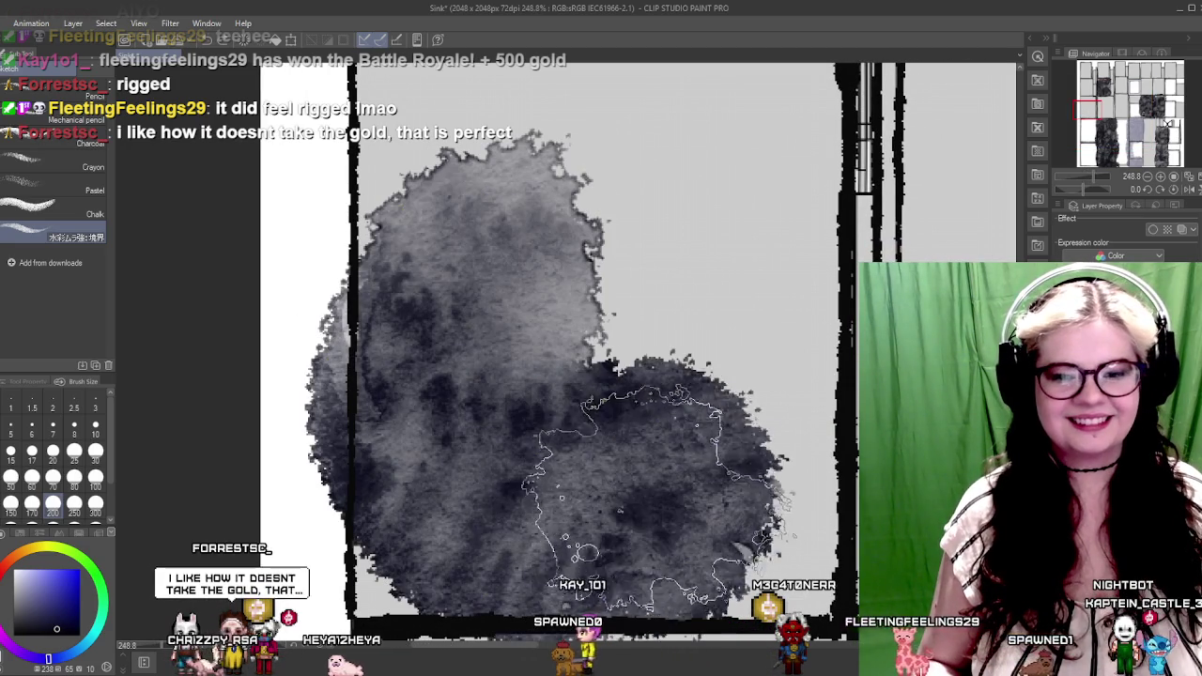
pyautogui.scroll(2, 711, 497)
pyautogui.scroll(2, 498, 470)
pyautogui.moveTo(526, 479)
pyautogui.mouseDown()
pyautogui.moveTo(512, 455)
pyautogui.moveTo(591, 338)
pyautogui.moveTo(563, 263)
pyautogui.mouseUp()
pyautogui.scroll(2, 408, 413)
pyautogui.moveTo(413, 413)
pyautogui.mouseDown()
pyautogui.moveTo(347, 268)
pyautogui.moveTo(404, 296)
pyautogui.moveTo(604, 268)
pyautogui.moveTo(548, 379)
pyautogui.mouseUp()
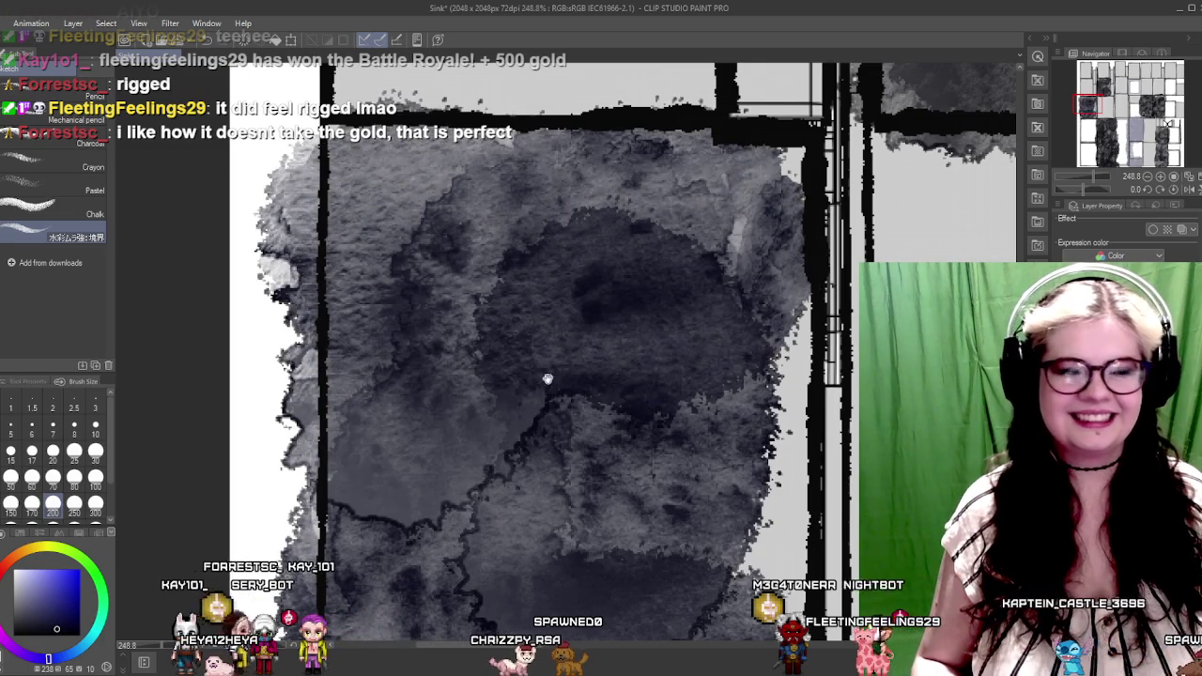
pyautogui.scroll(2, 547, 378)
pyautogui.moveTo(488, 221)
pyautogui.mouseDown()
pyautogui.moveTo(549, 272)
pyautogui.moveTo(507, 479)
pyautogui.mouseUp()
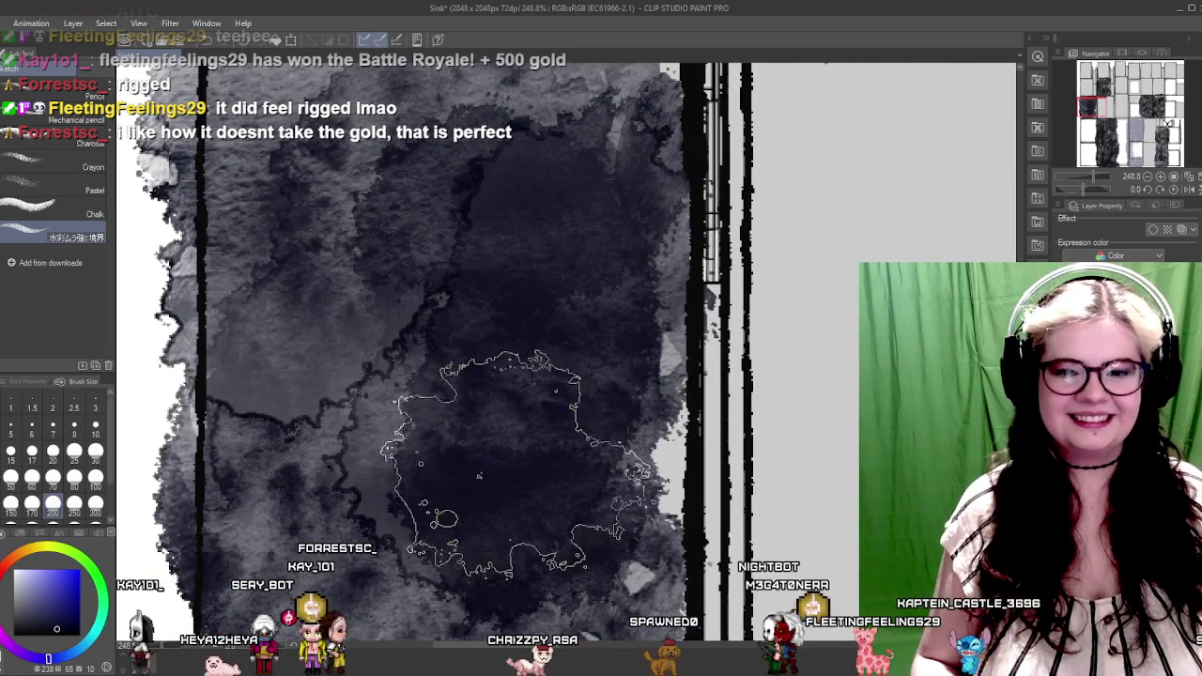
# Begin a dark wash over the top-left grey panel
pyautogui.scroll(-5, 576, 287)
pyautogui.scroll(5, 582, 281)
pyautogui.scroll(-2, 584, 278)
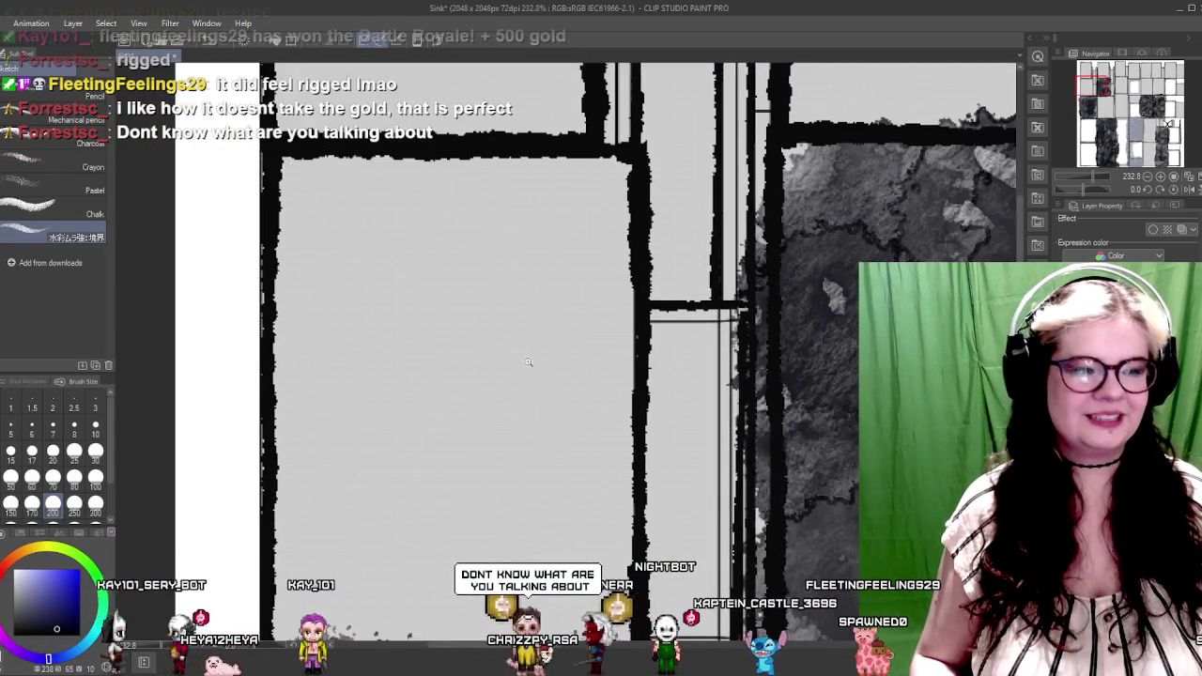
pyautogui.scroll(-4, 527, 362)
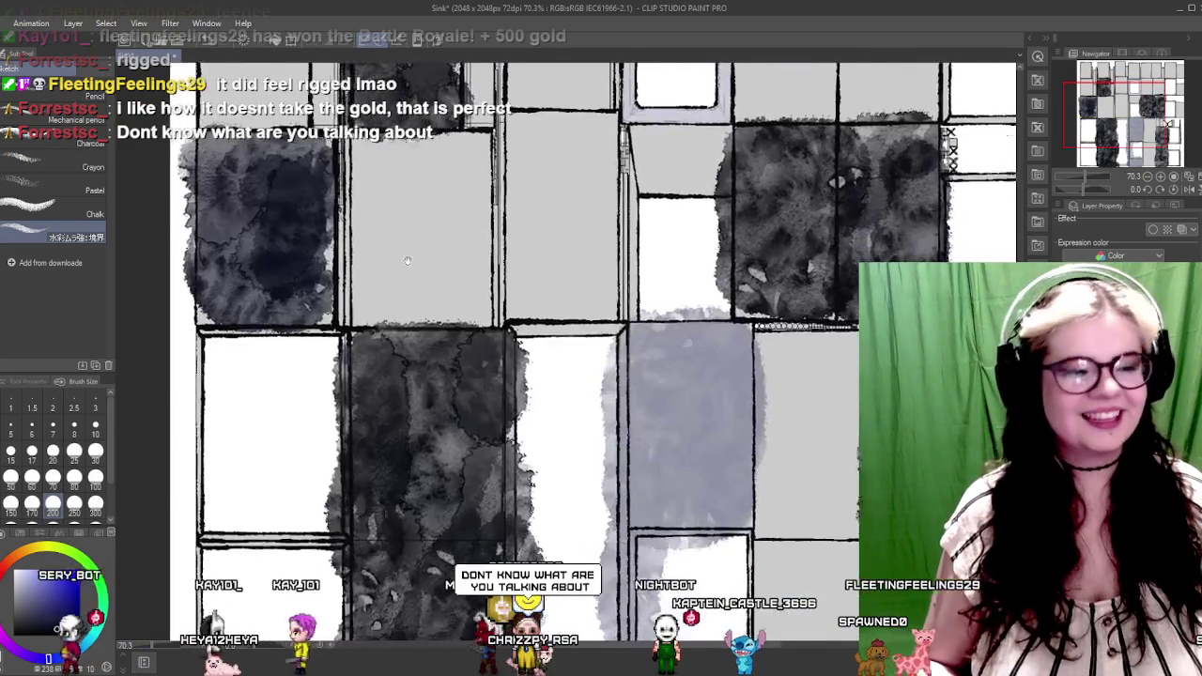
pyautogui.scroll(-3, 399, 257)
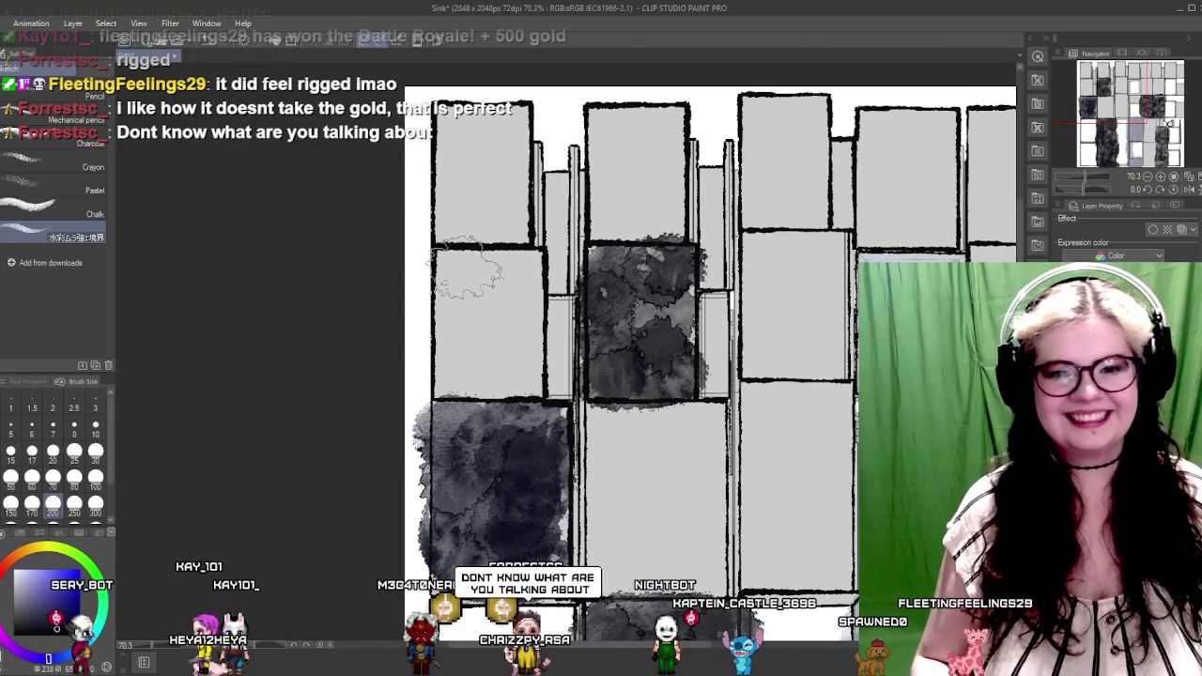
pyautogui.moveTo(456, 335); pyautogui.dragTo(494, 372)
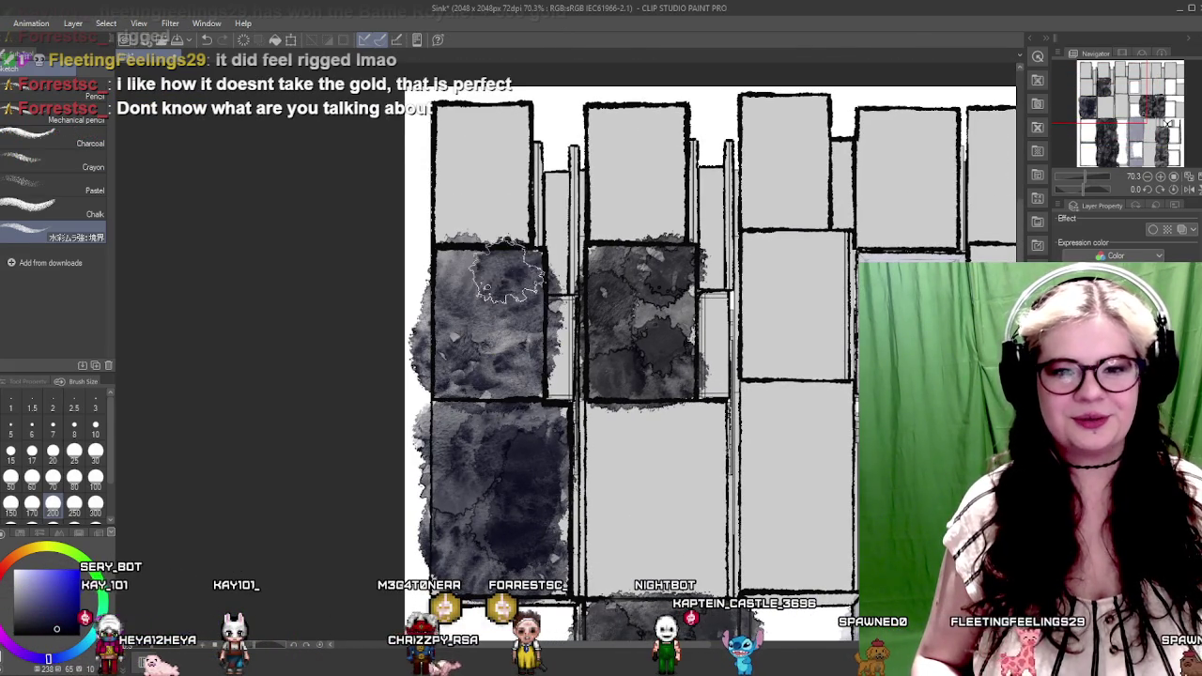
# Darken the top-left, narrow and top-middle panels with dark wash
pyautogui.moveTo(480, 214); pyautogui.dragTo(455, 298)
pyautogui.moveTo(432, 357)
pyautogui.mouseDown()
pyautogui.moveTo(446, 239)
pyautogui.moveTo(359, 263)
pyautogui.moveTo(311, 254)
pyautogui.mouseUp()
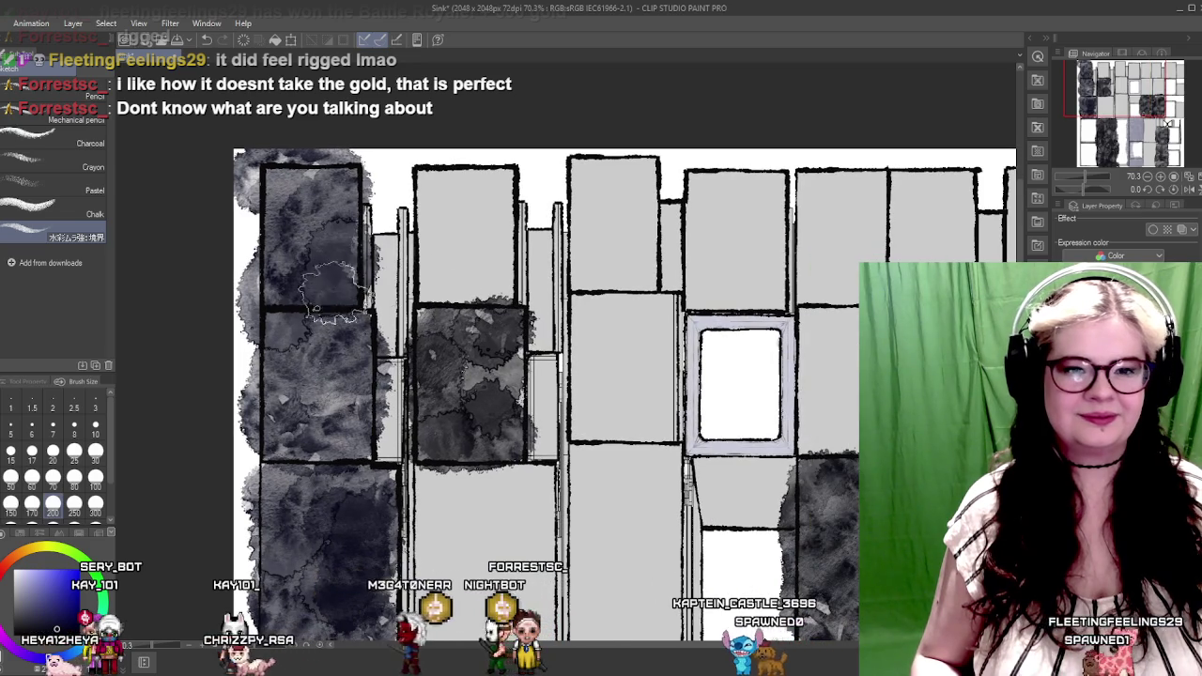
pyautogui.moveTo(434, 324); pyautogui.dragTo(379, 281)
pyautogui.moveTo(375, 347)
pyautogui.mouseDown()
pyautogui.moveTo(385, 422)
pyautogui.moveTo(431, 328)
pyautogui.mouseUp()
pyautogui.moveTo(423, 183)
pyautogui.mouseDown()
pyautogui.moveTo(436, 268)
pyautogui.moveTo(493, 267)
pyautogui.moveTo(506, 207)
pyautogui.moveTo(452, 209)
pyautogui.mouseUp()
# Wash dark grey over the left panel and lower cells, removing a smudge near the white window
pyautogui.scroll(-3, 452, 209)
pyautogui.moveTo(488, 282)
pyautogui.mouseDown()
pyautogui.moveTo(450, 188)
pyautogui.moveTo(447, 291)
pyautogui.mouseUp()
pyautogui.scroll(3, 467, 225)
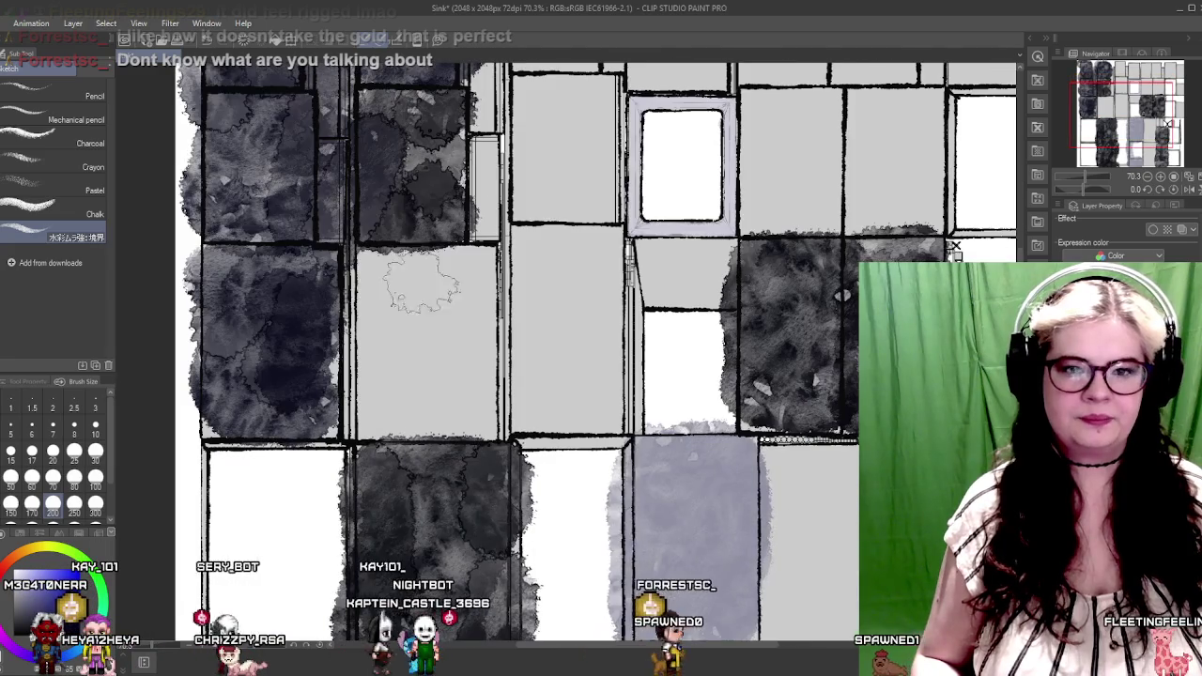
pyautogui.moveTo(385, 240)
pyautogui.mouseDown()
pyautogui.moveTo(347, 366)
pyautogui.moveTo(394, 404)
pyautogui.moveTo(488, 408)
pyautogui.moveTo(512, 309)
pyautogui.moveTo(429, 265)
pyautogui.moveTo(394, 347)
pyautogui.moveTo(441, 334)
pyautogui.mouseUp()
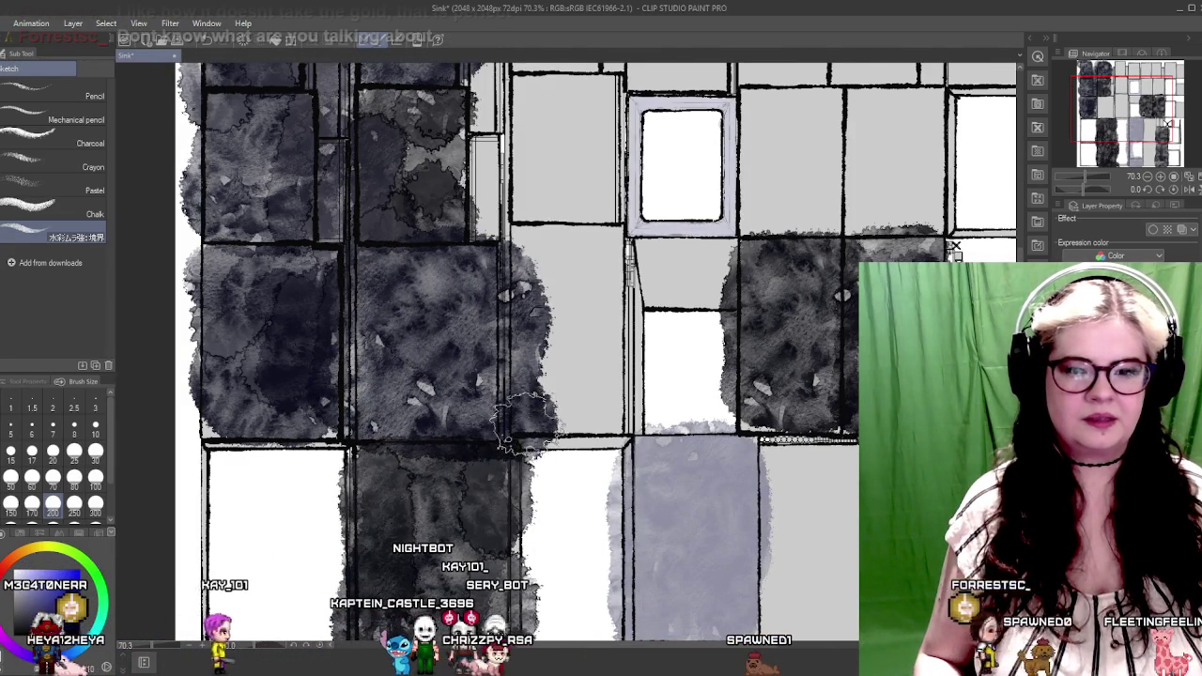
pyautogui.moveTo(610, 413)
pyautogui.mouseDown()
pyautogui.moveTo(638, 319)
pyautogui.moveTo(563, 244)
pyautogui.moveTo(488, 207)
pyautogui.moveTo(481, 160)
pyautogui.mouseUp()
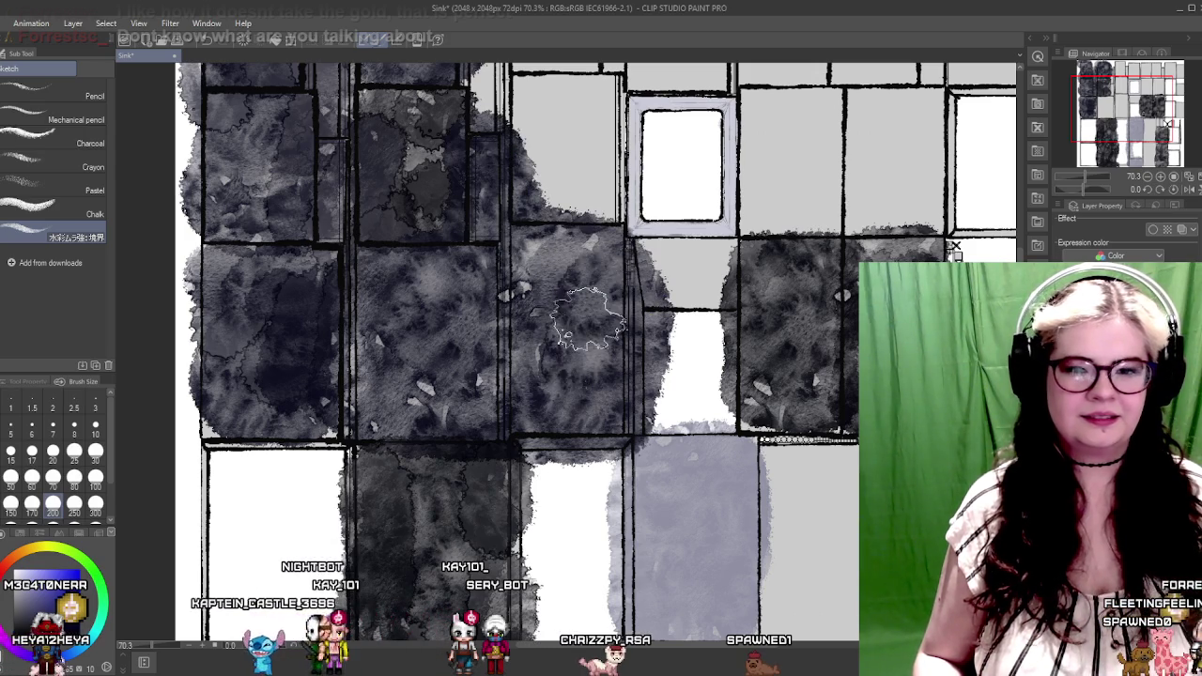
pyautogui.moveTo(594, 168); pyautogui.dragTo(478, 381)
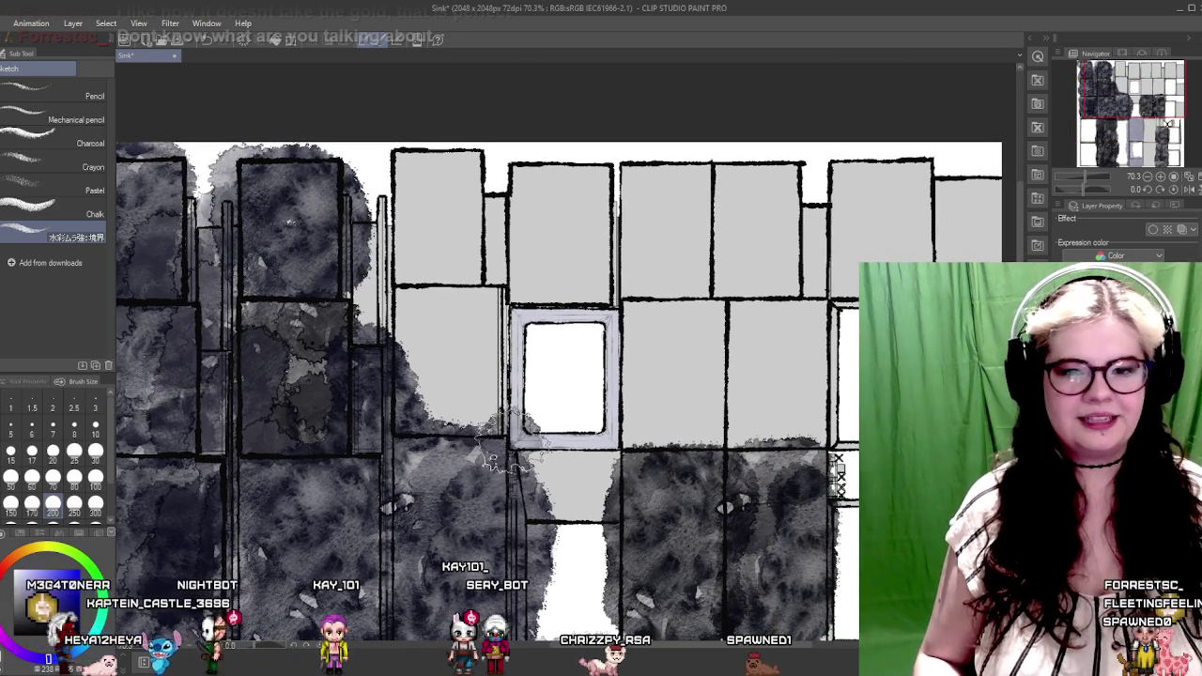
pyautogui.hotkey('ctrl', 'z')
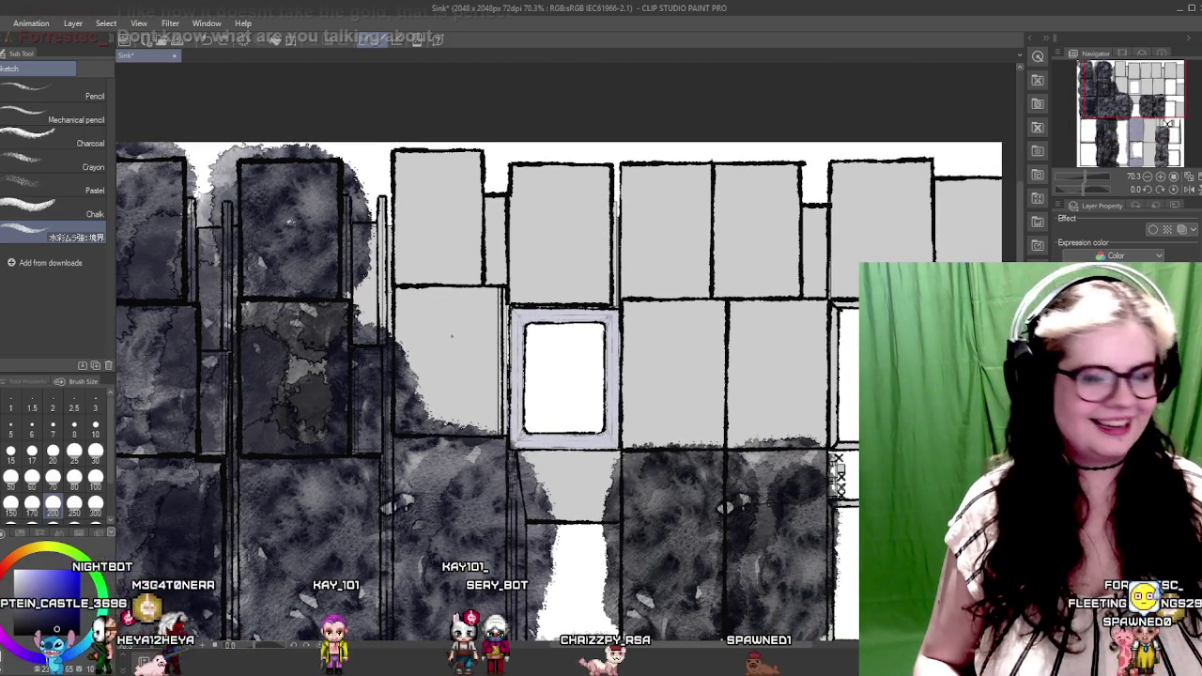
# Darken the light grey column and the neighbouring upper grey cells
pyautogui.moveTo(382, 226)
pyautogui.mouseDown()
pyautogui.moveTo(376, 273)
pyautogui.moveTo(394, 366)
pyautogui.moveTo(441, 413)
pyautogui.moveTo(469, 410)
pyautogui.moveTo(443, 476)
pyautogui.moveTo(437, 455)
pyautogui.moveTo(474, 305)
pyautogui.moveTo(394, 239)
pyautogui.moveTo(368, 282)
pyautogui.moveTo(366, 394)
pyautogui.moveTo(374, 273)
pyautogui.moveTo(394, 413)
pyautogui.moveTo(375, 375)
pyautogui.moveTo(432, 244)
pyautogui.mouseUp()
pyautogui.moveTo(431, 244); pyautogui.dragTo(394, 469)
pyautogui.moveTo(507, 291); pyautogui.dragTo(355, 288)
pyautogui.moveTo(338, 342); pyautogui.dragTo(610, 333)
pyautogui.moveTo(741, 324)
pyautogui.mouseDown()
pyautogui.moveTo(789, 310)
pyautogui.moveTo(788, 268)
pyautogui.moveTo(486, 283)
pyautogui.moveTo(356, 272)
pyautogui.moveTo(422, 246)
pyautogui.moveTo(721, 249)
pyautogui.mouseUp()
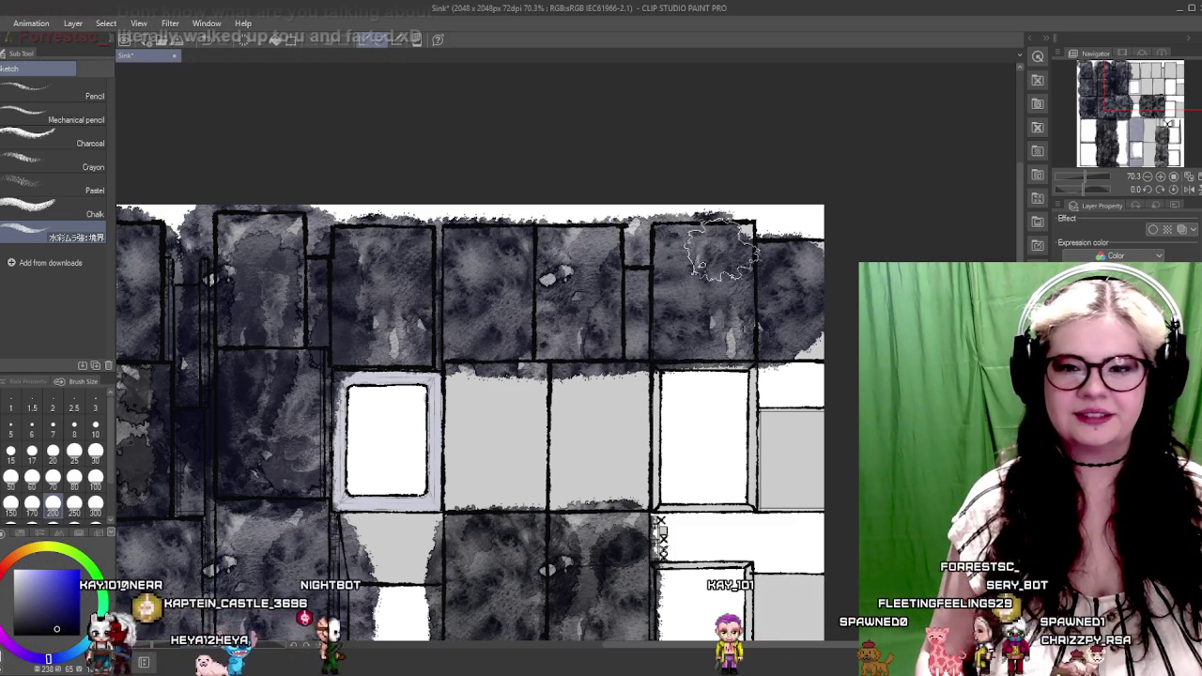
pyautogui.moveTo(798, 338)
pyautogui.mouseDown()
pyautogui.moveTo(780, 299)
pyautogui.moveTo(821, 233)
pyautogui.mouseUp()
pyautogui.moveTo(487, 244); pyautogui.dragTo(498, 360)
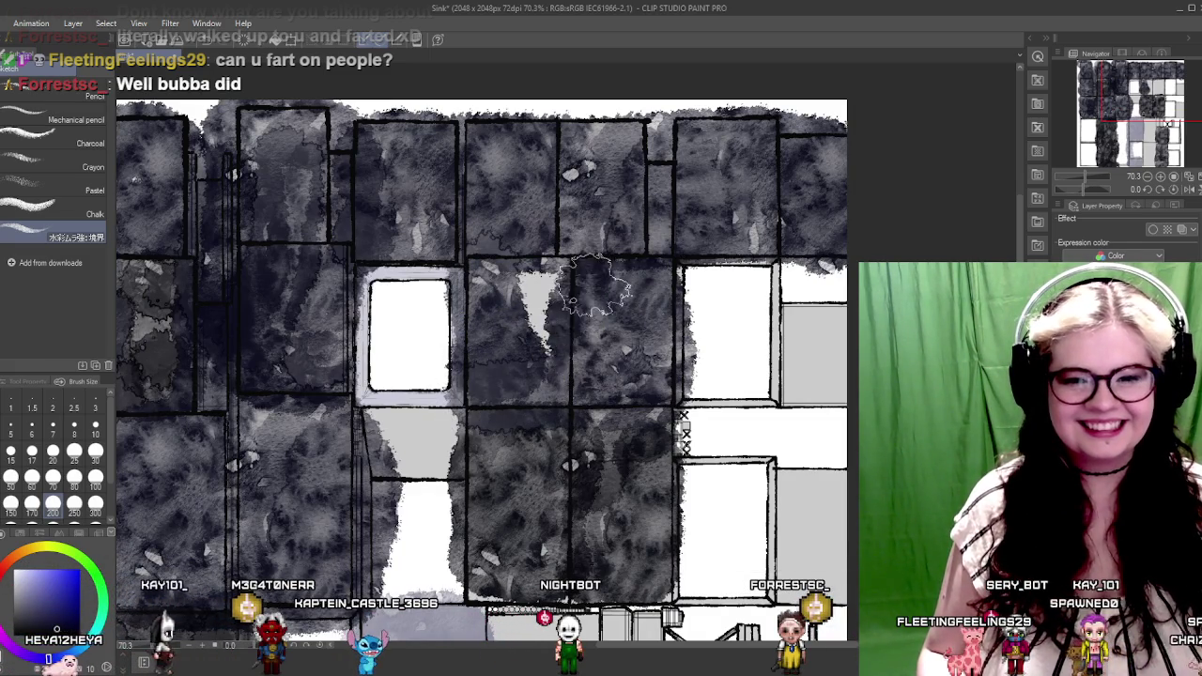
# Repaint dark wash in a lower grey cell and upper cells, undoing unwanted strokes
pyautogui.moveTo(549, 279); pyautogui.dragTo(601, 113)
pyautogui.moveTo(539, 488)
pyautogui.mouseDown()
pyautogui.moveTo(577, 319)
pyautogui.moveTo(605, 345)
pyautogui.moveTo(598, 399)
pyautogui.mouseUp()
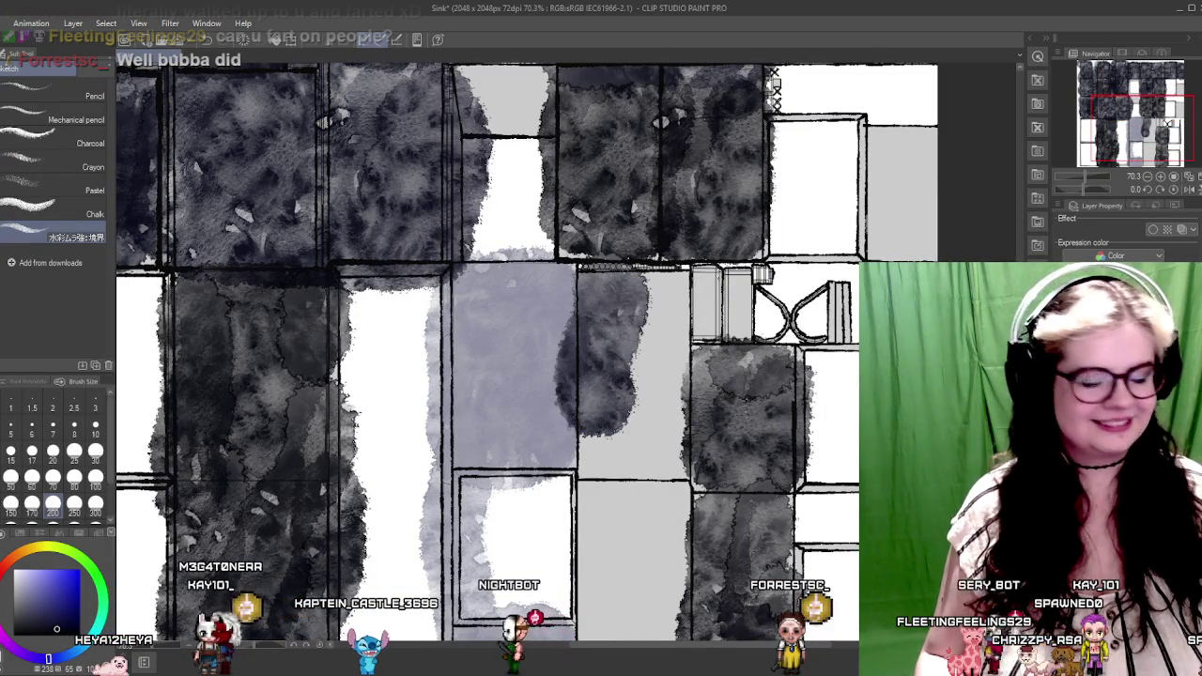
pyautogui.hotkey('ctrl', 'z')
pyautogui.moveTo(615, 281)
pyautogui.mouseDown()
pyautogui.moveTo(624, 338)
pyautogui.moveTo(610, 385)
pyautogui.moveTo(587, 427)
pyautogui.moveTo(563, 404)
pyautogui.moveTo(592, 442)
pyautogui.moveTo(662, 410)
pyautogui.mouseUp()
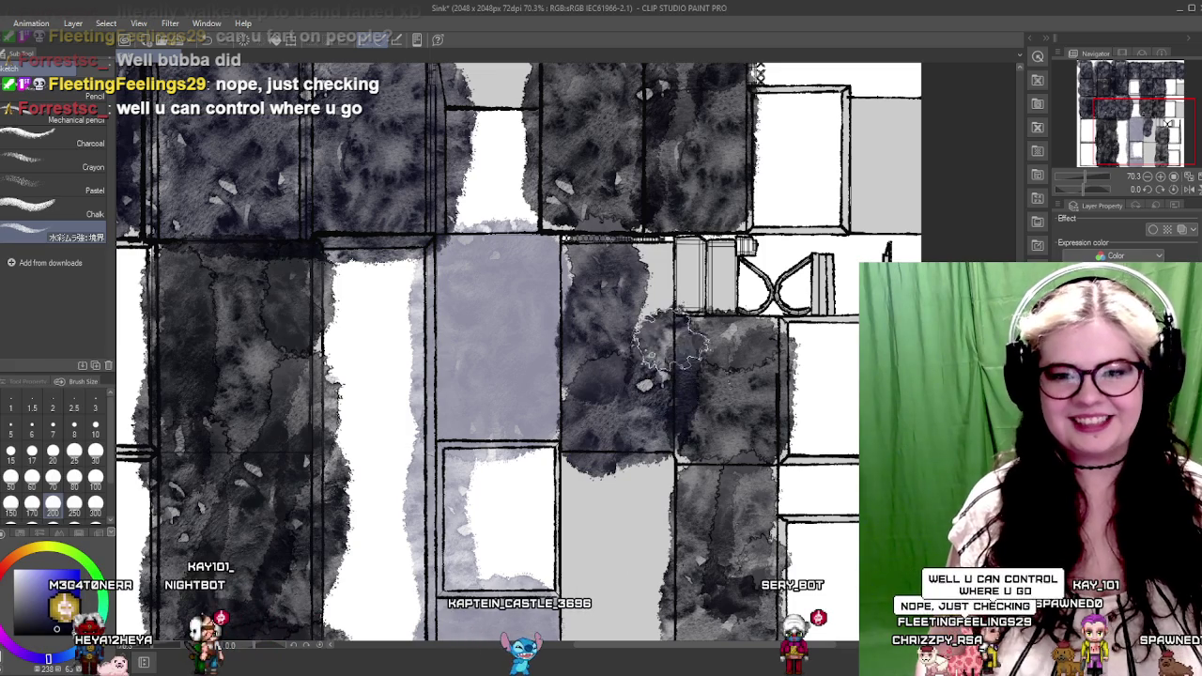
pyautogui.moveTo(662, 252)
pyautogui.mouseDown()
pyautogui.moveTo(700, 282)
pyautogui.moveTo(742, 291)
pyautogui.mouseUp()
pyautogui.moveTo(567, 415)
pyautogui.mouseDown()
pyautogui.moveTo(628, 241)
pyautogui.moveTo(636, 371)
pyautogui.moveTo(512, 331)
pyautogui.mouseUp()
pyautogui.hotkey('ctrl', 'z')
pyautogui.moveTo(526, 221); pyautogui.dragTo(499, 406)
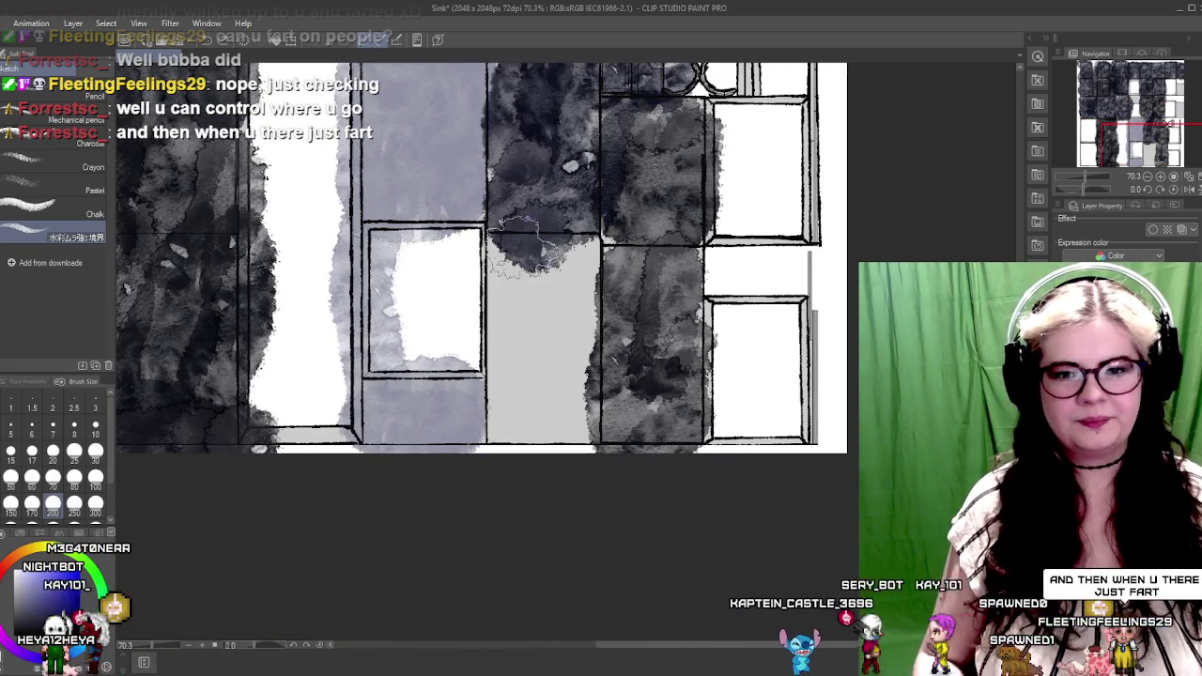
pyautogui.hotkey('ctrl', 'z')
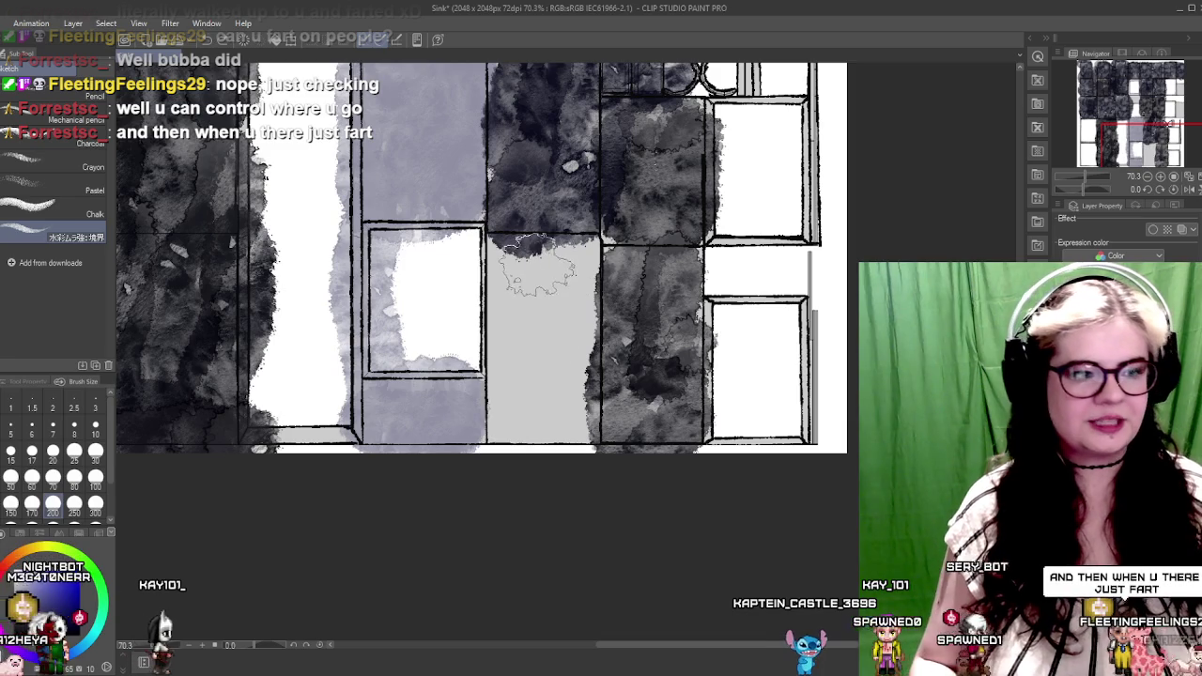
# Fill the grey cell with dark wash from top to bottom
pyautogui.moveTo(599, 297); pyautogui.dragTo(488, 297)
pyautogui.scroll(5, 435, 318)
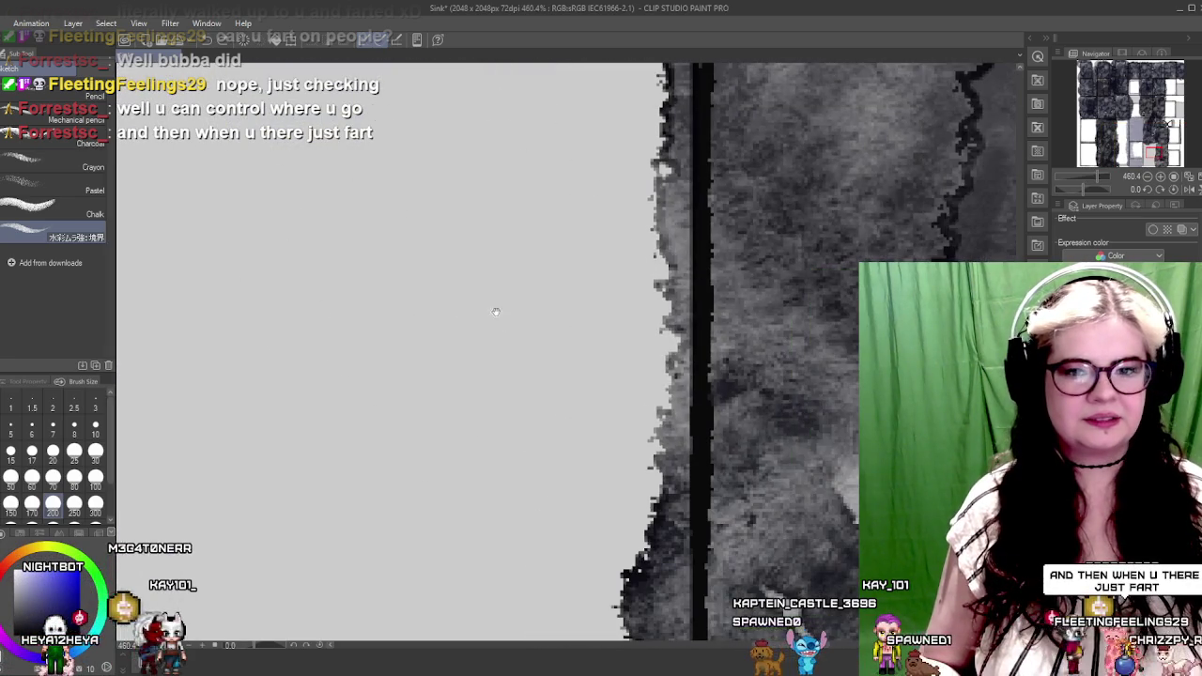
pyautogui.scroll(-3, 460, 322)
pyautogui.scroll(-1, 479, 324)
pyautogui.moveTo(479, 325); pyautogui.dragTo(535, 311)
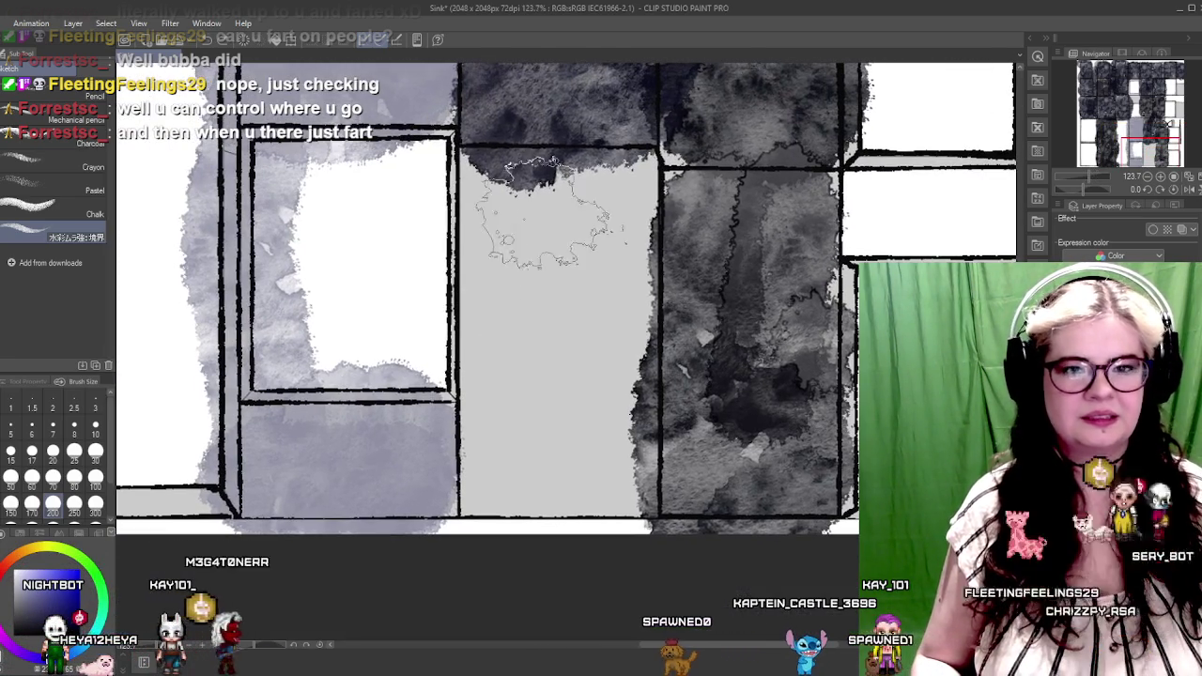
pyautogui.click(542, 169)
pyautogui.moveTo(541, 169)
pyautogui.mouseDown()
pyautogui.moveTo(539, 563)
pyautogui.moveTo(620, 496)
pyautogui.moveTo(650, 164)
pyautogui.moveTo(509, 200)
pyautogui.moveTo(521, 375)
pyautogui.moveTo(512, 525)
pyautogui.moveTo(497, 525)
pyautogui.mouseUp()
# Wash grey over the lower-left area, the right column and the middle cell
pyautogui.moveTo(798, 379); pyautogui.dragTo(529, 370)
pyautogui.moveTo(601, 216)
pyautogui.mouseDown()
pyautogui.moveTo(536, 482)
pyautogui.moveTo(732, 488)
pyautogui.moveTo(817, 376)
pyautogui.moveTo(732, 216)
pyautogui.moveTo(563, 263)
pyautogui.moveTo(523, 366)
pyautogui.mouseUp()
pyautogui.moveTo(544, 246)
pyautogui.mouseDown()
pyautogui.moveTo(751, 262)
pyautogui.moveTo(685, 117)
pyautogui.moveTo(648, 423)
pyautogui.moveTo(563, 140)
pyautogui.moveTo(488, 112)
pyautogui.moveTo(441, 122)
pyautogui.mouseUp()
pyautogui.moveTo(650, 158); pyautogui.dragTo(647, 261)
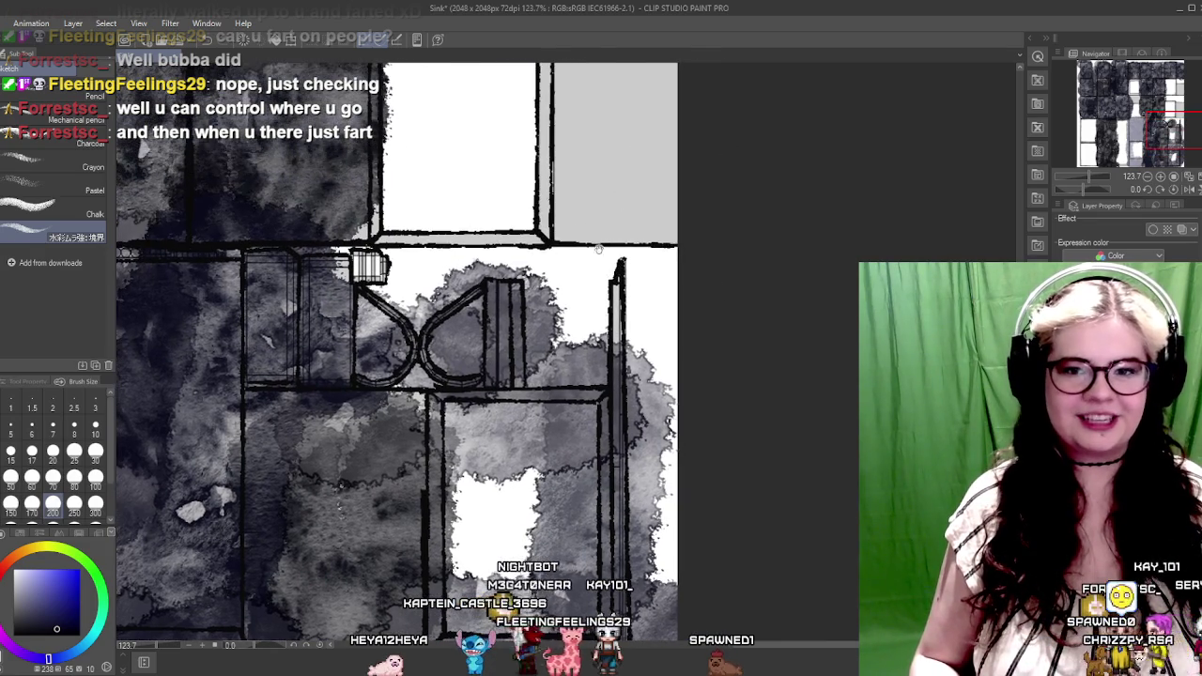
pyautogui.moveTo(526, 188)
pyautogui.mouseDown()
pyautogui.moveTo(525, 338)
pyautogui.moveTo(479, 245)
pyautogui.moveTo(507, 439)
pyautogui.mouseUp()
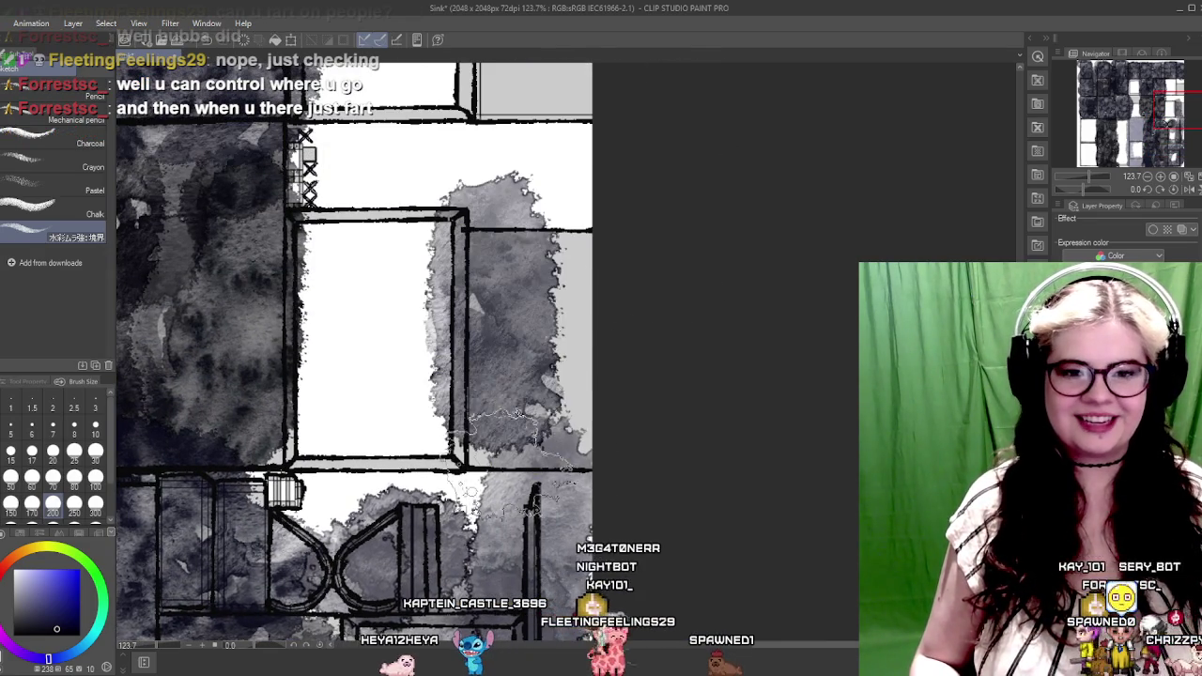
pyautogui.moveTo(572, 277); pyautogui.dragTo(526, 441)
pyautogui.moveTo(469, 281); pyautogui.dragTo(671, 352)
pyautogui.moveTo(526, 310); pyautogui.dragTo(713, 286)
# Cover the upper-right white cells with dark wash
pyautogui.moveTo(584, 204); pyautogui.dragTo(549, 331)
pyautogui.moveTo(498, 291); pyautogui.dragTo(685, 141)
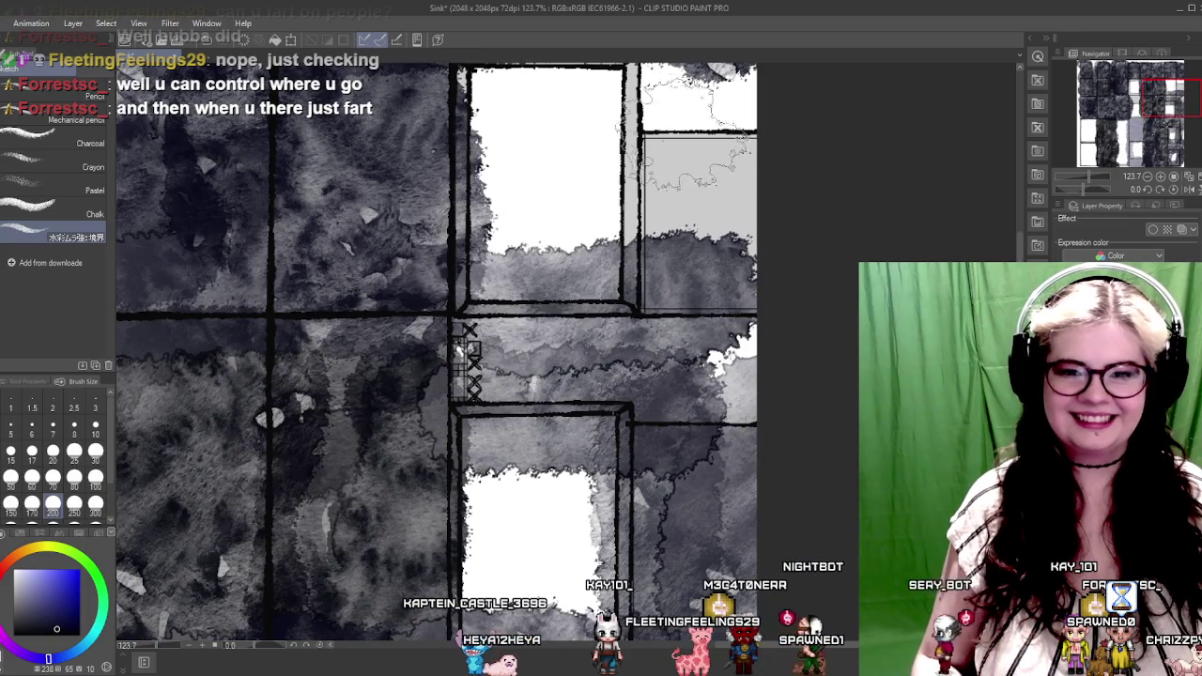
pyautogui.moveTo(610, 94); pyautogui.dragTo(742, 282)
pyautogui.moveTo(713, 150); pyautogui.dragTo(732, 367)
pyautogui.moveTo(530, 57)
pyautogui.mouseDown()
pyautogui.moveTo(577, 244)
pyautogui.moveTo(751, 300)
pyautogui.mouseUp()
pyautogui.moveTo(657, 235); pyautogui.dragTo(742, 328)
# Paint dark wash over the grey cell below the door opening
pyautogui.scroll(-3, 558, 291)
pyautogui.scroll(-2, 553, 286)
pyautogui.scroll(1, 554, 288)
pyautogui.scroll(2, 550, 296)
pyautogui.scroll(1, 535, 310)
pyautogui.scroll(1, 526, 319)
pyautogui.moveTo(525, 321)
pyautogui.mouseDown()
pyautogui.moveTo(610, 291)
pyautogui.moveTo(591, 286)
pyautogui.mouseUp()
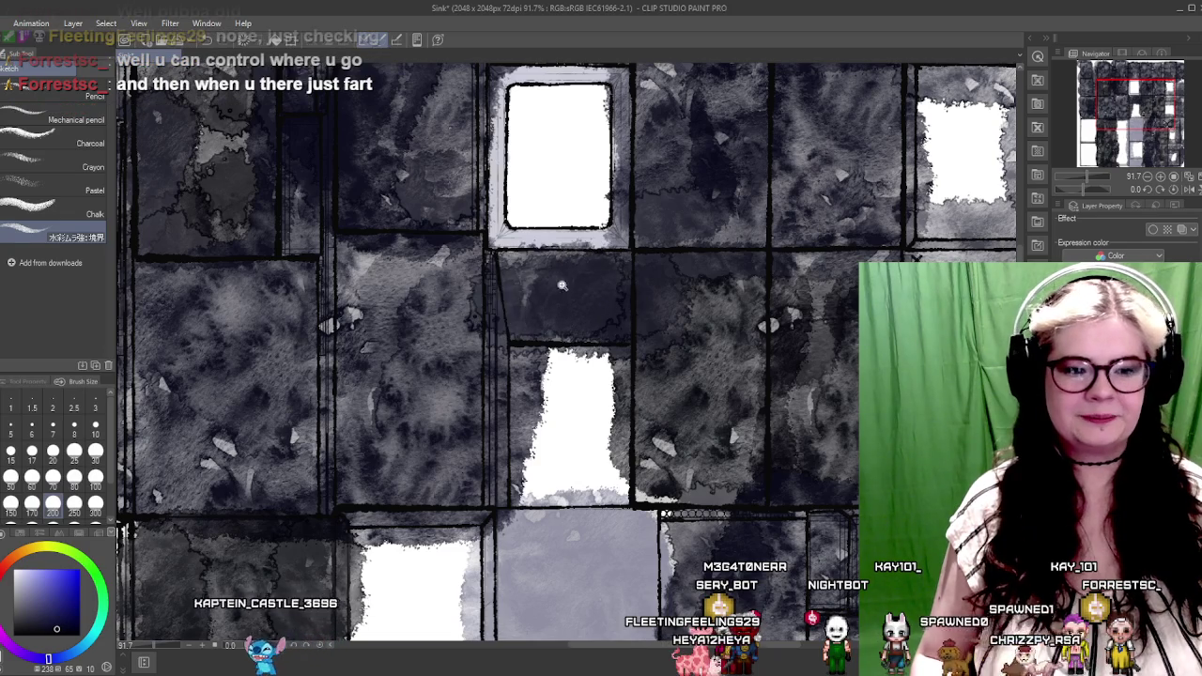
pyautogui.scroll(4, 556, 286)
pyautogui.scroll(3, 557, 287)
pyautogui.scroll(2, 557, 286)
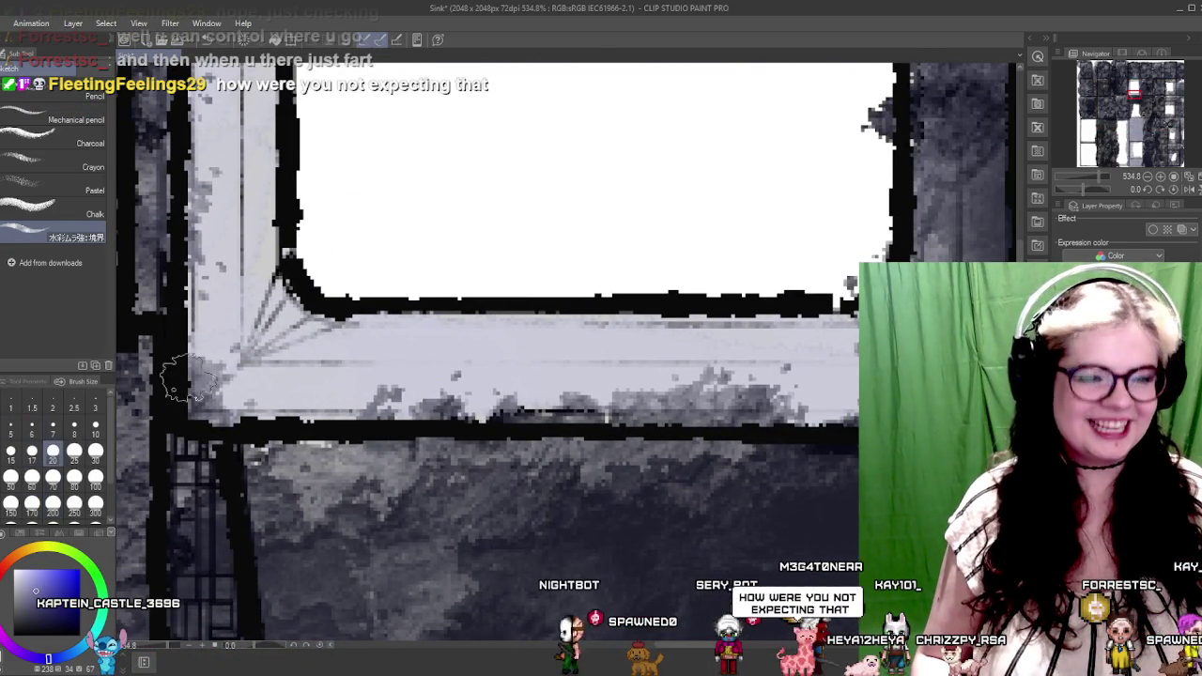
# Lay a lavender wash along the window sill into both corners
pyautogui.moveTo(230, 343); pyautogui.dragTo(211, 398)
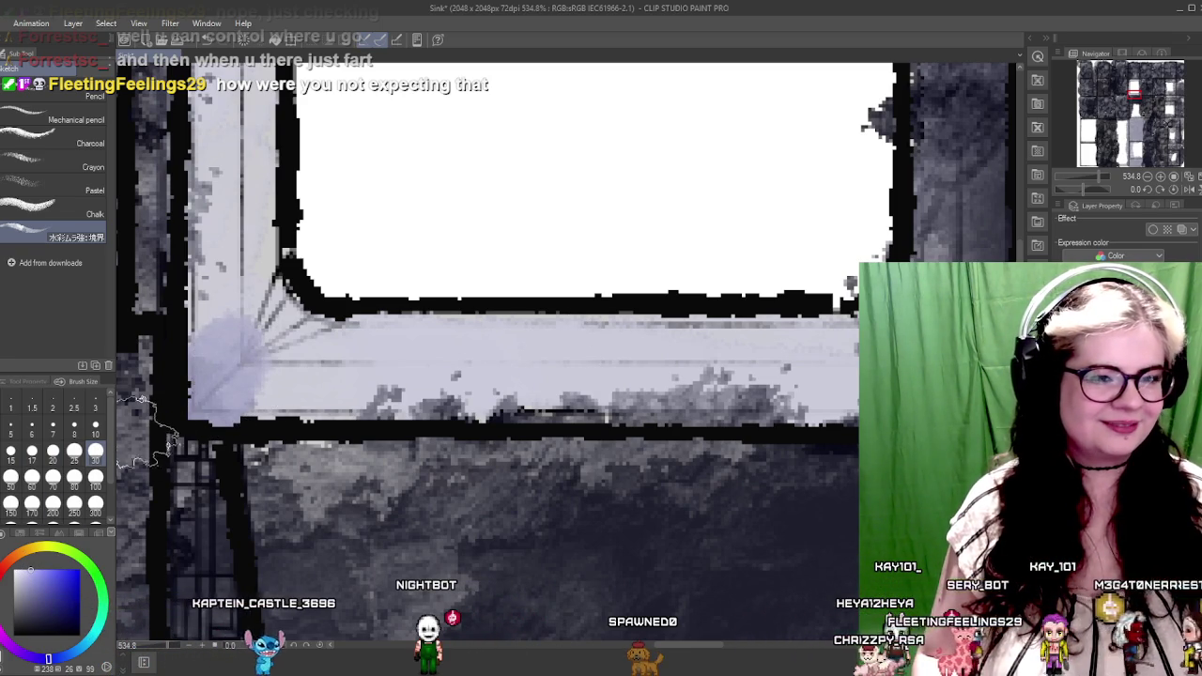
pyautogui.moveTo(240, 352)
pyautogui.mouseDown()
pyautogui.moveTo(141, 380)
pyautogui.moveTo(385, 399)
pyautogui.moveTo(732, 399)
pyautogui.mouseUp()
pyautogui.moveTo(662, 333); pyautogui.dragTo(502, 371)
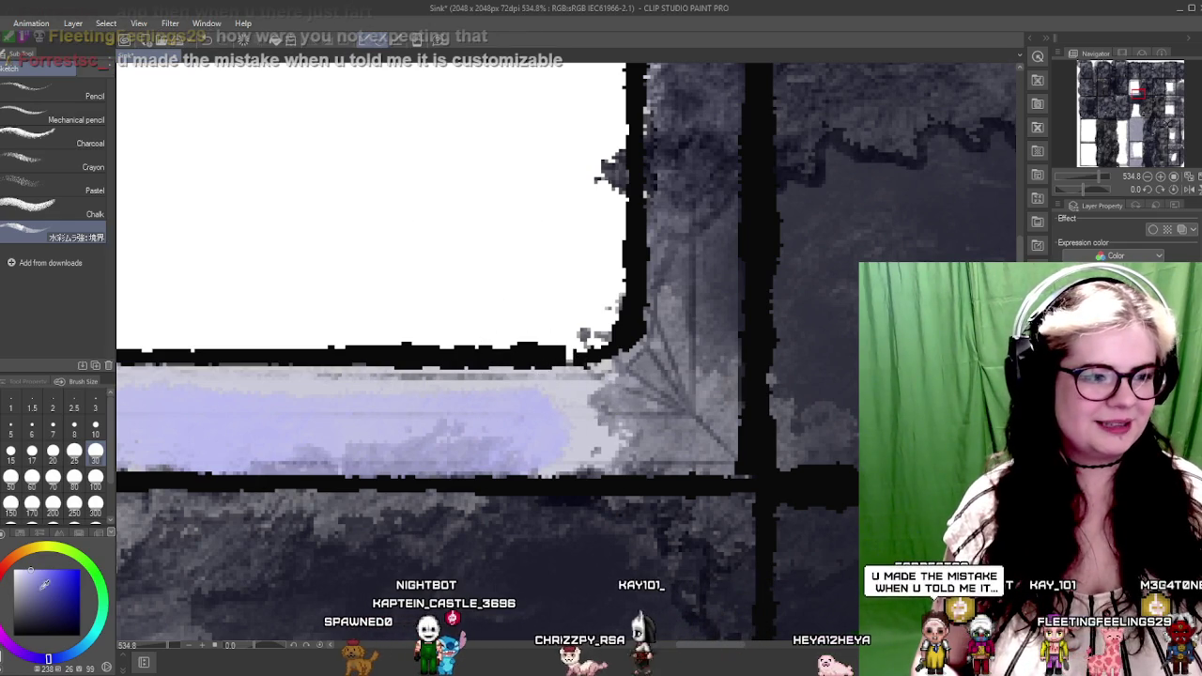
pyautogui.moveTo(244, 366); pyautogui.dragTo(540, 310)
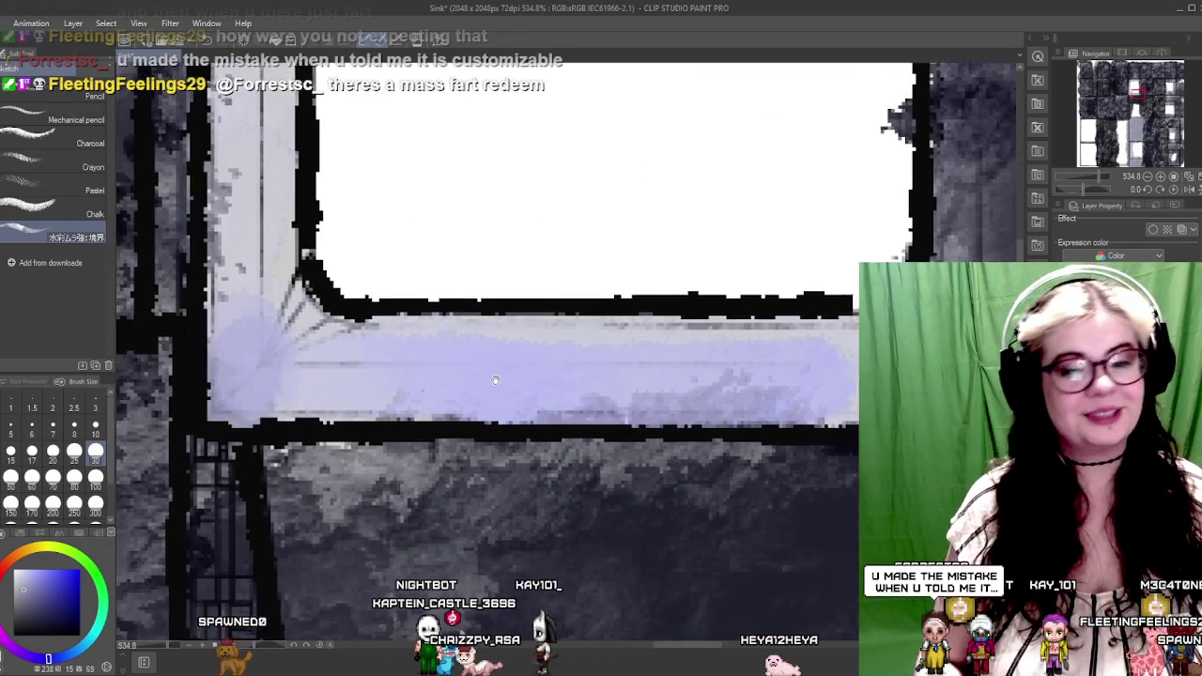
pyautogui.moveTo(371, 347)
pyautogui.mouseDown()
pyautogui.moveTo(695, 385)
pyautogui.moveTo(791, 375)
pyautogui.moveTo(660, 455)
pyautogui.moveTo(618, 399)
pyautogui.mouseUp()
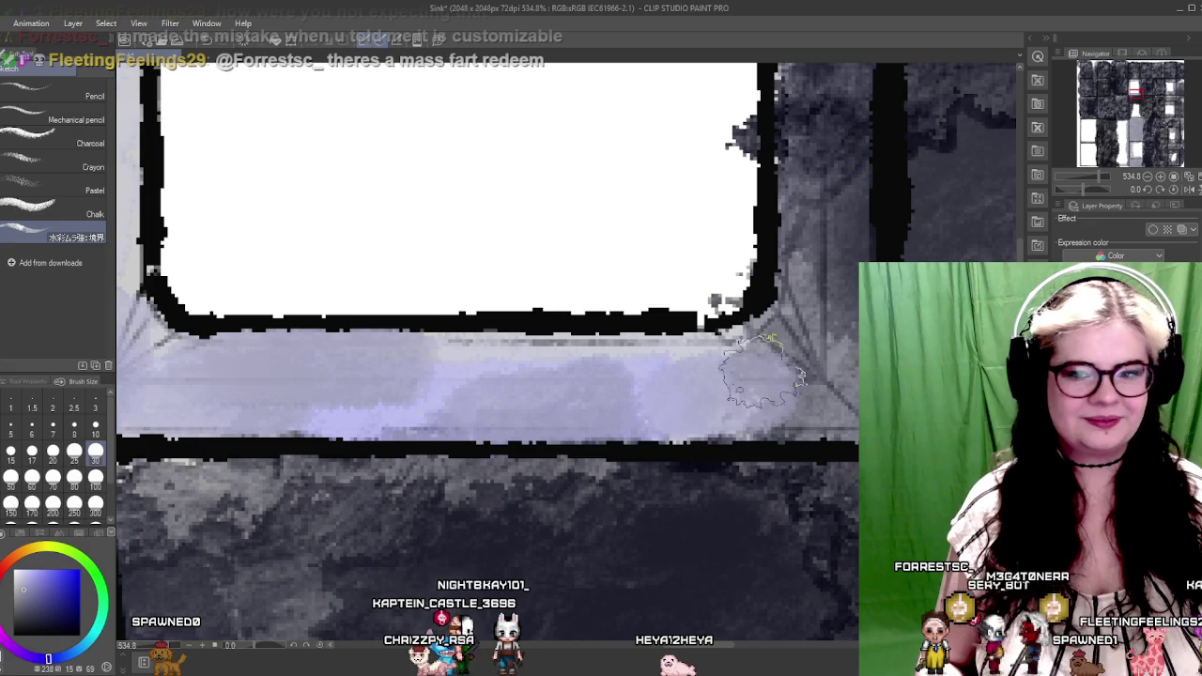
pyautogui.moveTo(727, 385); pyautogui.dragTo(812, 348)
# Shade the wall strip beside the window up toward its top
pyautogui.moveTo(832, 219); pyautogui.dragTo(698, 396)
pyautogui.moveTo(741, 216); pyautogui.dragTo(741, 441)
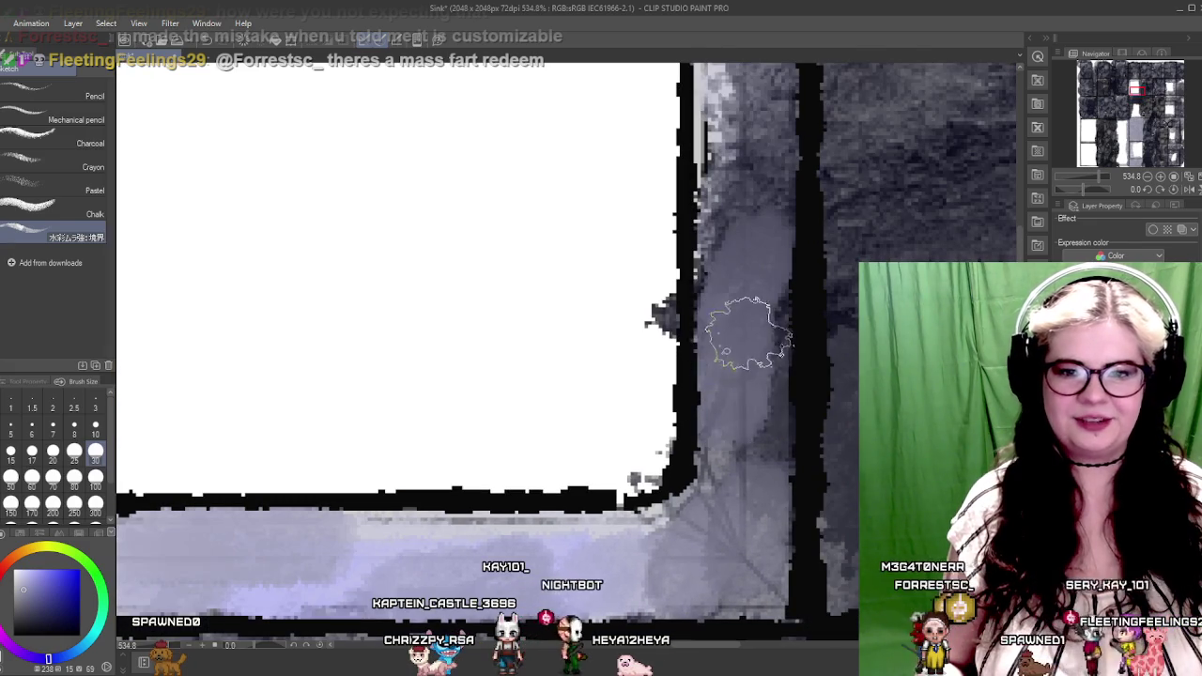
pyautogui.moveTo(747, 290); pyautogui.dragTo(746, 488)
pyautogui.moveTo(676, 122)
pyautogui.mouseDown()
pyautogui.moveTo(591, 310)
pyautogui.moveTo(620, 404)
pyautogui.mouseUp()
pyautogui.moveTo(619, 310); pyautogui.dragTo(648, 525)
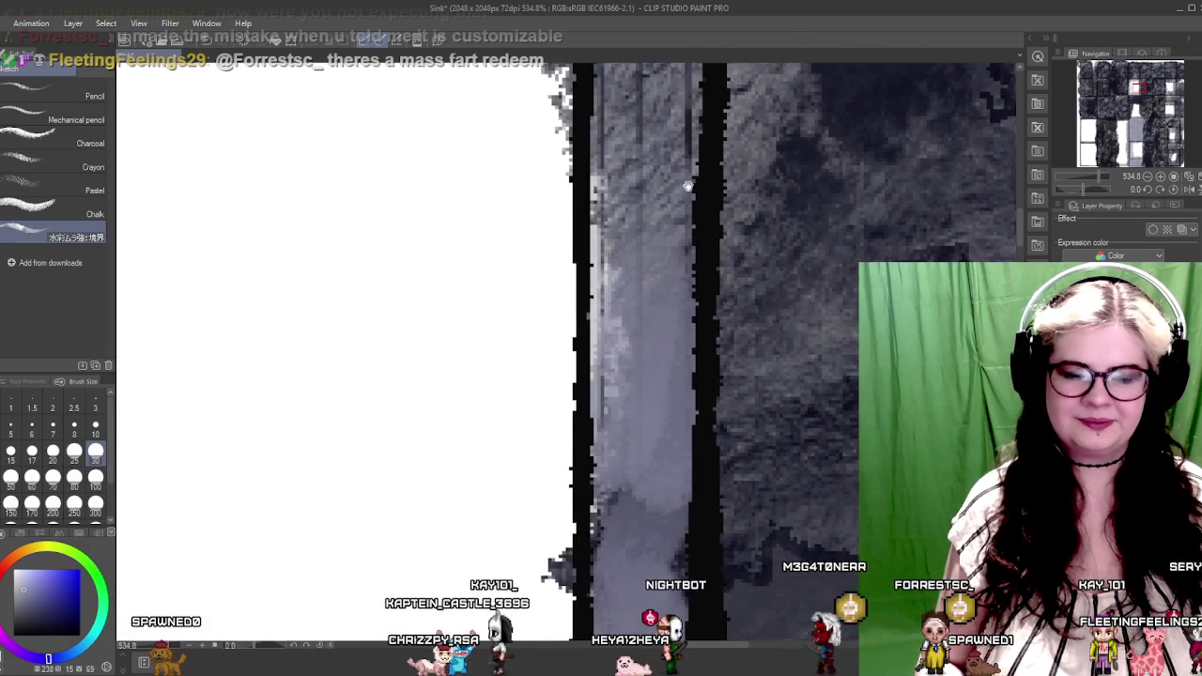
pyautogui.moveTo(667, 230); pyautogui.dragTo(620, 323)
# Paint light strokes down the vertical wall strip and along the window's top edge
pyautogui.moveTo(542, 423)
pyautogui.mouseDown()
pyautogui.moveTo(596, 309)
pyautogui.moveTo(638, 497)
pyautogui.mouseUp()
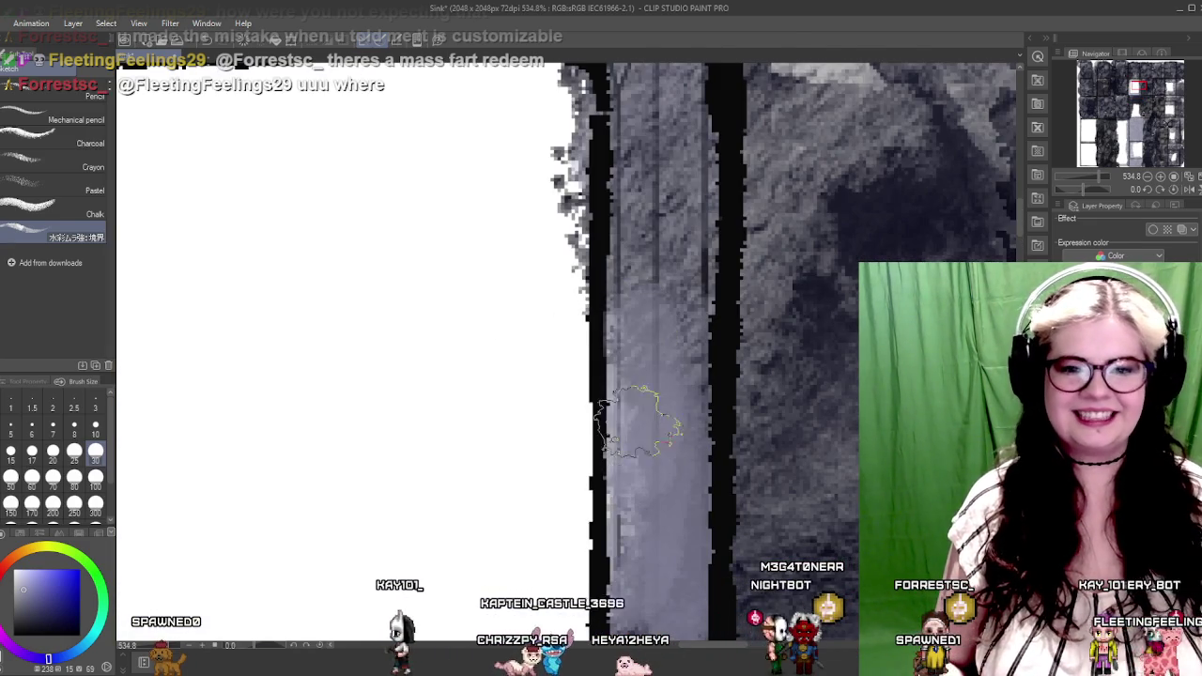
pyautogui.moveTo(639, 309); pyautogui.dragTo(627, 446)
pyautogui.moveTo(634, 235); pyautogui.dragTo(627, 470)
pyautogui.moveTo(678, 211); pyautogui.dragTo(704, 366)
pyautogui.moveTo(398, 295); pyautogui.dragTo(651, 313)
pyautogui.moveTo(470, 309); pyautogui.dragTo(826, 317)
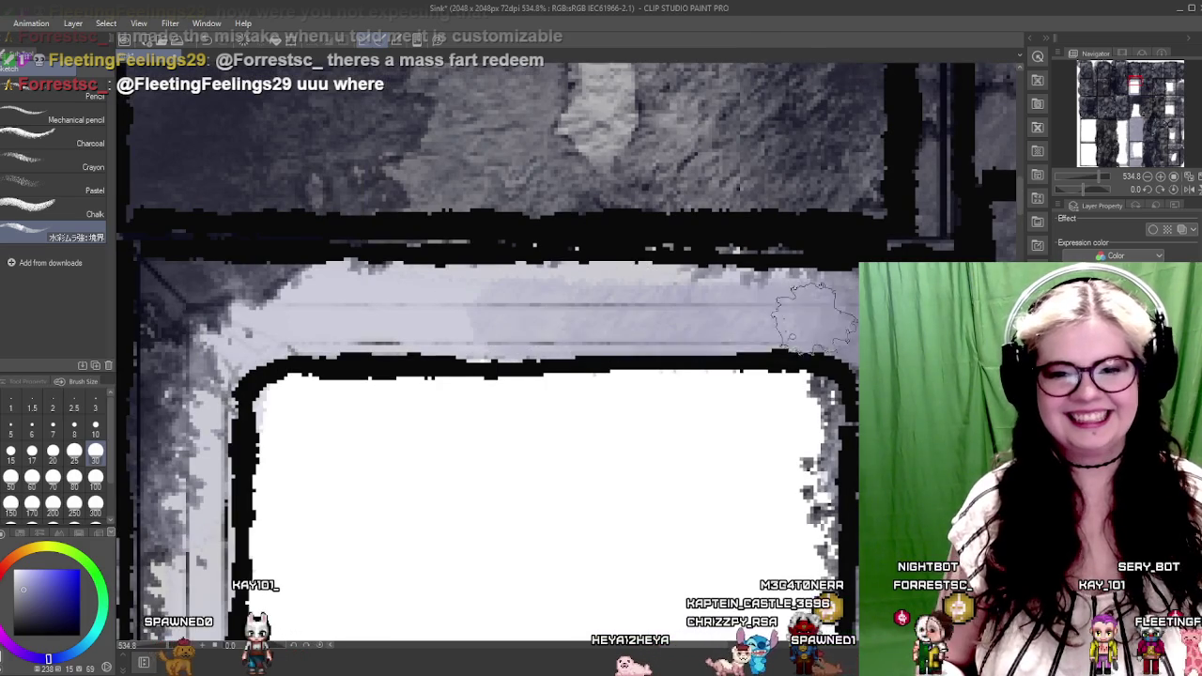
# Add light grey near the window's top-left corner and down the lower wall strip
pyautogui.moveTo(587, 302)
pyautogui.mouseDown()
pyautogui.moveTo(877, 324)
pyautogui.moveTo(469, 319)
pyautogui.moveTo(564, 290)
pyautogui.mouseUp()
pyautogui.moveTo(484, 385); pyautogui.dragTo(498, 253)
pyautogui.moveTo(479, 244)
pyautogui.mouseDown()
pyautogui.moveTo(479, 451)
pyautogui.moveTo(497, 479)
pyautogui.moveTo(563, 328)
pyautogui.mouseUp()
pyautogui.moveTo(526, 207)
pyautogui.mouseDown()
pyautogui.moveTo(525, 378)
pyautogui.moveTo(553, 545)
pyautogui.mouseUp()
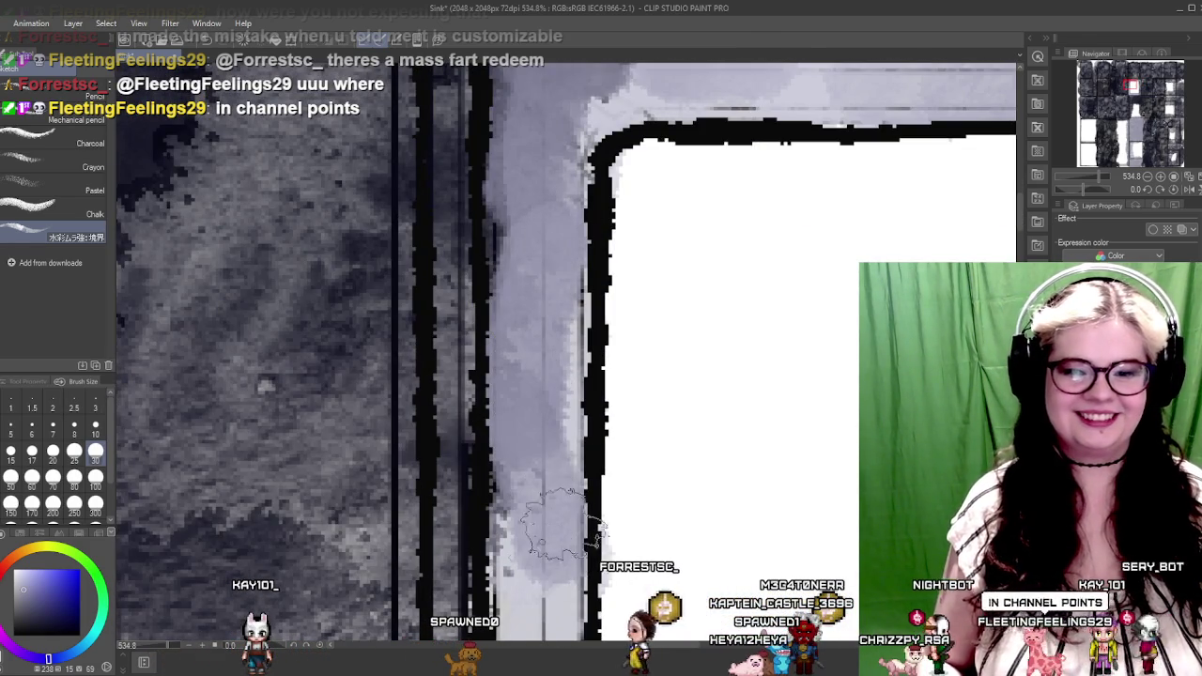
# Extend a grey-blue wash along the horizontal strip and the bottom strip
pyautogui.moveTo(777, 389)
pyautogui.mouseDown()
pyautogui.moveTo(486, 395)
pyautogui.moveTo(383, 327)
pyautogui.moveTo(670, 338)
pyautogui.moveTo(425, 344)
pyautogui.mouseUp()
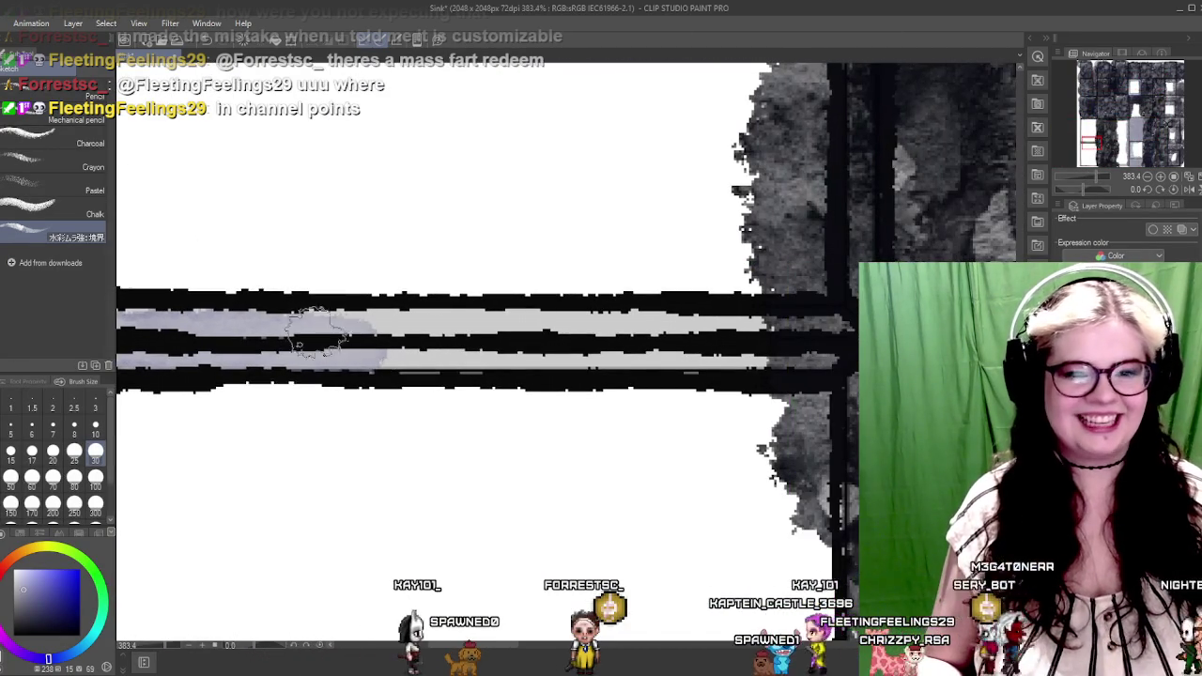
pyautogui.moveTo(328, 330); pyautogui.dragTo(632, 348)
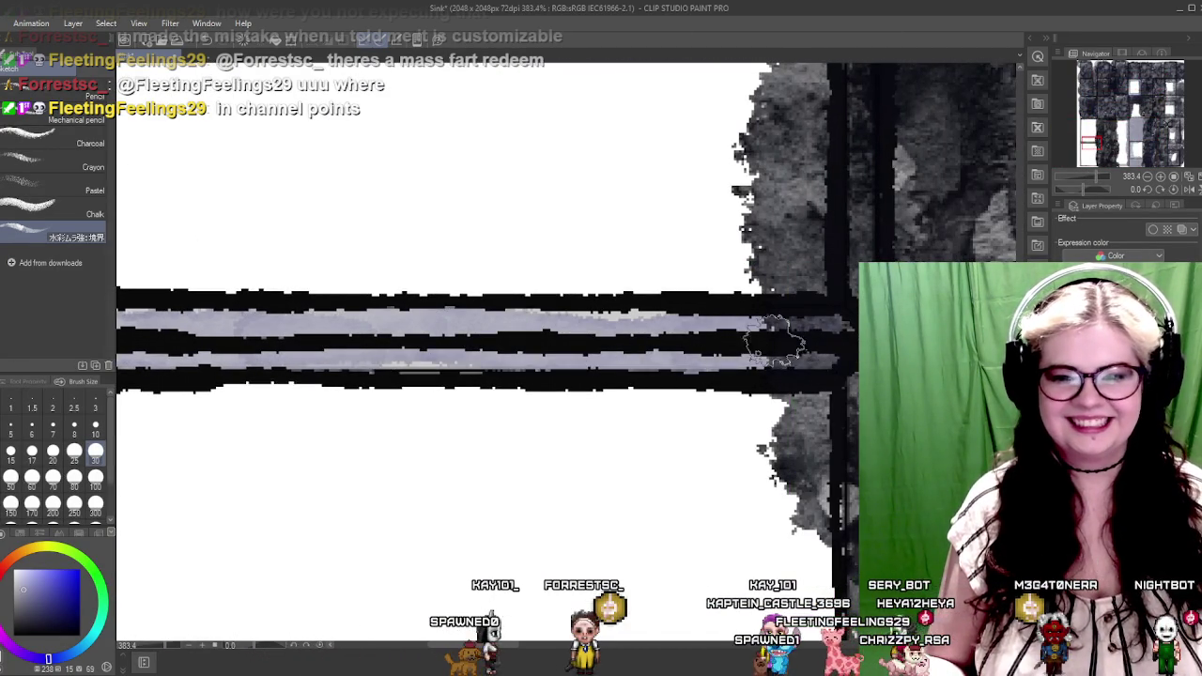
pyautogui.moveTo(826, 338)
pyautogui.mouseDown()
pyautogui.moveTo(557, 383)
pyautogui.moveTo(557, 281)
pyautogui.moveTo(475, 389)
pyautogui.moveTo(543, 215)
pyautogui.mouseUp()
pyautogui.moveTo(393, 484)
pyautogui.mouseDown()
pyautogui.moveTo(620, 469)
pyautogui.moveTo(389, 407)
pyautogui.mouseUp()
pyautogui.moveTo(310, 451); pyautogui.dragTo(826, 449)
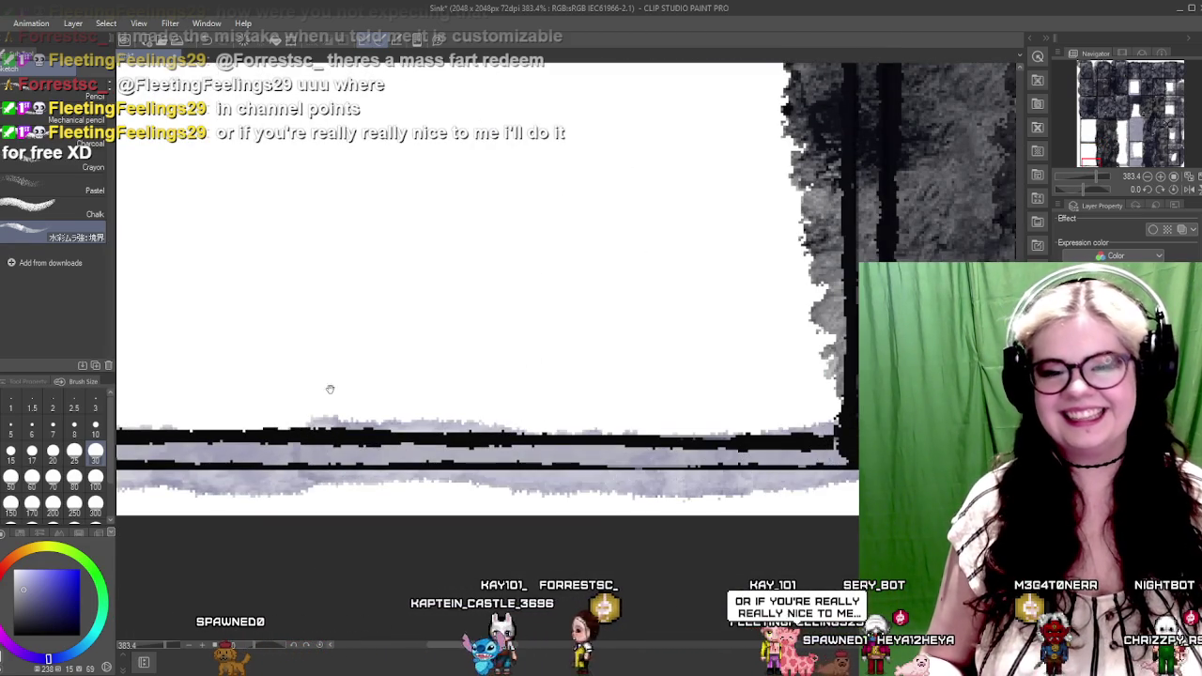
# Paint grey down the left vertical border strip
pyautogui.moveTo(430, 396); pyautogui.dragTo(555, 398)
pyautogui.moveTo(444, 293); pyautogui.dragTo(418, 526)
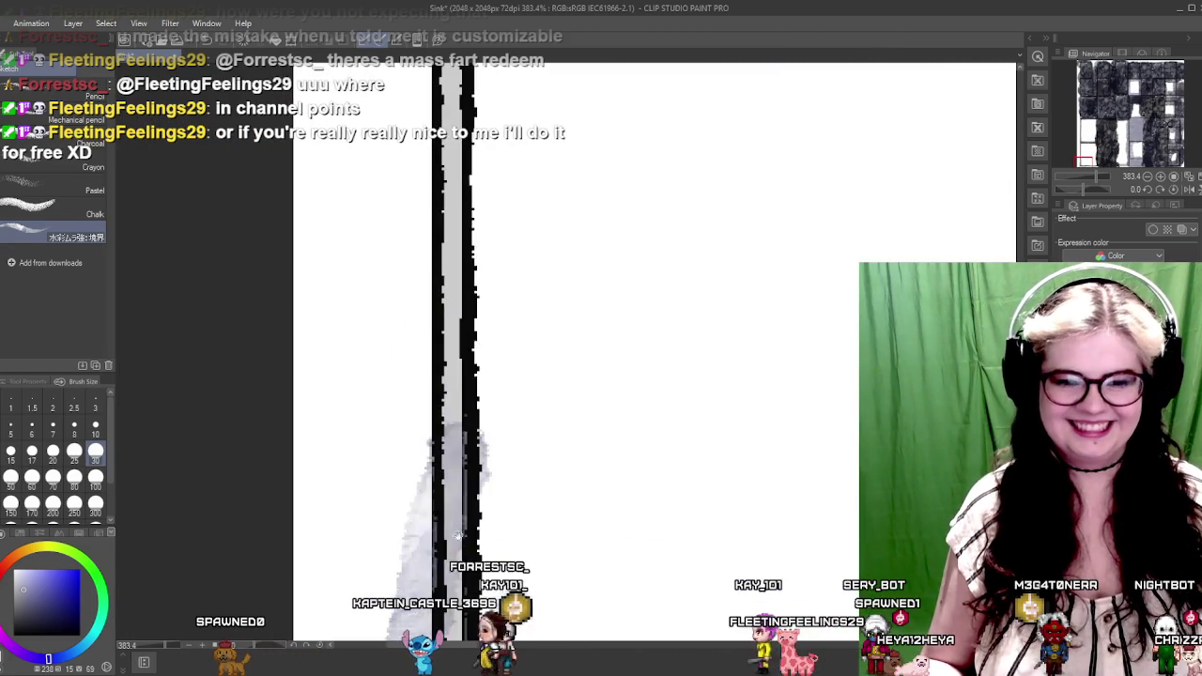
pyautogui.moveTo(525, 216); pyautogui.dragTo(496, 357)
pyautogui.moveTo(427, 253)
pyautogui.mouseDown()
pyautogui.moveTo(405, 401)
pyautogui.moveTo(404, 563)
pyautogui.mouseUp()
pyautogui.moveTo(486, 215); pyautogui.dragTo(450, 214)
pyautogui.moveTo(351, 295); pyautogui.dragTo(371, 526)
pyautogui.moveTo(499, 246); pyautogui.dragTo(384, 327)
pyautogui.moveTo(411, 252)
pyautogui.mouseDown()
pyautogui.moveTo(394, 516)
pyautogui.moveTo(450, 437)
pyautogui.mouseUp()
pyautogui.moveTo(455, 202); pyautogui.dragTo(464, 376)
pyautogui.moveTo(366, 197); pyautogui.dragTo(399, 481)
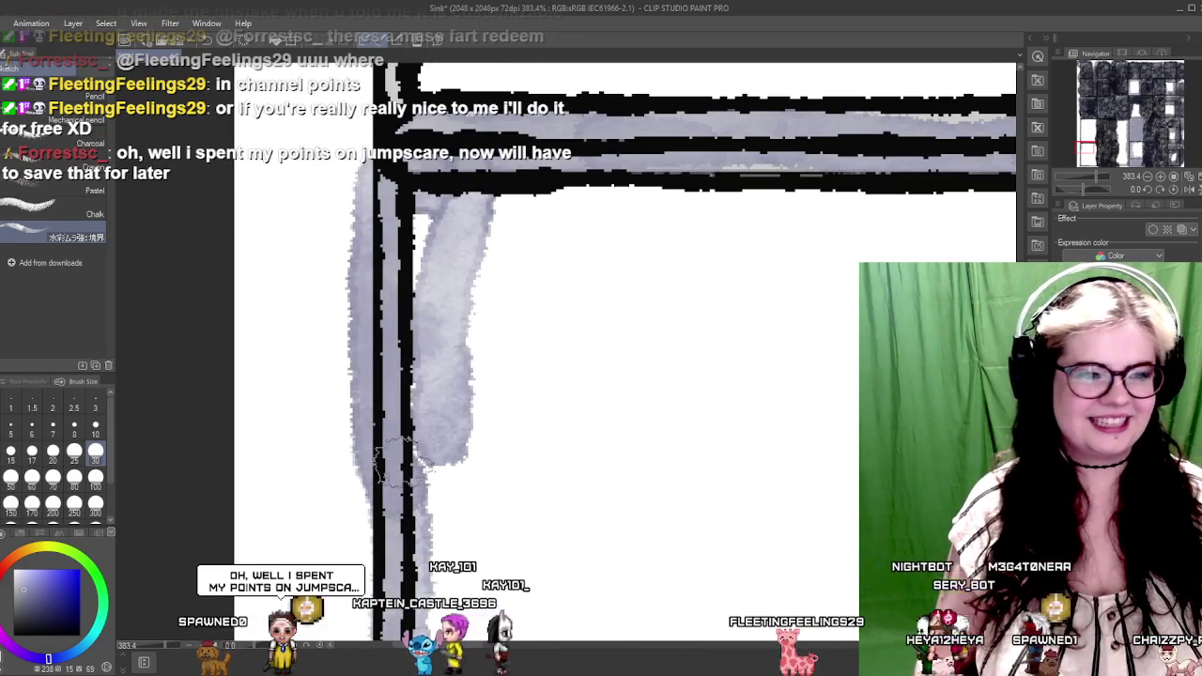
# Finish greying the rest of the vertical border
pyautogui.moveTo(413, 195); pyautogui.dragTo(336, 359)
pyautogui.moveTo(366, 300); pyautogui.dragTo(366, 366)
pyautogui.moveTo(338, 169); pyautogui.dragTo(338, 366)
pyautogui.moveTo(319, 314); pyautogui.dragTo(319, 398)
pyautogui.moveTo(389, 207); pyautogui.dragTo(380, 507)
pyautogui.moveTo(268, 536)
pyautogui.mouseDown()
pyautogui.moveTo(352, 403)
pyautogui.moveTo(357, 281)
pyautogui.mouseUp()
pyautogui.moveTo(356, 282); pyautogui.dragTo(395, 310)
pyautogui.moveTo(375, 207); pyautogui.dragTo(375, 553)
pyautogui.moveTo(422, 281); pyautogui.dragTo(387, 282)
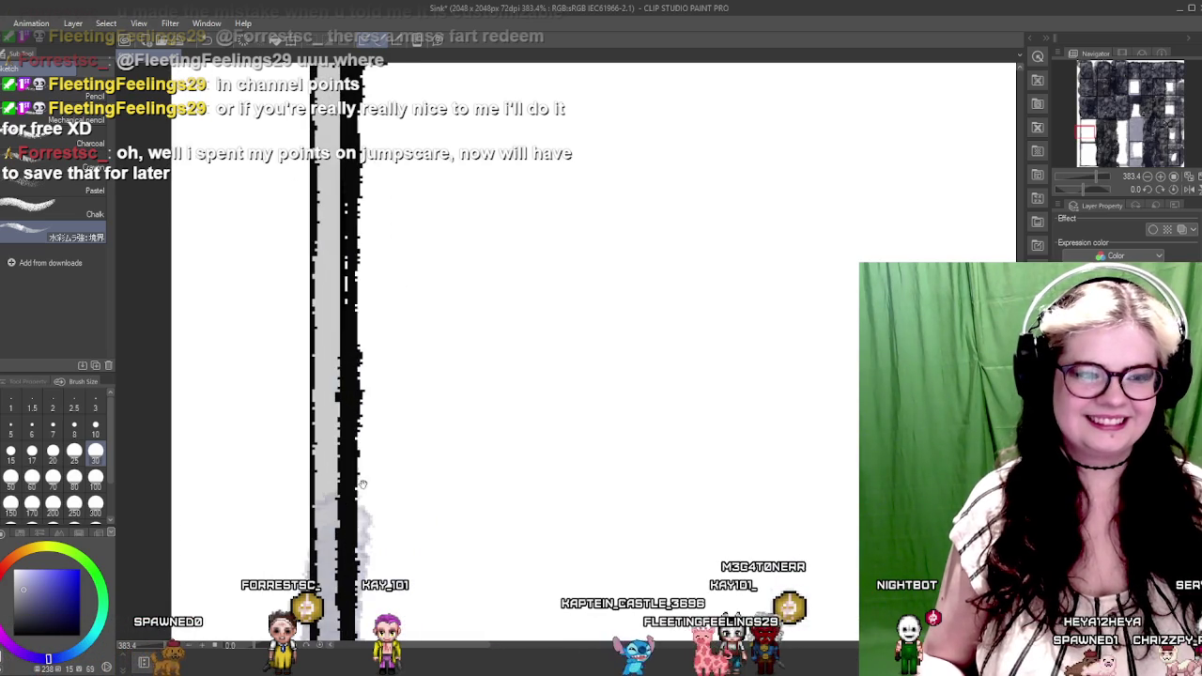
pyautogui.moveTo(300, 235); pyautogui.dragTo(310, 333)
pyautogui.moveTo(300, 272); pyautogui.dragTo(310, 563)
# Lay light grey along the horizontal border band beside the dark panel
pyautogui.moveTo(387, 240); pyautogui.dragTo(277, 488)
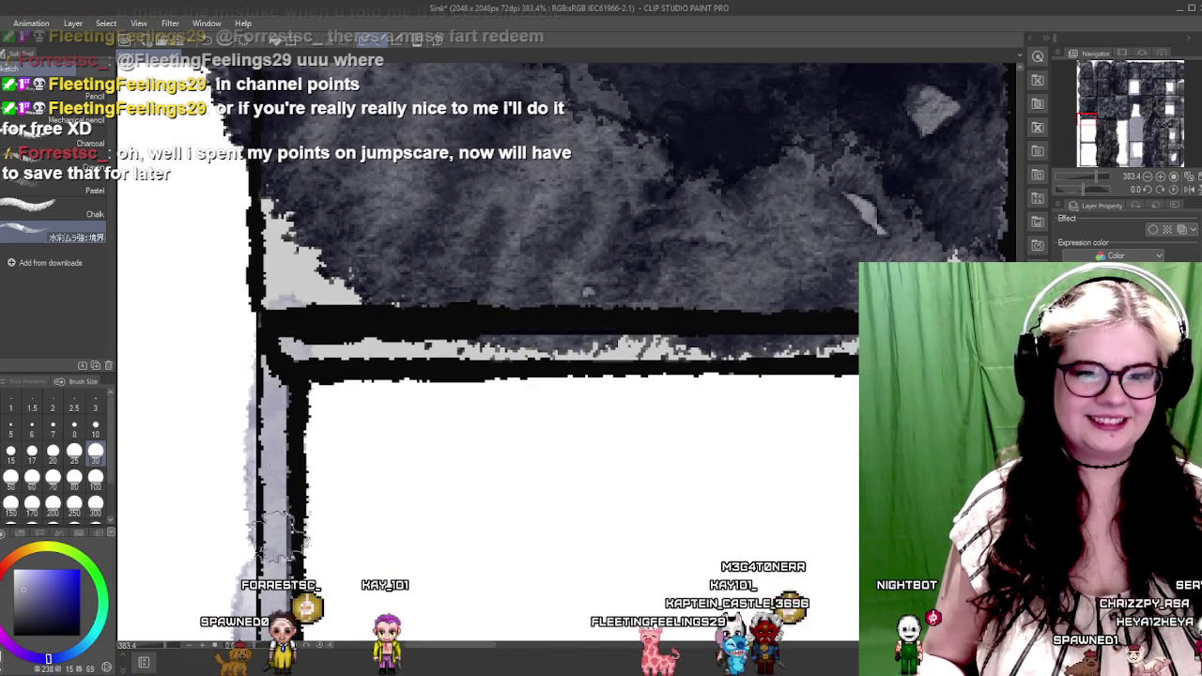
pyautogui.moveTo(291, 338)
pyautogui.mouseDown()
pyautogui.moveTo(648, 342)
pyautogui.moveTo(319, 343)
pyautogui.mouseUp()
pyautogui.moveTo(187, 345)
pyautogui.mouseDown()
pyautogui.moveTo(648, 347)
pyautogui.moveTo(532, 300)
pyautogui.moveTo(552, 464)
pyautogui.mouseUp()
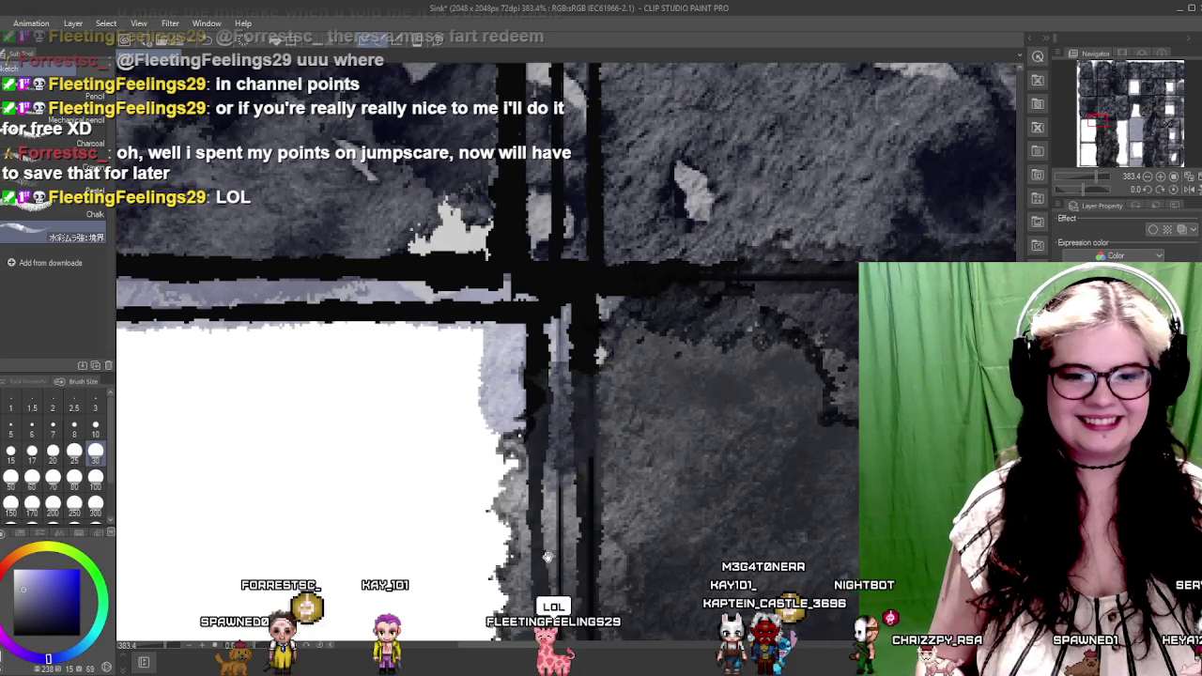
pyautogui.scroll(-10, 649, 327)
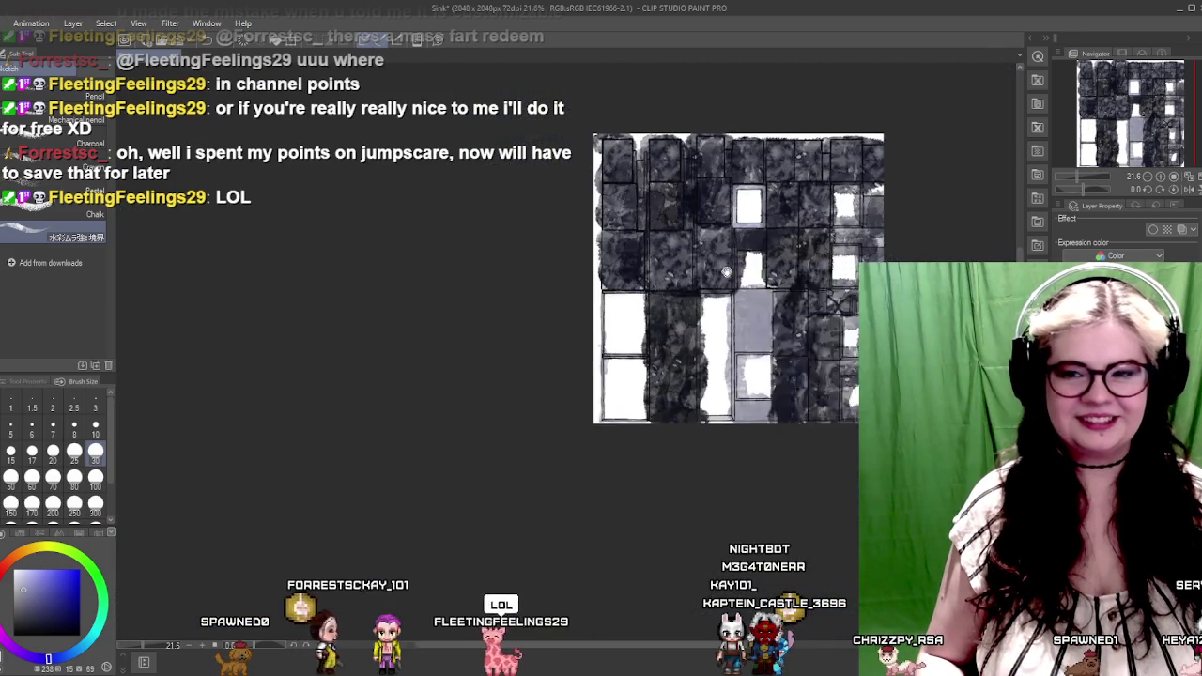
pyautogui.scroll(1, 838, 269)
pyautogui.scroll(4, 751, 272)
pyautogui.scroll(2, 697, 275)
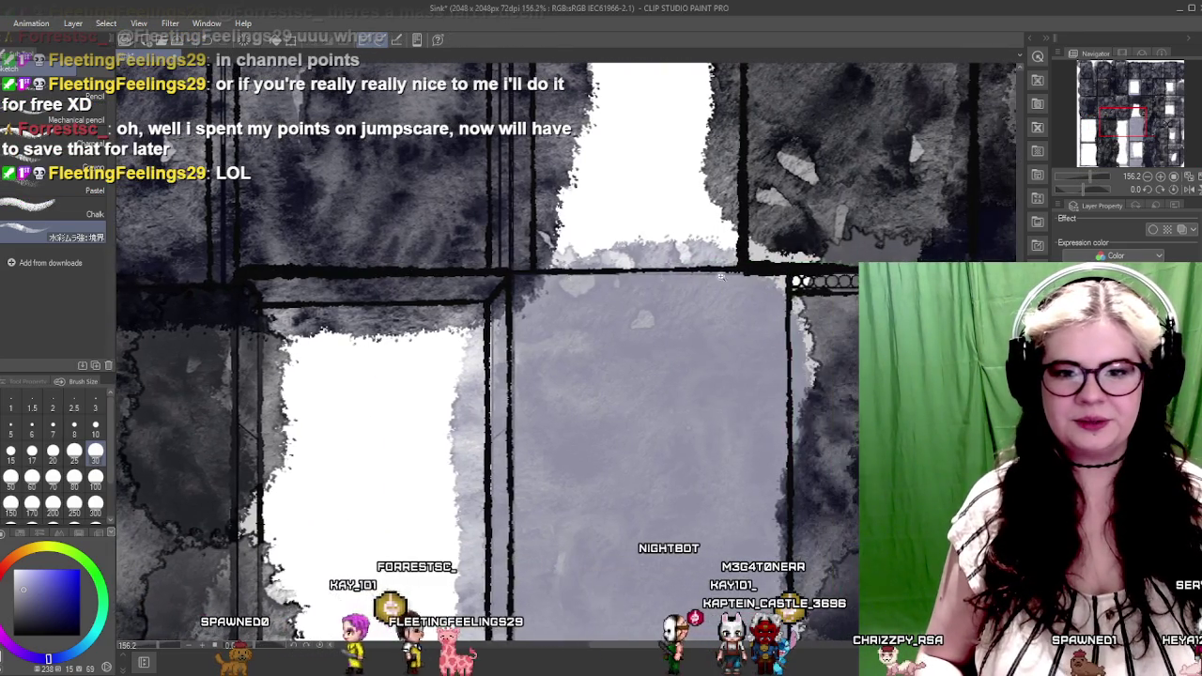
pyautogui.scroll(-5, 696, 275)
pyautogui.scroll(1, 675, 310)
pyautogui.scroll(1, 666, 329)
pyautogui.scroll(1, 655, 342)
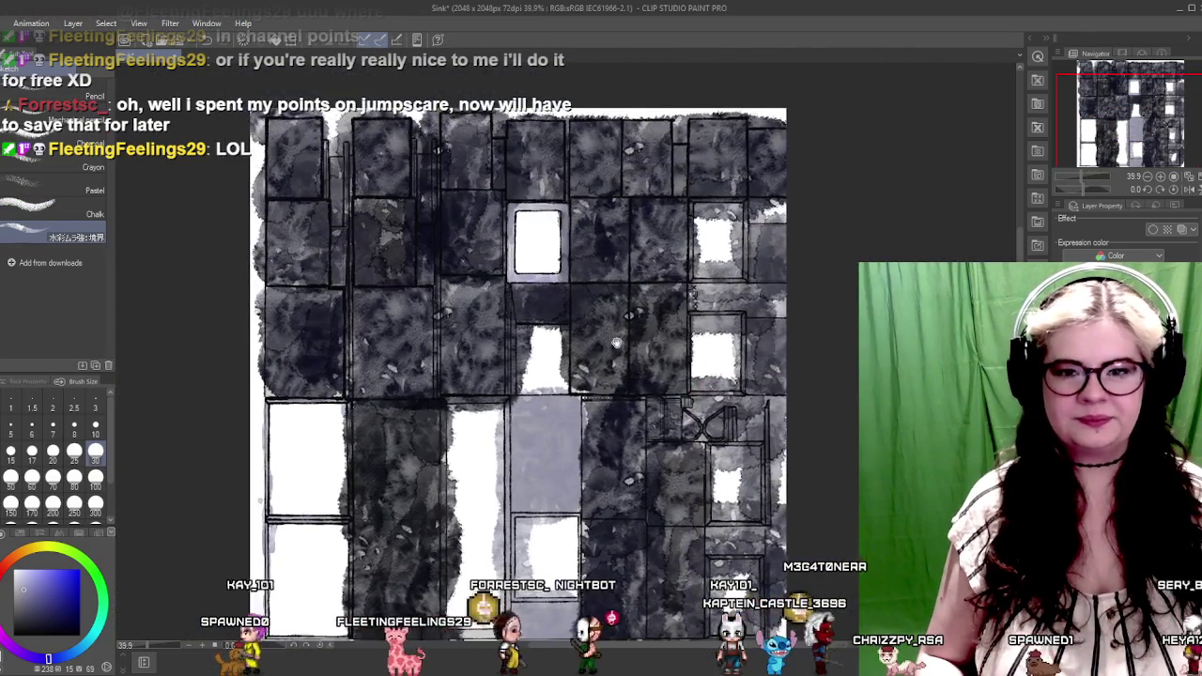
pyautogui.moveTo(654, 342); pyautogui.dragTo(711, 352)
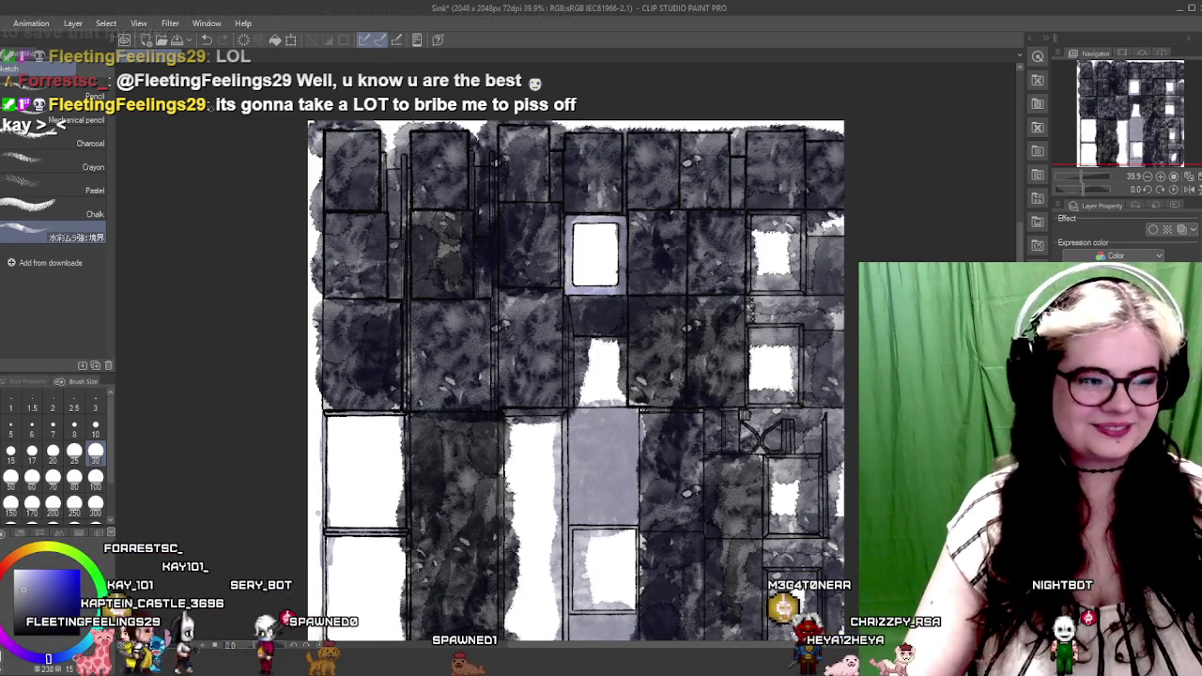
pyautogui.scroll(1, 615, 405)
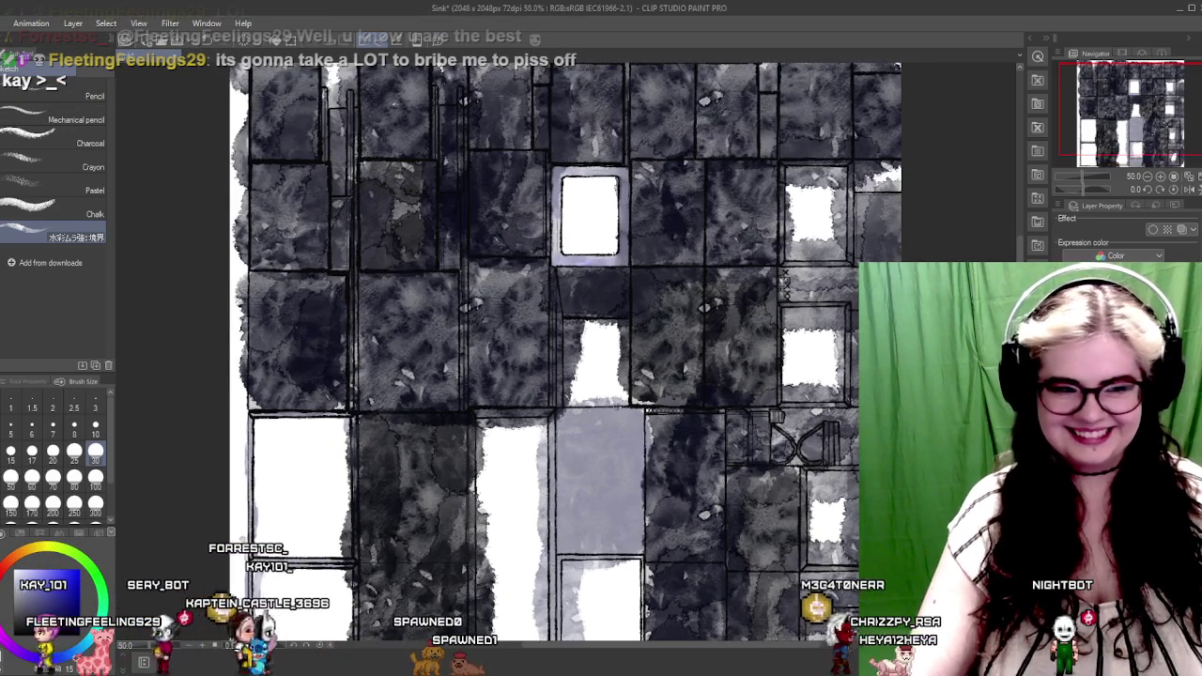
pyautogui.scroll(2, 615, 405)
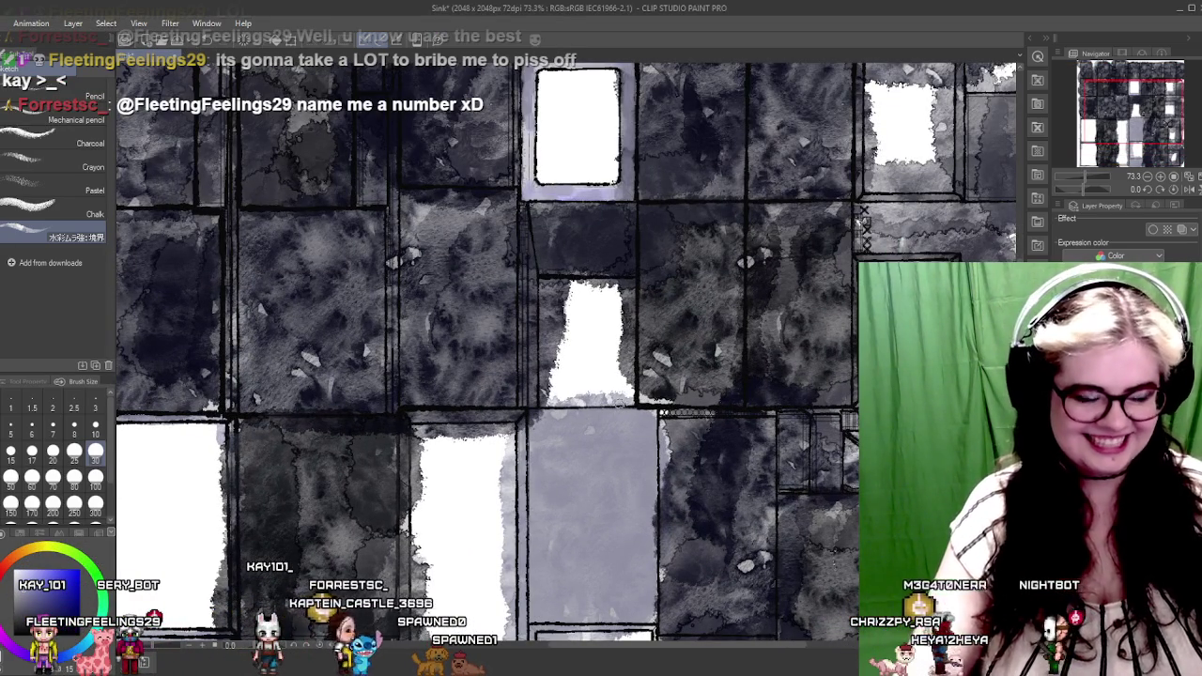
pyautogui.scroll(-2, 620, 413)
pyautogui.scroll(-2, 619, 413)
pyautogui.scroll(2, 616, 477)
pyautogui.scroll(2, 616, 477)
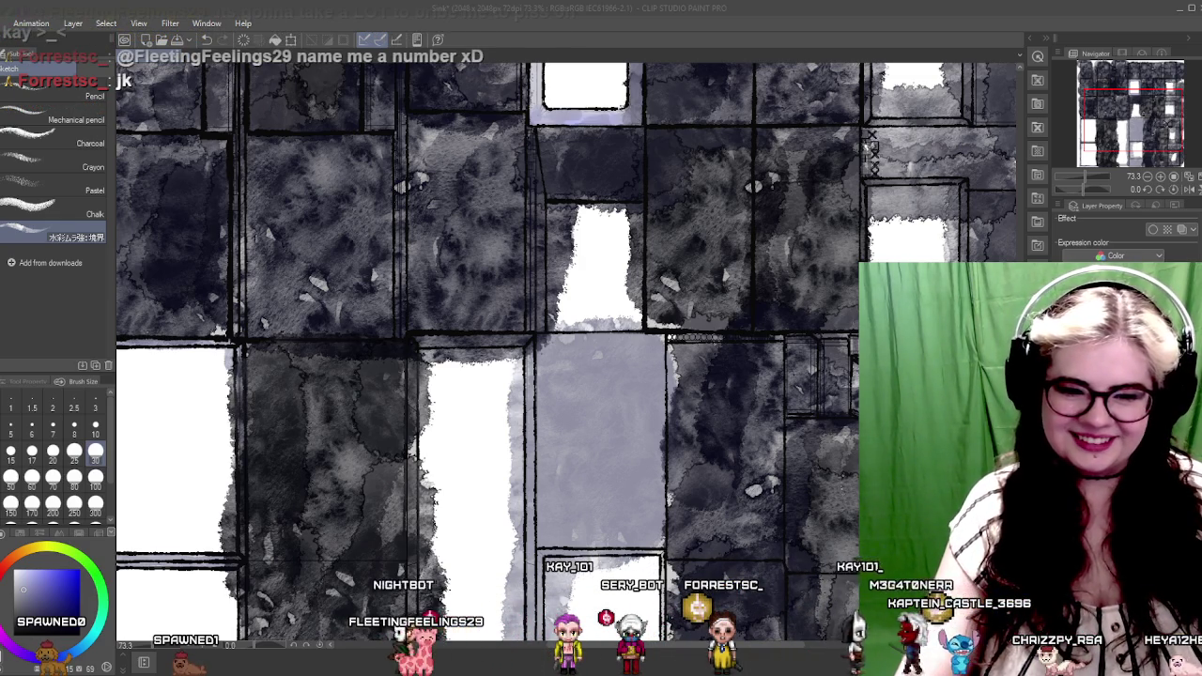
pyautogui.hotkey('alt', 'Tab')
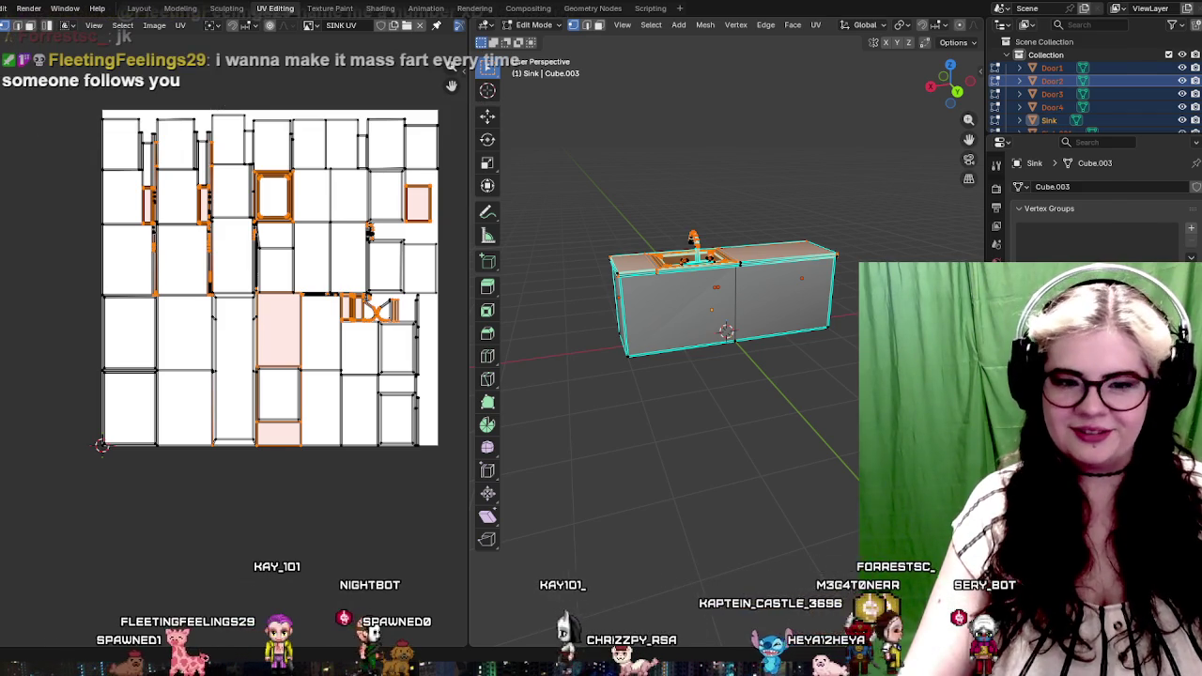
# Leave Blender's sink UV layout and switch to the Unity kitchen scene
pyautogui.hotkey('alt', 'Tab')
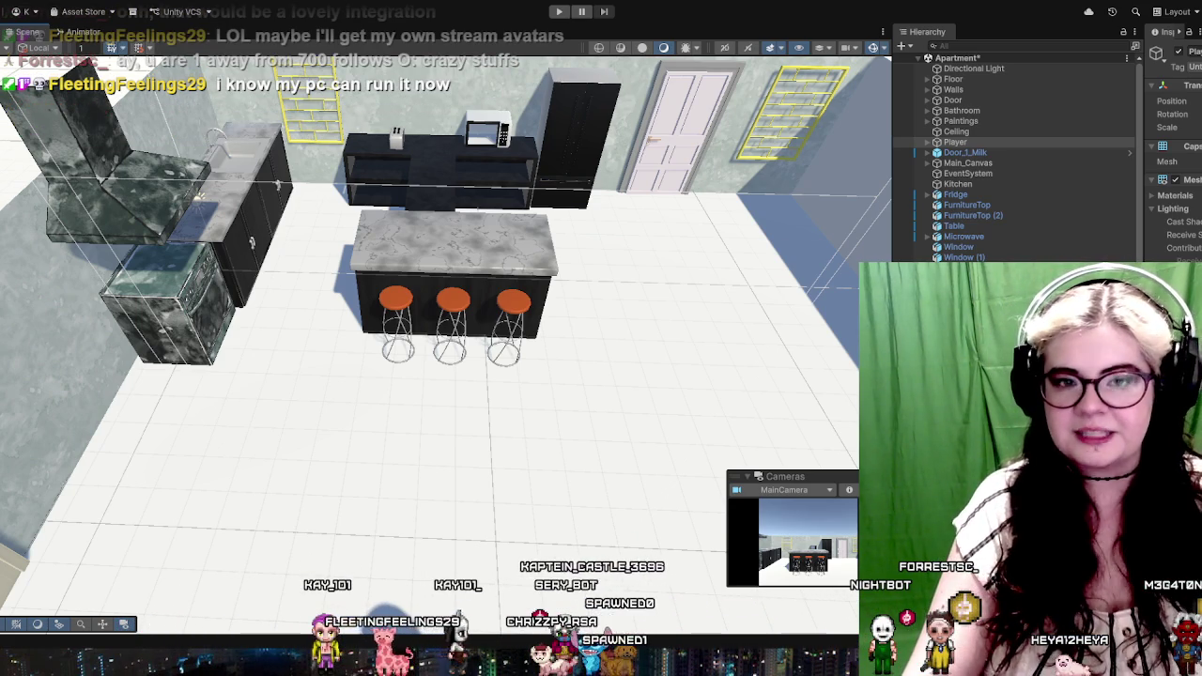
# Enlarge the Project panel and open the KitchenFurnitureStarterPack-Mavi3D folder in Assets
pyautogui.scroll(-1, 1014, 160)
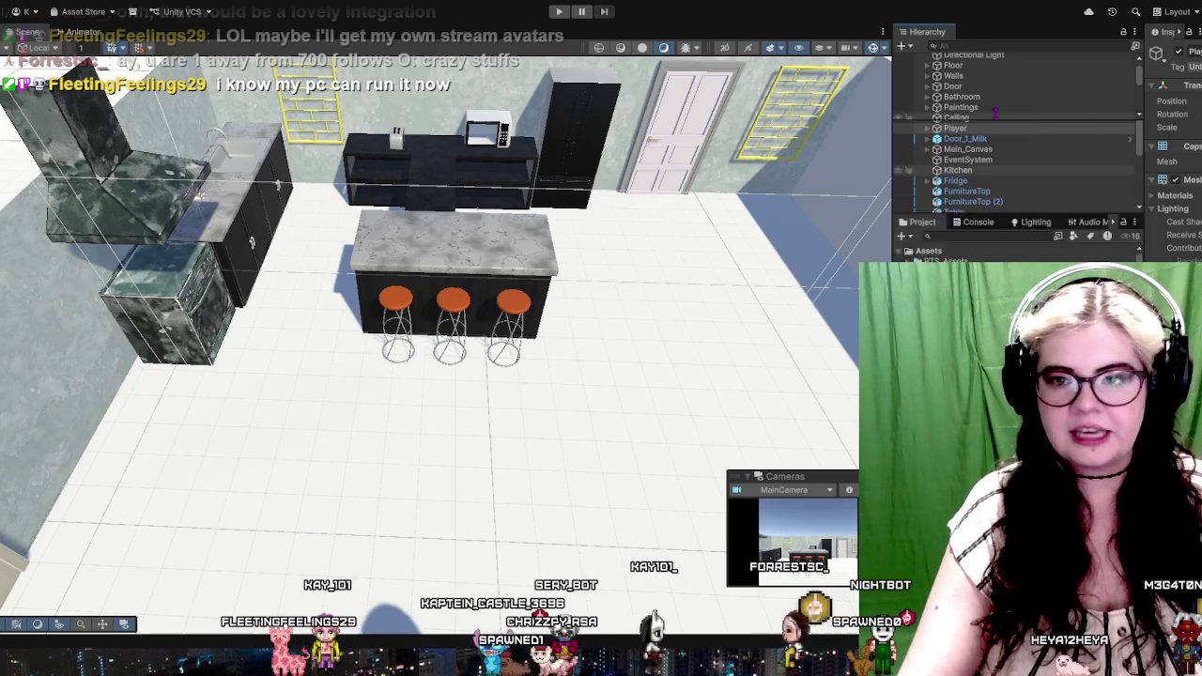
pyautogui.moveTo(1014, 264); pyautogui.dragTo(1014, 137)
pyautogui.click(991, 235)
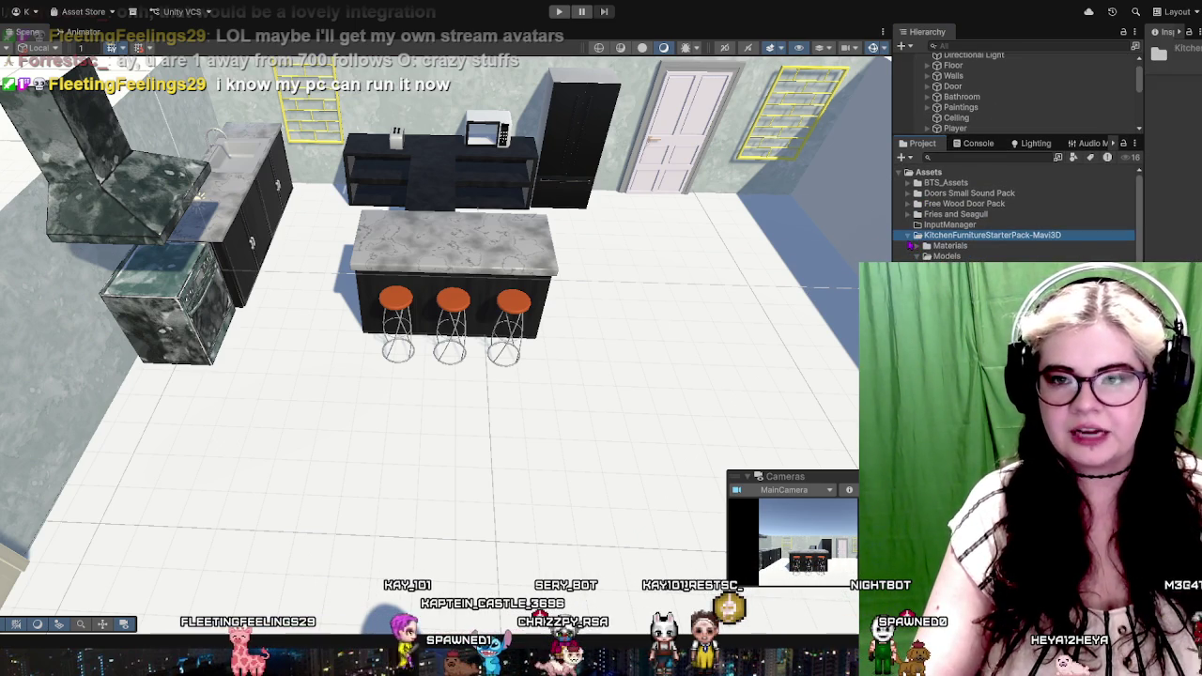
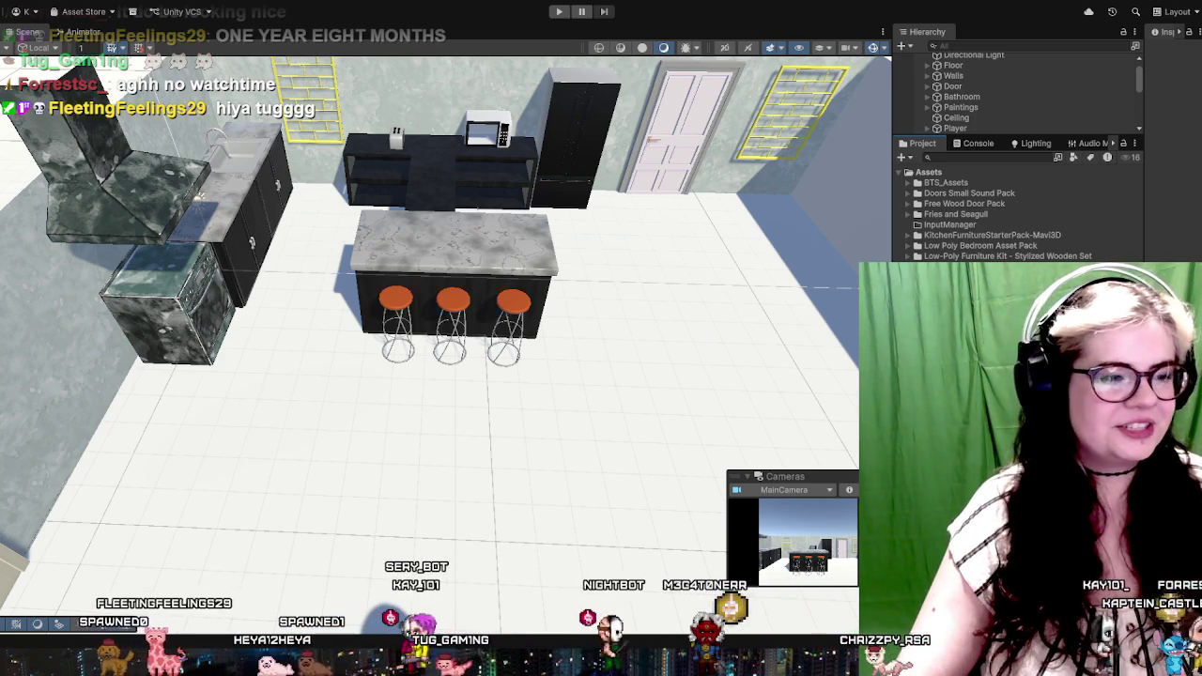
# Swing the view toward the bathroom door and add the Sink_watercolor model to the kitchen
pyautogui.scroll(-2, 451, 282)
pyautogui.moveTo(563, 281)
pyautogui.mouseDown()
pyautogui.moveTo(383, 196)
pyautogui.moveTo(370, 278)
pyautogui.moveTo(266, 268)
pyautogui.mouseUp()
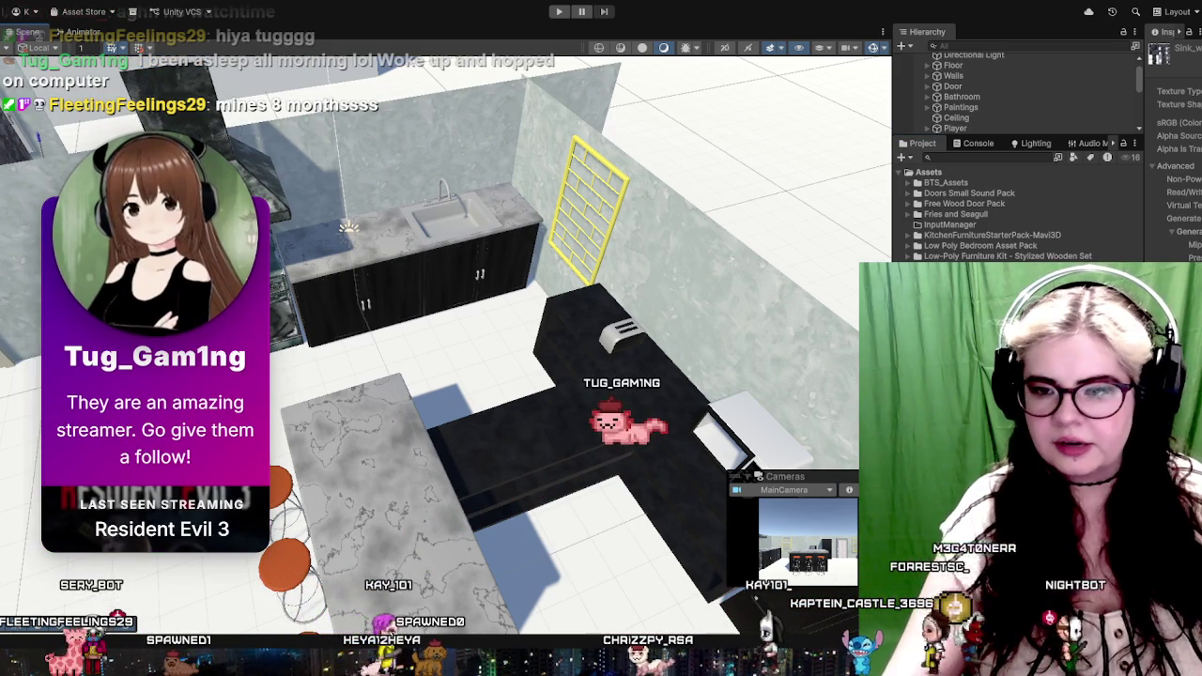
pyautogui.press('Down')
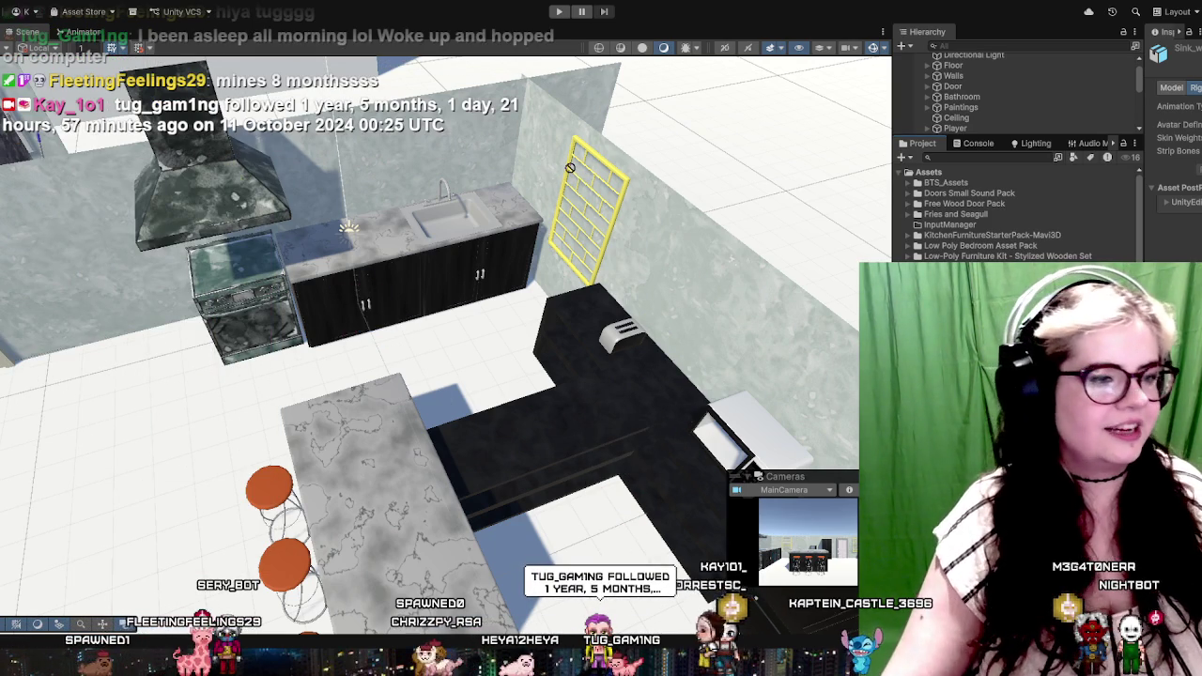
pyautogui.hotkey('ctrl', 'z')
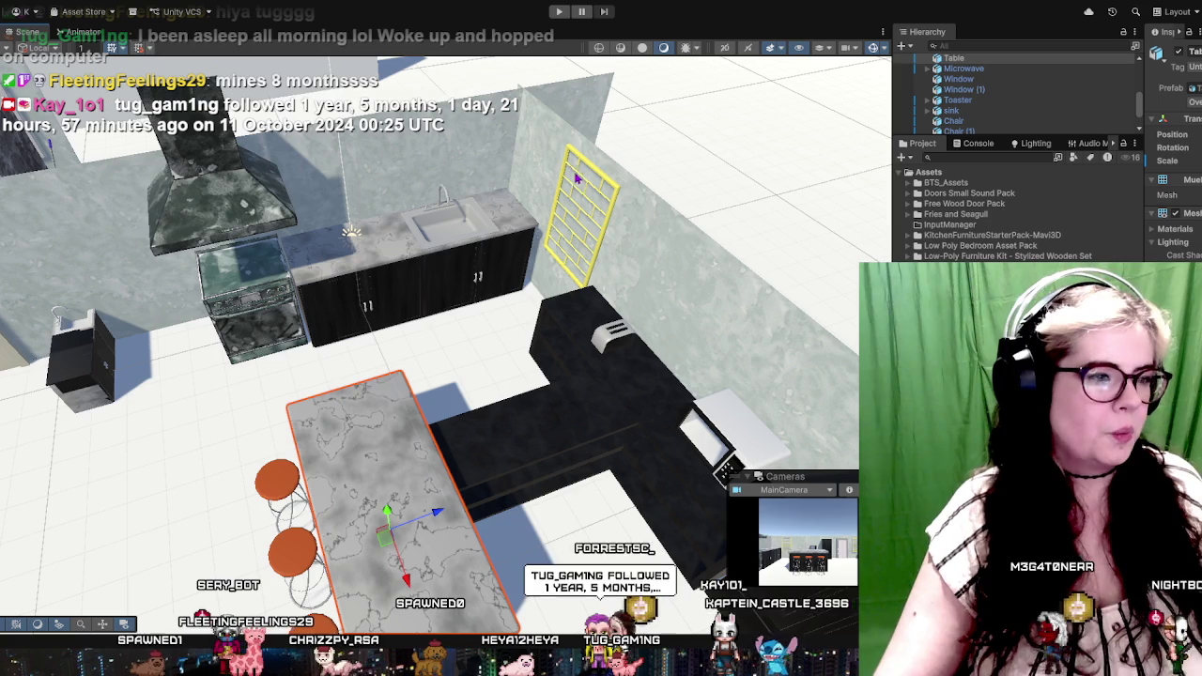
# Frame the new black sink counter and zoom and orbit close to inspect its cabinet side
pyautogui.click(132, 329)
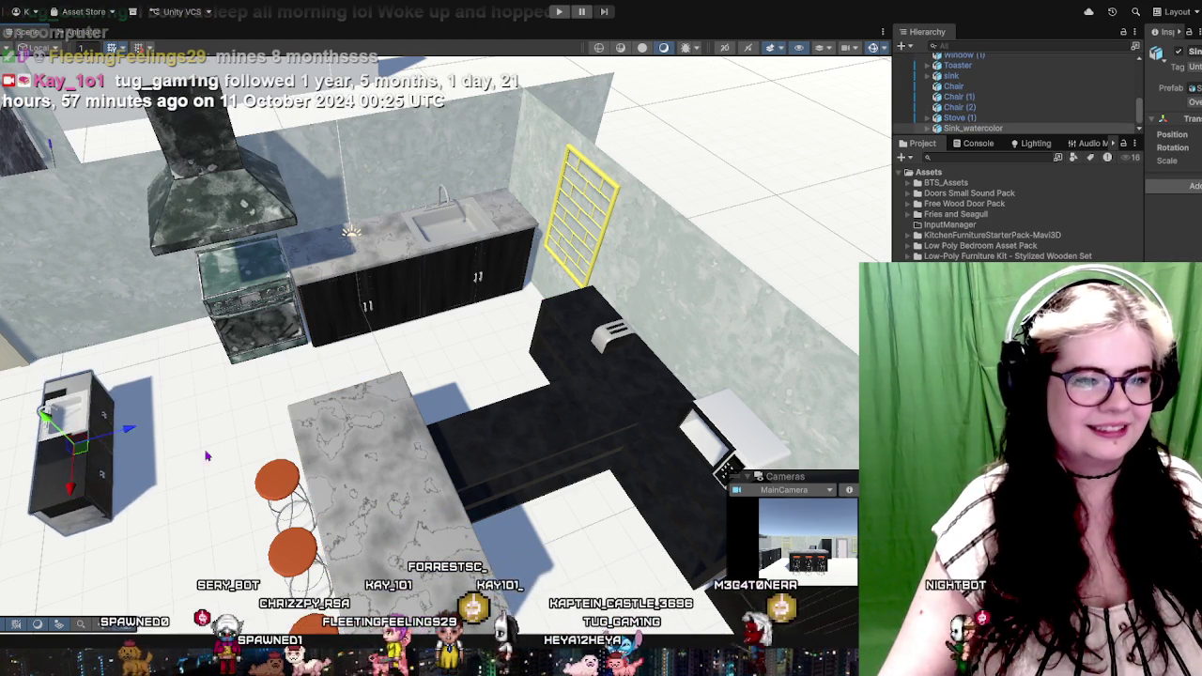
pyautogui.press('f')
pyautogui.scroll(5, 401, 290)
pyautogui.scroll(2, 401, 290)
pyautogui.scroll(3, 441, 268)
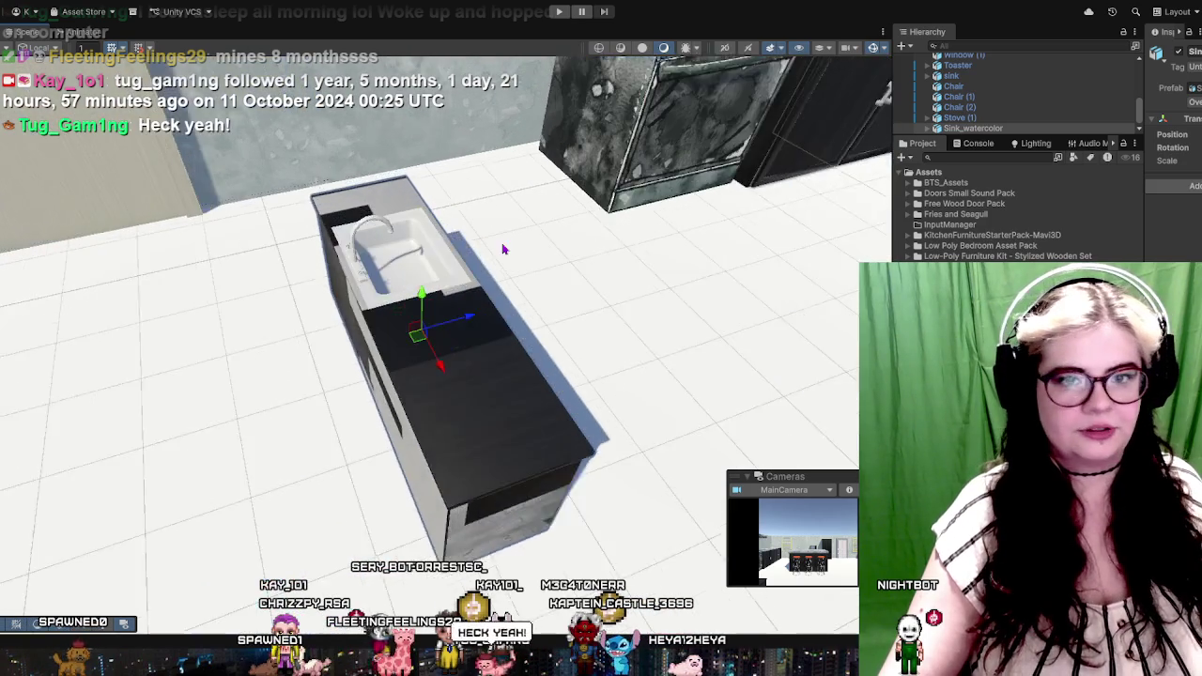
pyautogui.scroll(2, 487, 243)
pyautogui.moveTo(487, 244); pyautogui.dragTo(401, 179)
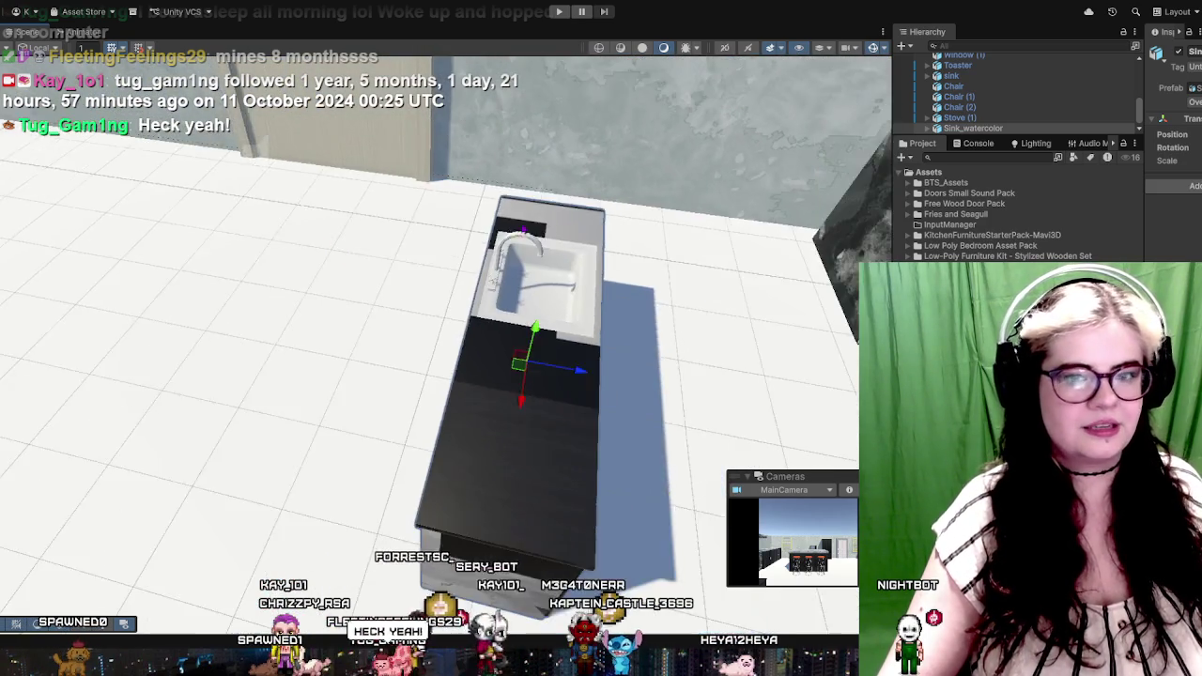
pyautogui.scroll(2, 401, 180)
pyautogui.scroll(2, 393, 271)
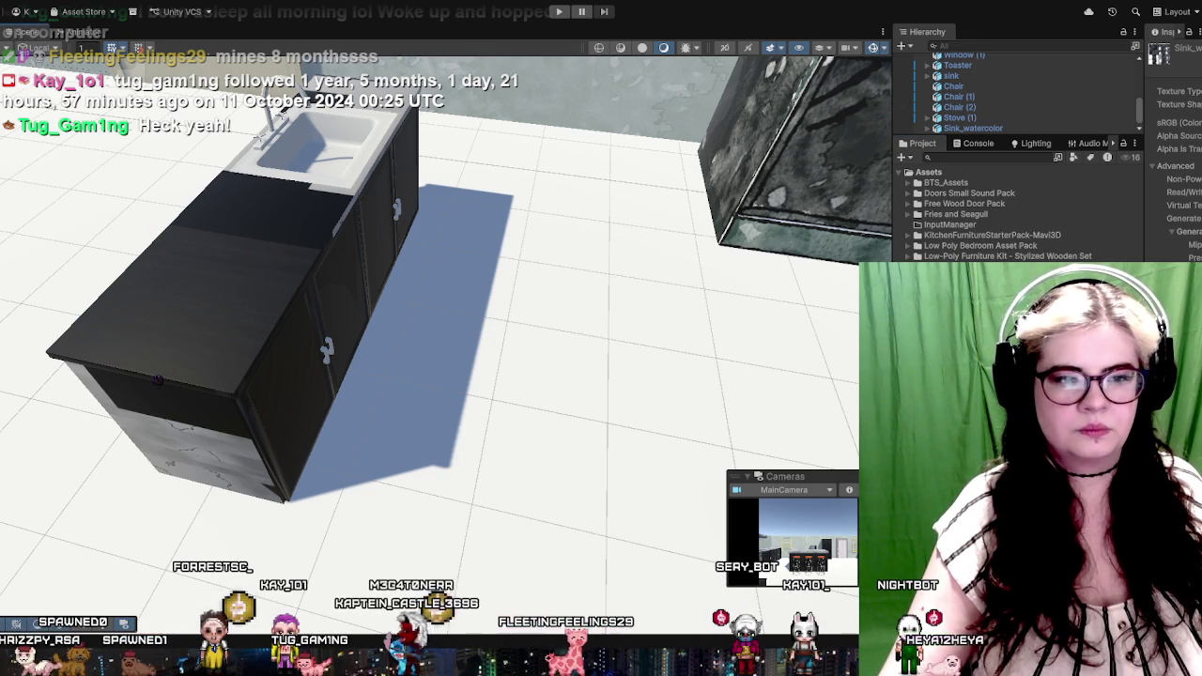
pyautogui.click(164, 379)
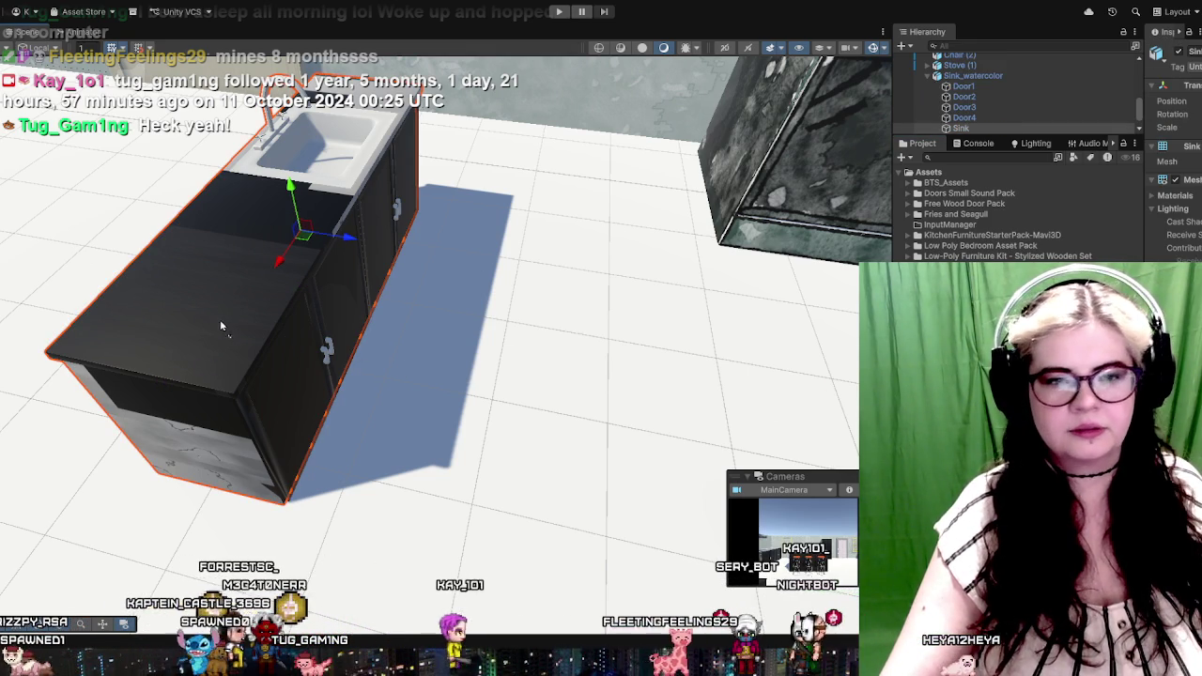
# Orbit around the sink, select cabinet door Door4 and apply the dark stone texture
pyautogui.moveTo(242, 311); pyautogui.dragTo(219, 196)
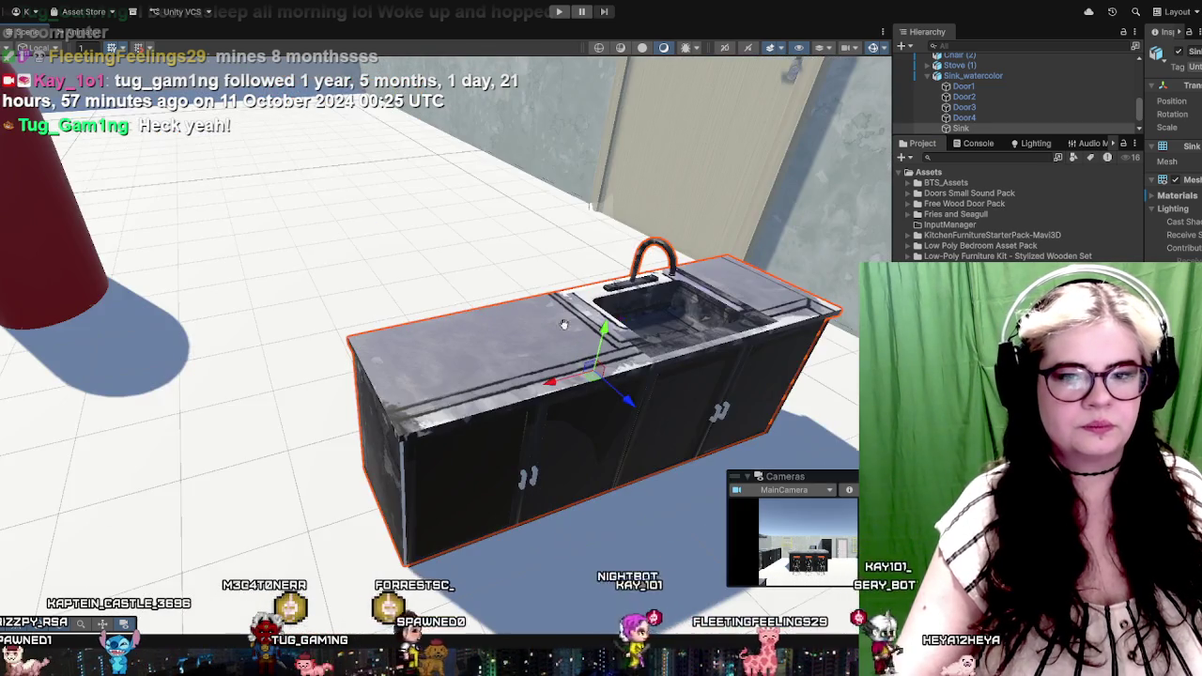
pyautogui.moveTo(564, 323)
pyautogui.mouseDown()
pyautogui.moveTo(431, 526)
pyautogui.moveTo(515, 416)
pyautogui.moveTo(582, 403)
pyautogui.moveTo(609, 443)
pyautogui.moveTo(631, 269)
pyautogui.mouseUp()
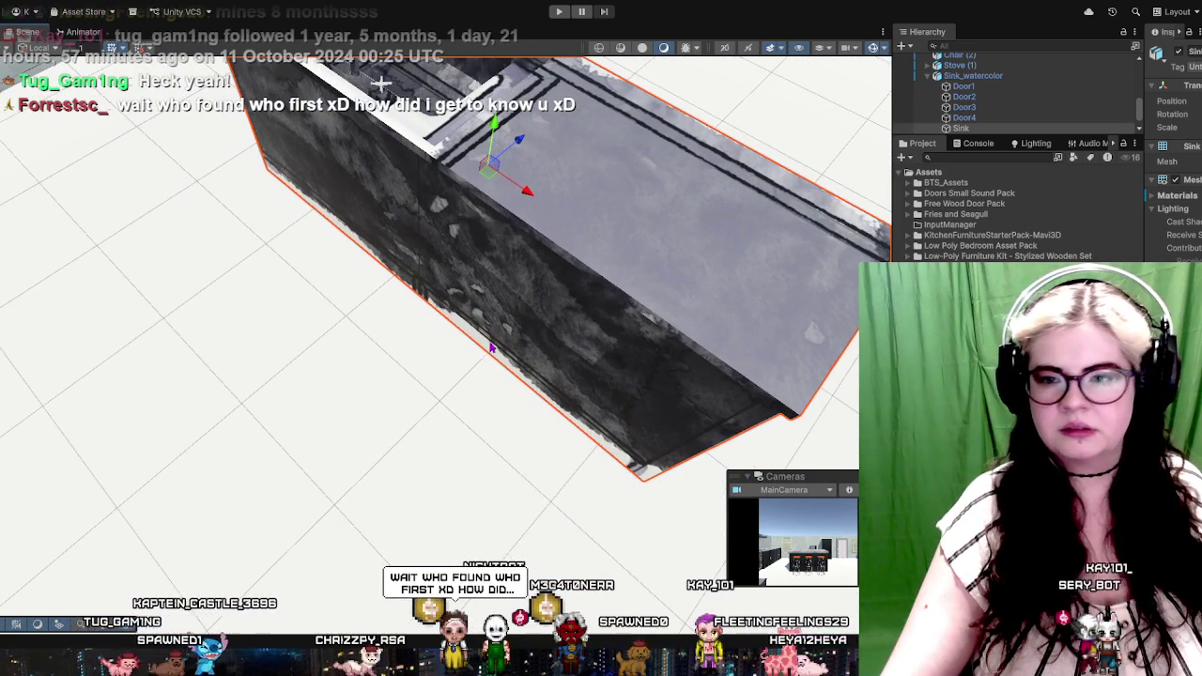
pyautogui.moveTo(571, 223)
pyautogui.mouseDown()
pyautogui.moveTo(255, 364)
pyautogui.moveTo(329, 401)
pyautogui.moveTo(325, 327)
pyautogui.moveTo(521, 268)
pyautogui.mouseUp()
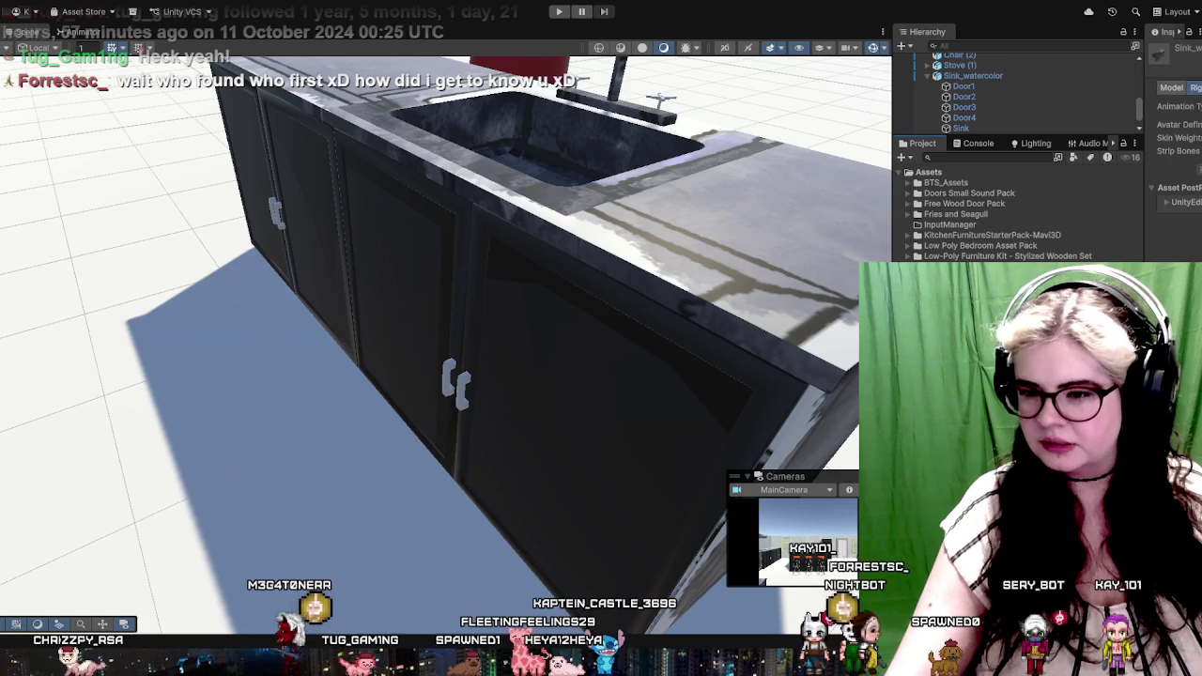
pyautogui.click(620, 376)
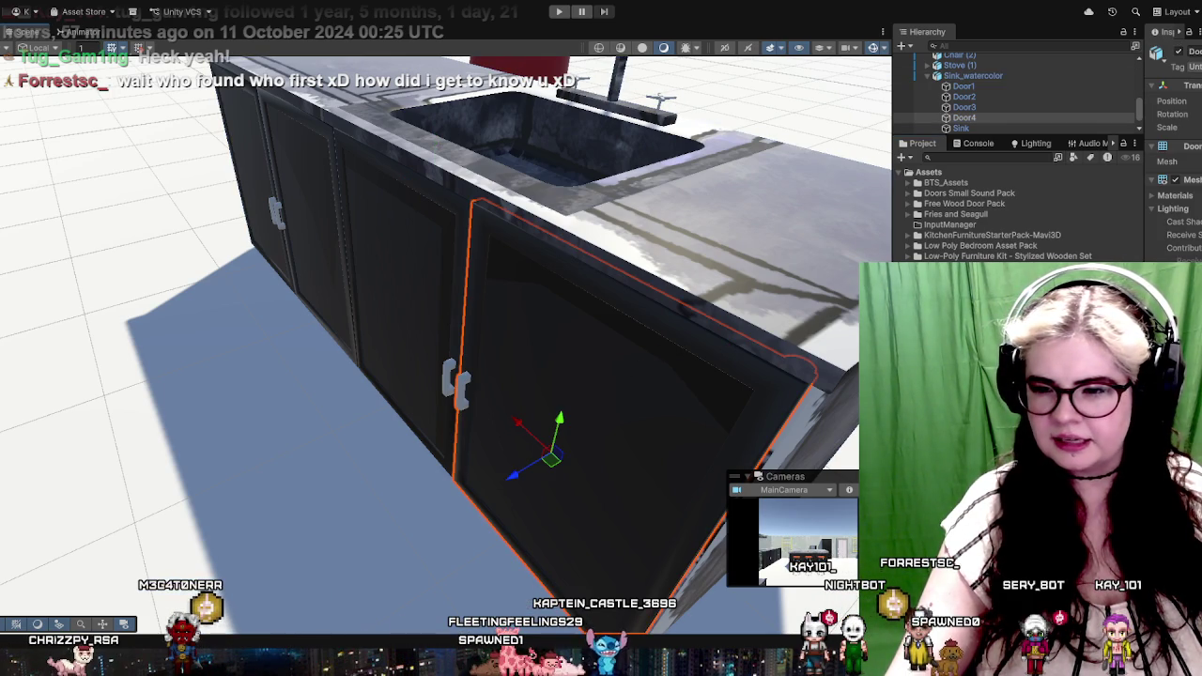
pyautogui.moveTo(315, 373)
pyautogui.mouseDown()
pyautogui.moveTo(618, 401)
pyautogui.moveTo(270, 400)
pyautogui.moveTo(314, 515)
pyautogui.mouseUp()
# Orbit and zoom around the sink to check the textured door from above and the front
pyautogui.moveTo(319, 441); pyautogui.dragTo(602, 381)
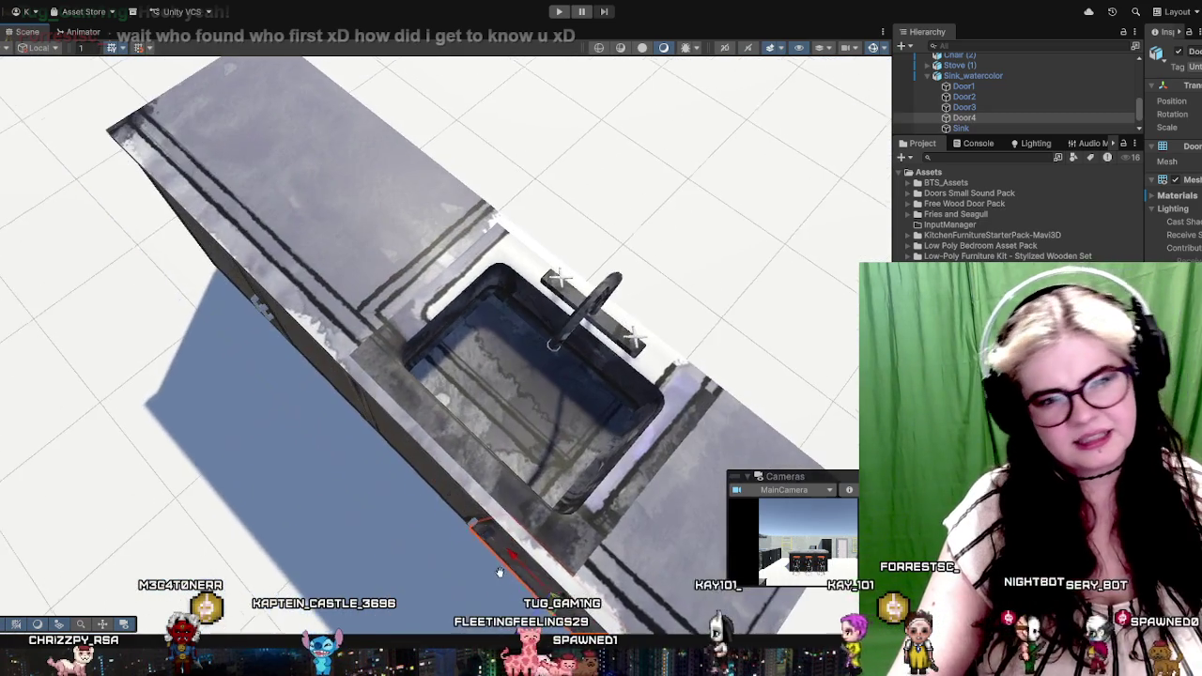
pyautogui.scroll(3, 603, 381)
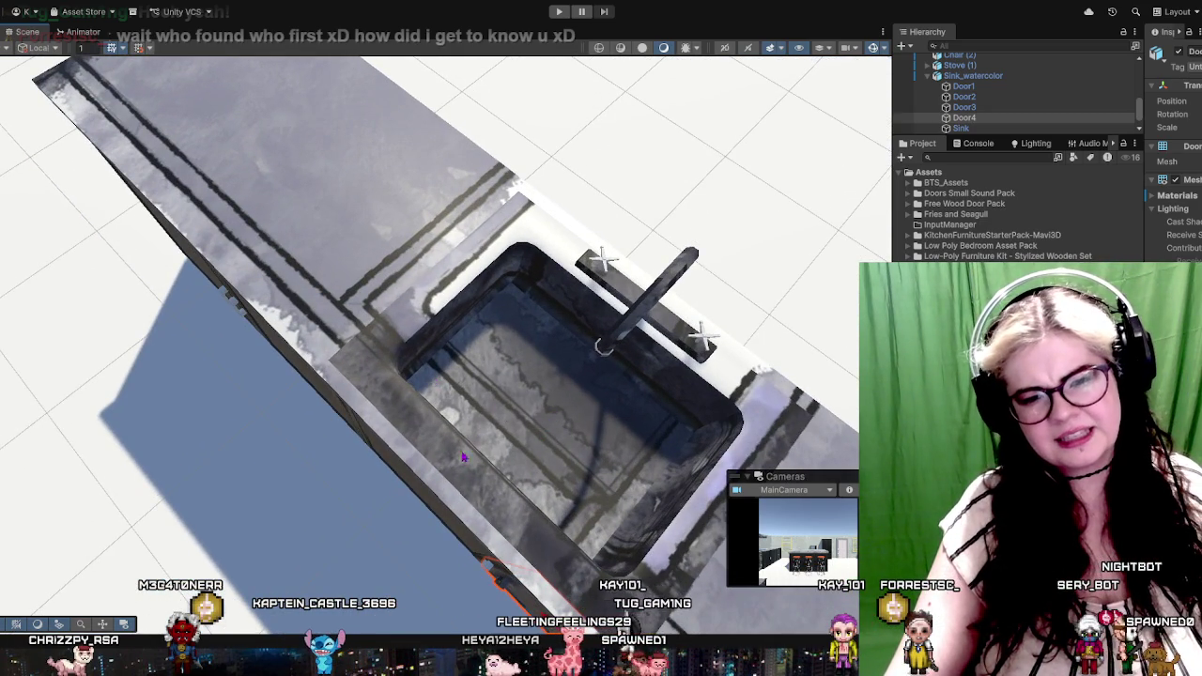
pyautogui.moveTo(378, 421)
pyautogui.mouseDown()
pyautogui.moveTo(622, 464)
pyautogui.moveTo(371, 393)
pyautogui.mouseUp()
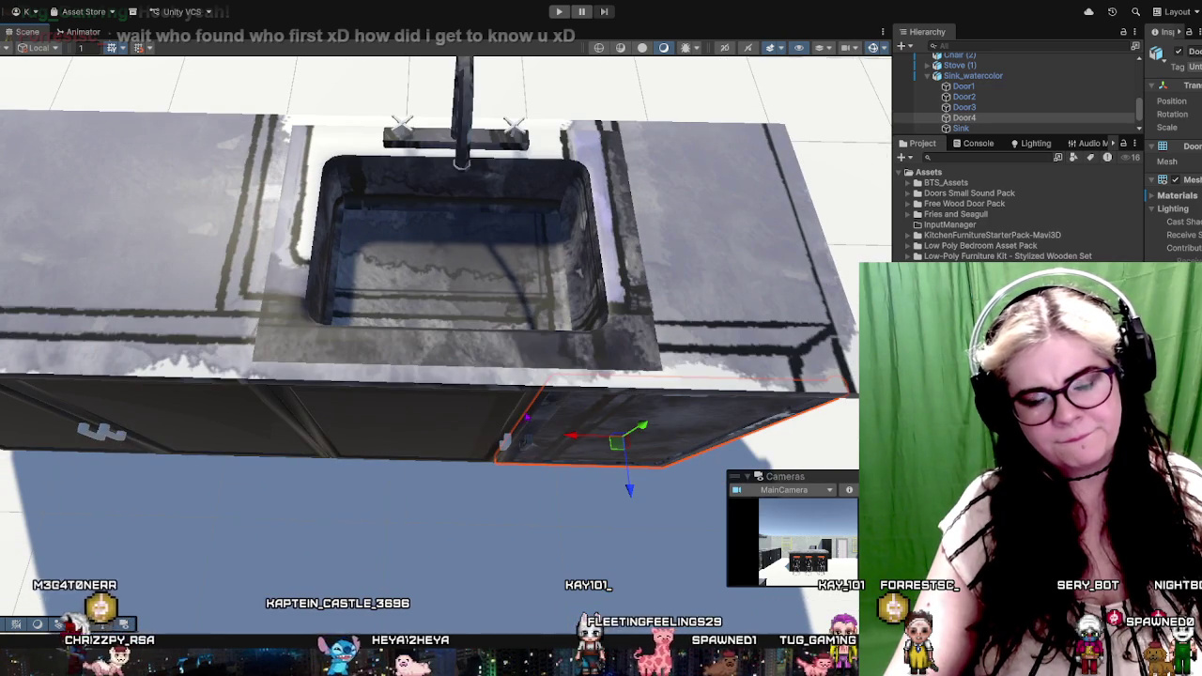
pyautogui.scroll(-2, 472, 278)
pyautogui.scroll(-2, 471, 278)
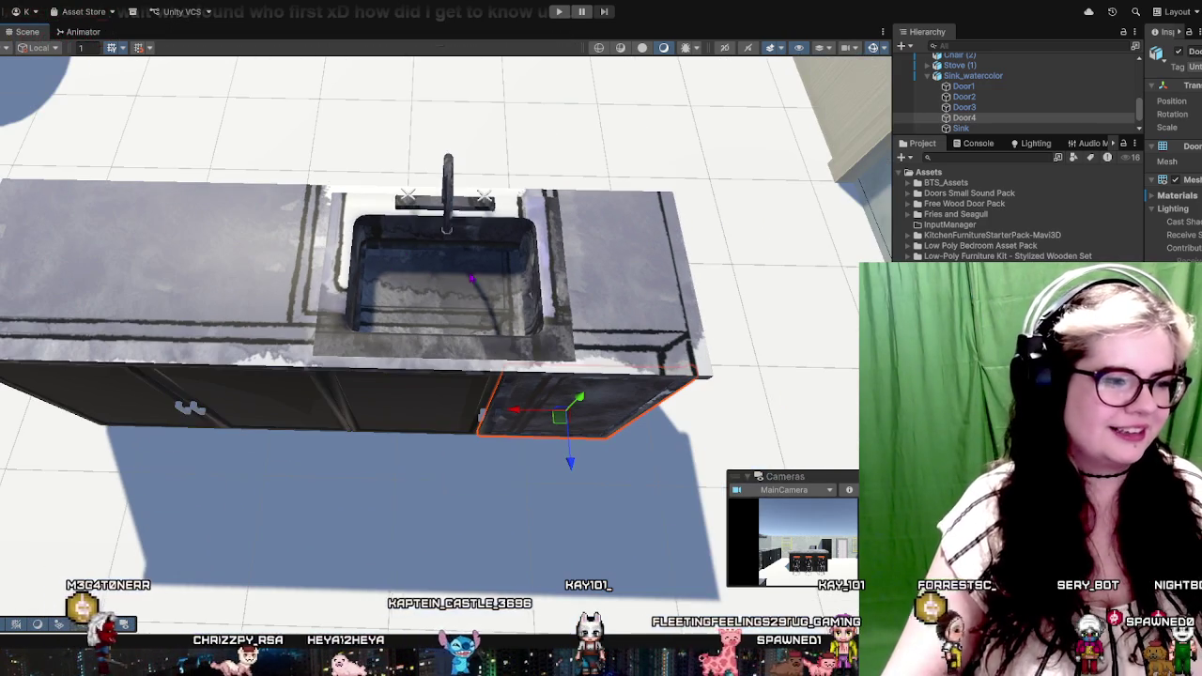
pyautogui.moveTo(471, 278); pyautogui.dragTo(566, 286)
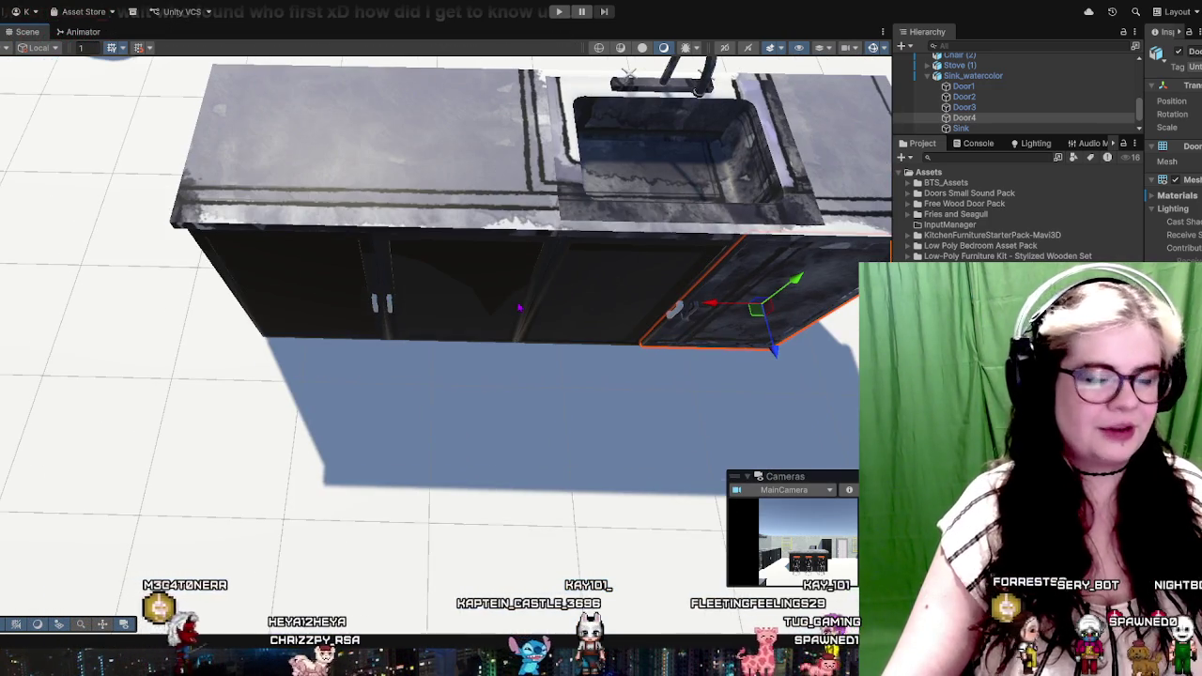
pyautogui.scroll(-2, 519, 307)
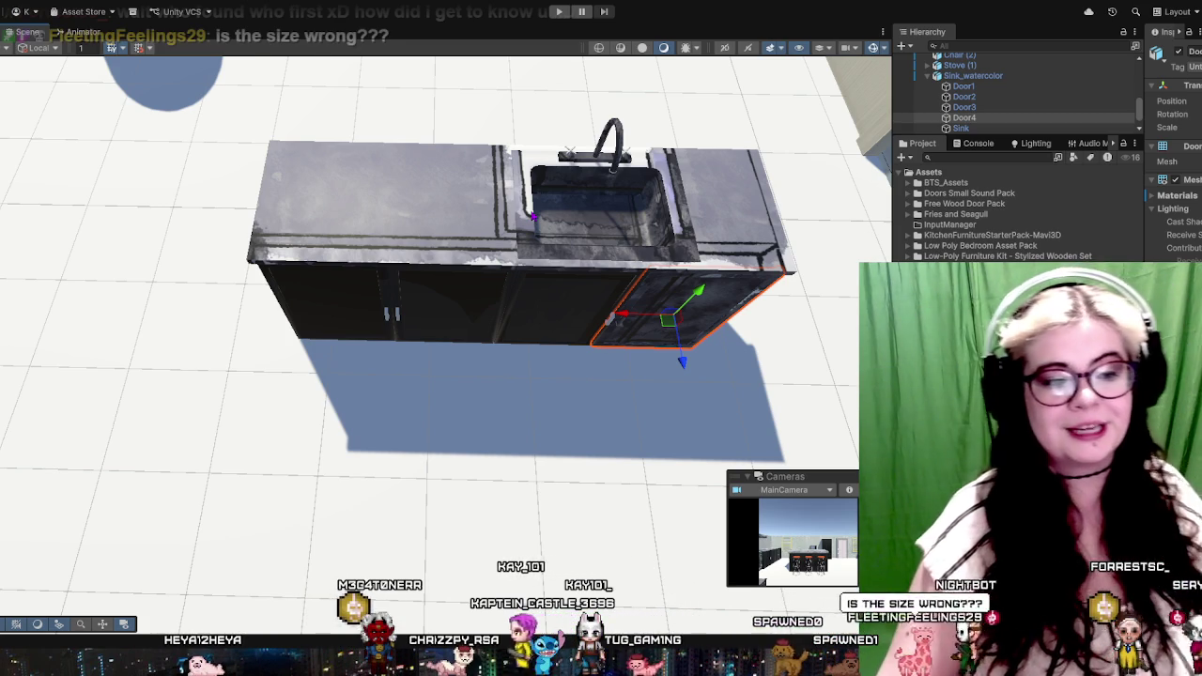
pyautogui.scroll(3, 533, 216)
pyautogui.scroll(2, 593, 236)
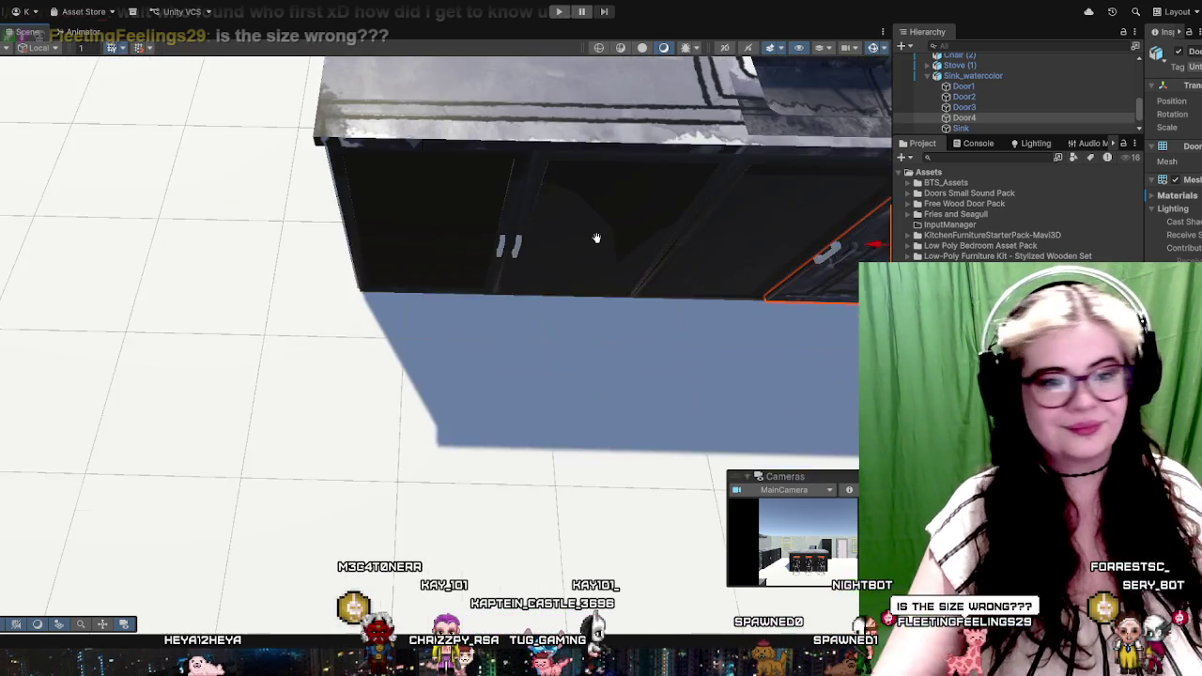
pyautogui.scroll(-3, 571, 242)
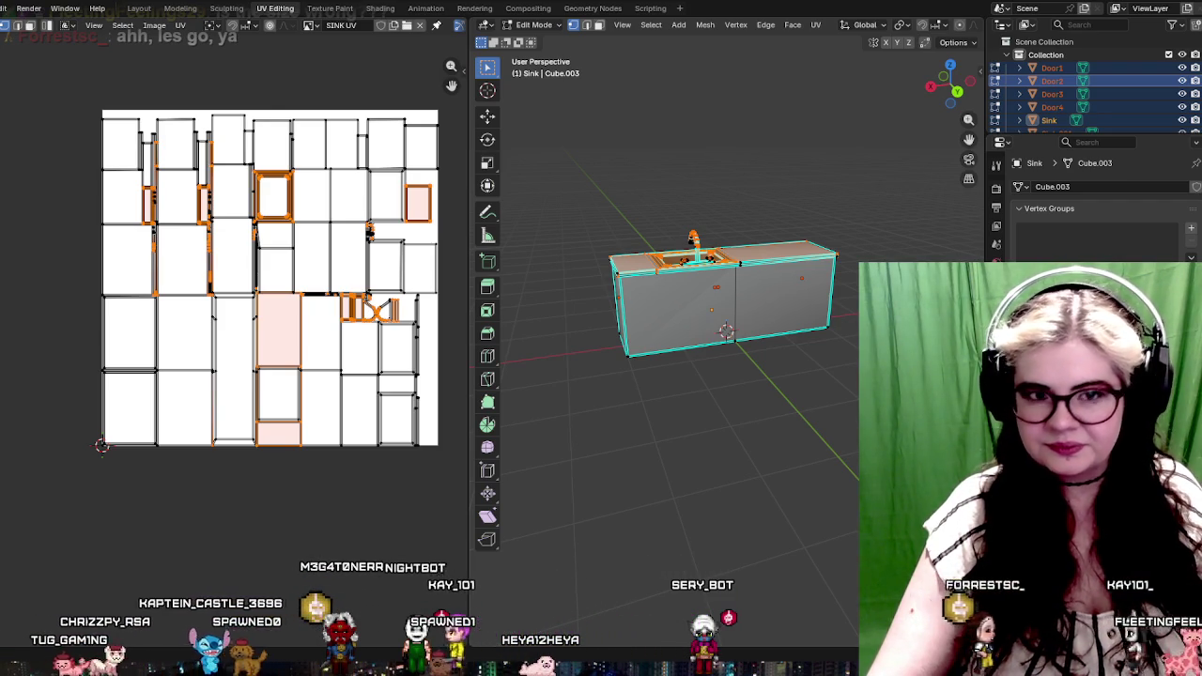
# Browse the UV editor's Image menu options, then close it without loading anything
pyautogui.click(155, 25)
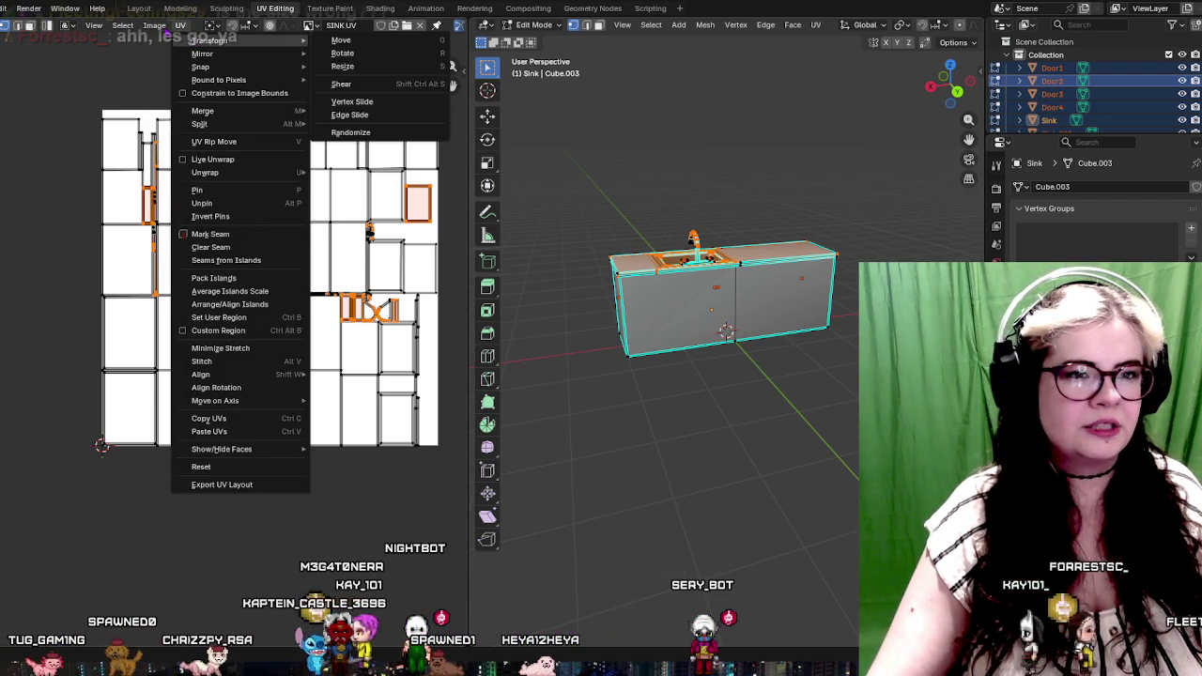
pyautogui.click(155, 24)
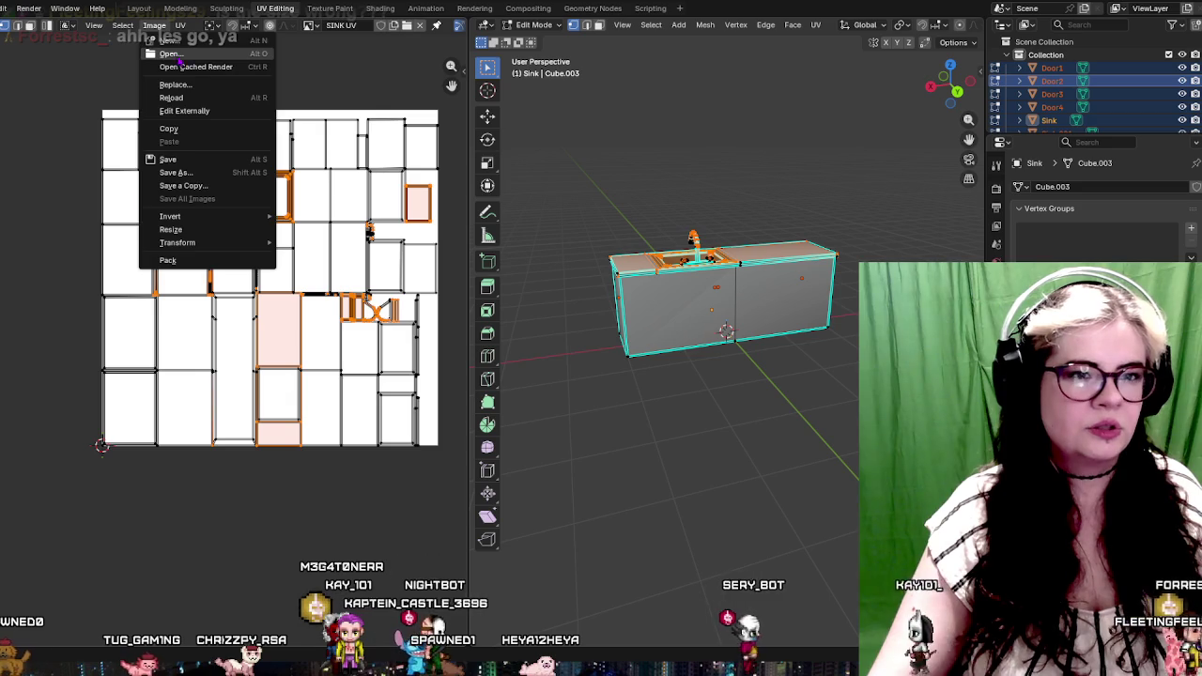
pyautogui.press('Escape')
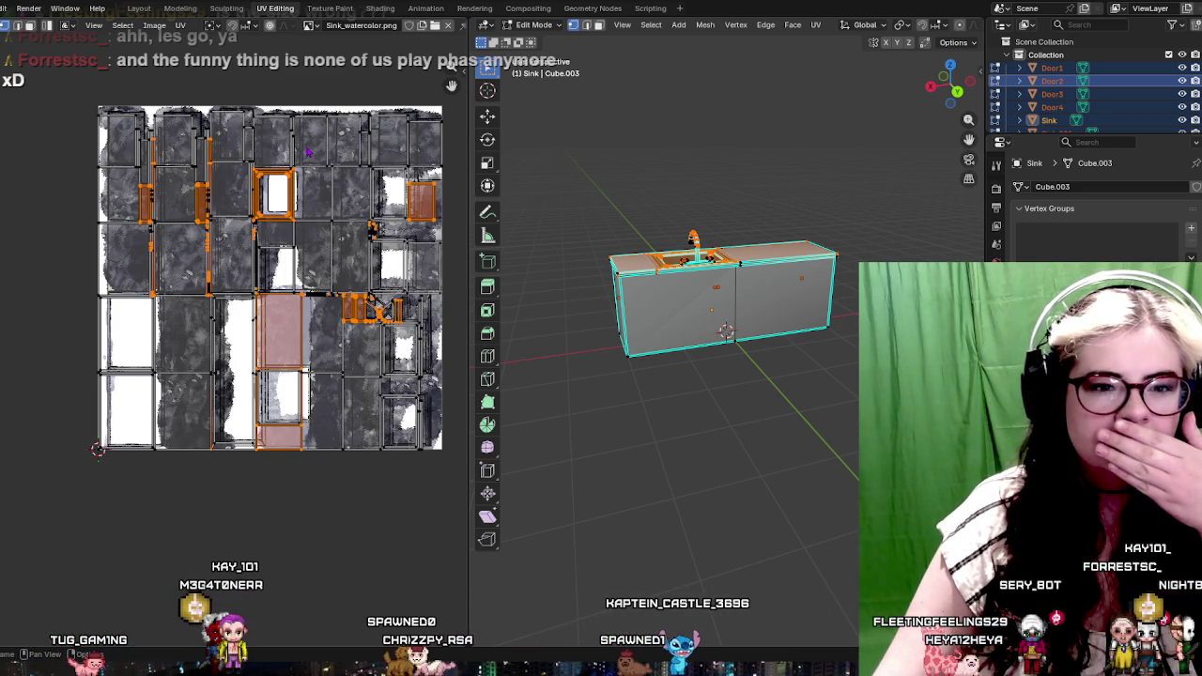
# Zoom in and out on the sink's UV layout in the UV editor
pyautogui.scroll(4, 312, 167)
pyautogui.scroll(1, 312, 167)
pyautogui.scroll(-4, 178, 267)
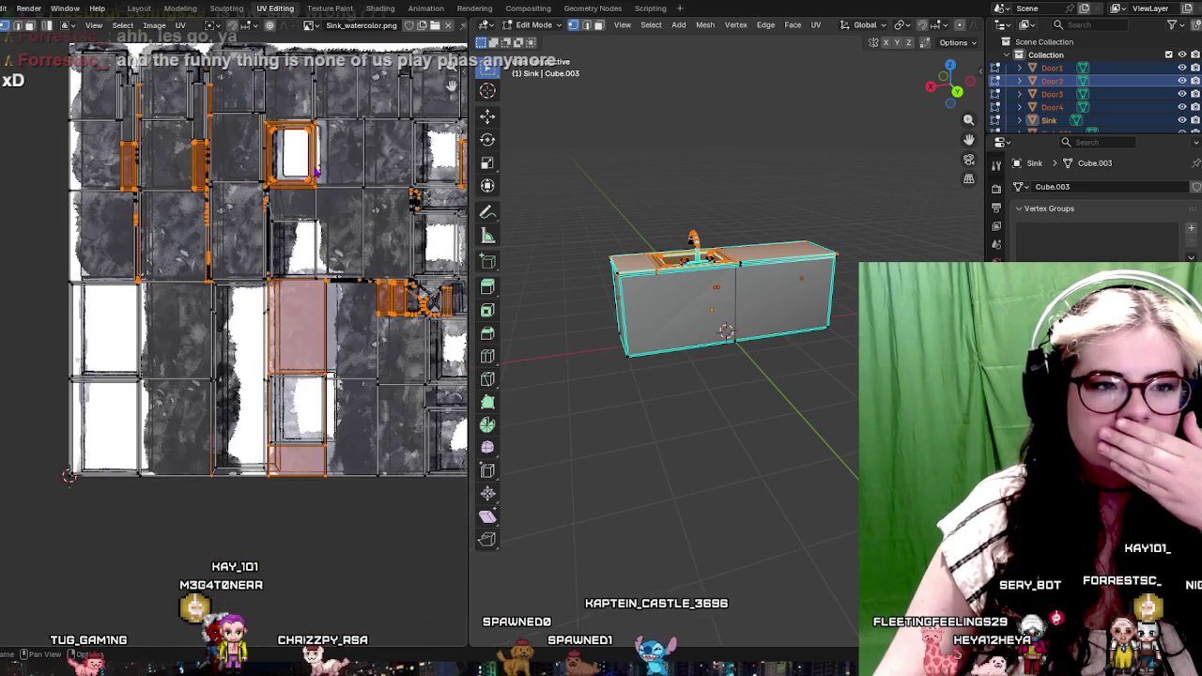
pyautogui.scroll(-2, 179, 268)
pyautogui.scroll(1, 178, 269)
pyautogui.scroll(2, 282, 288)
pyautogui.scroll(1, 156, 303)
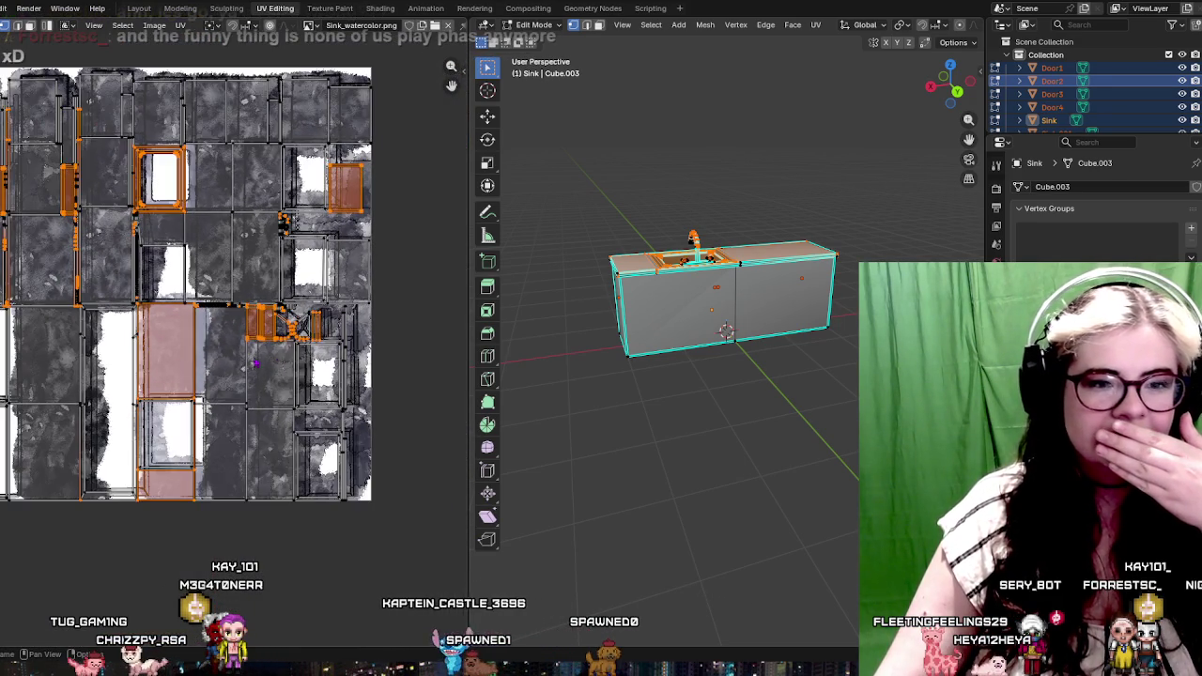
pyautogui.scroll(-1, 282, 349)
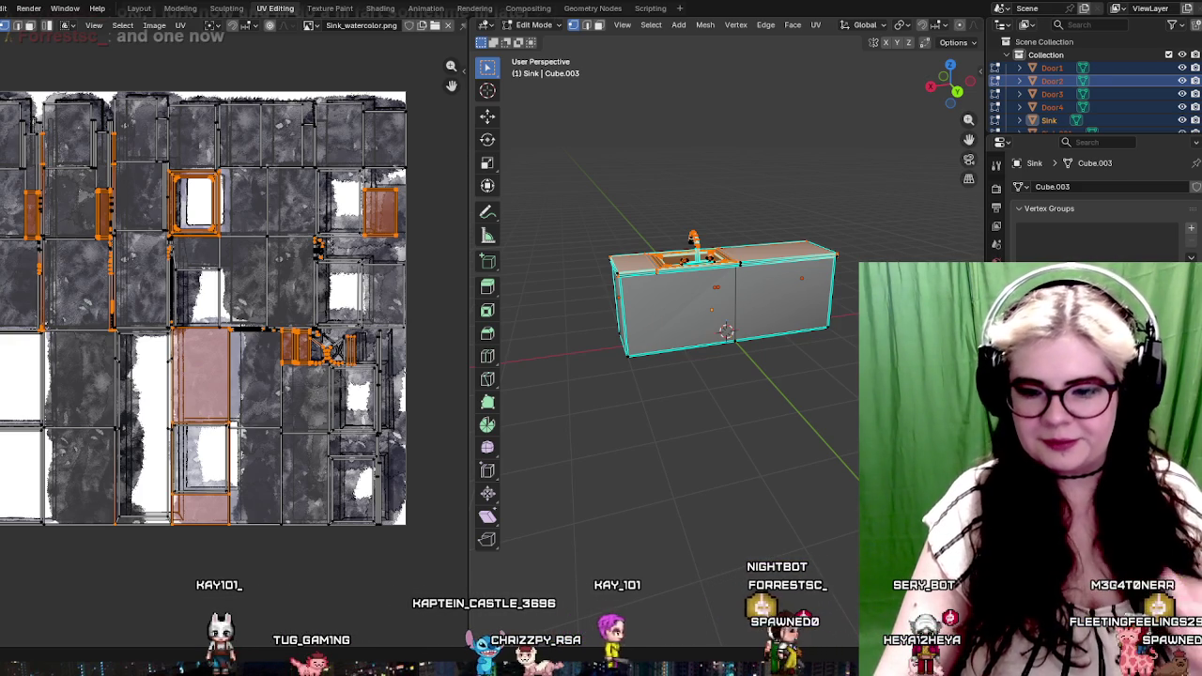
pyautogui.moveTo(636, 313)
pyautogui.mouseDown()
pyautogui.moveTo(724, 322)
pyautogui.moveTo(834, 301)
pyautogui.moveTo(807, 289)
pyautogui.mouseUp()
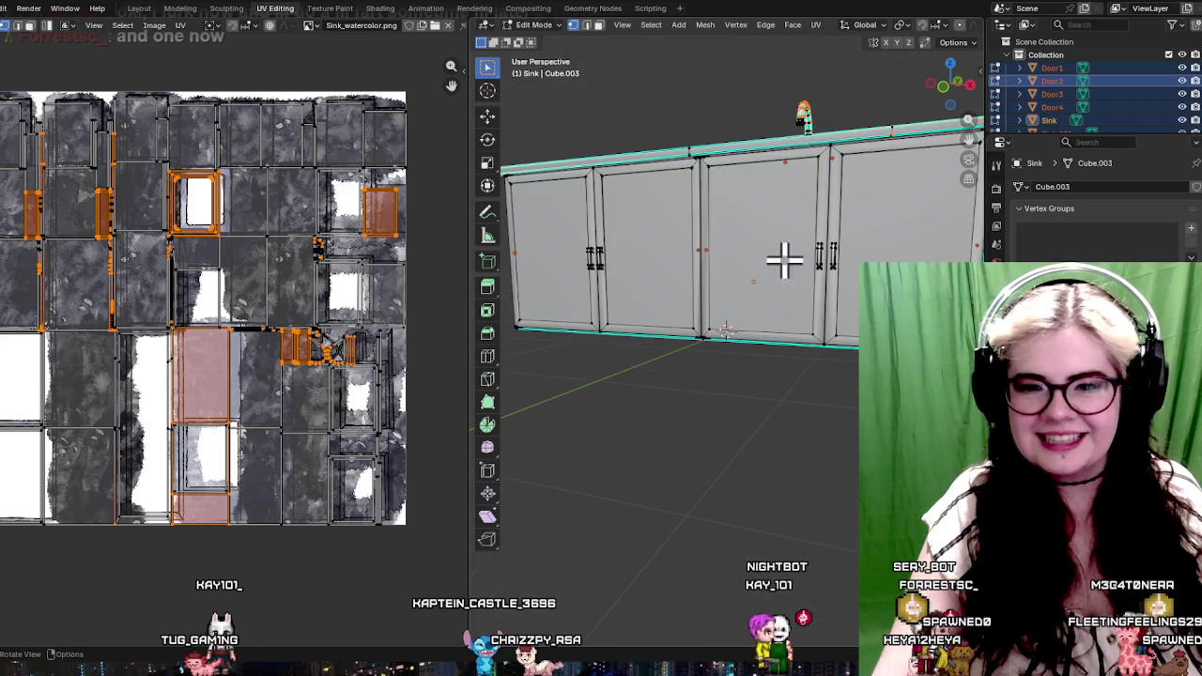
pyautogui.press('l')
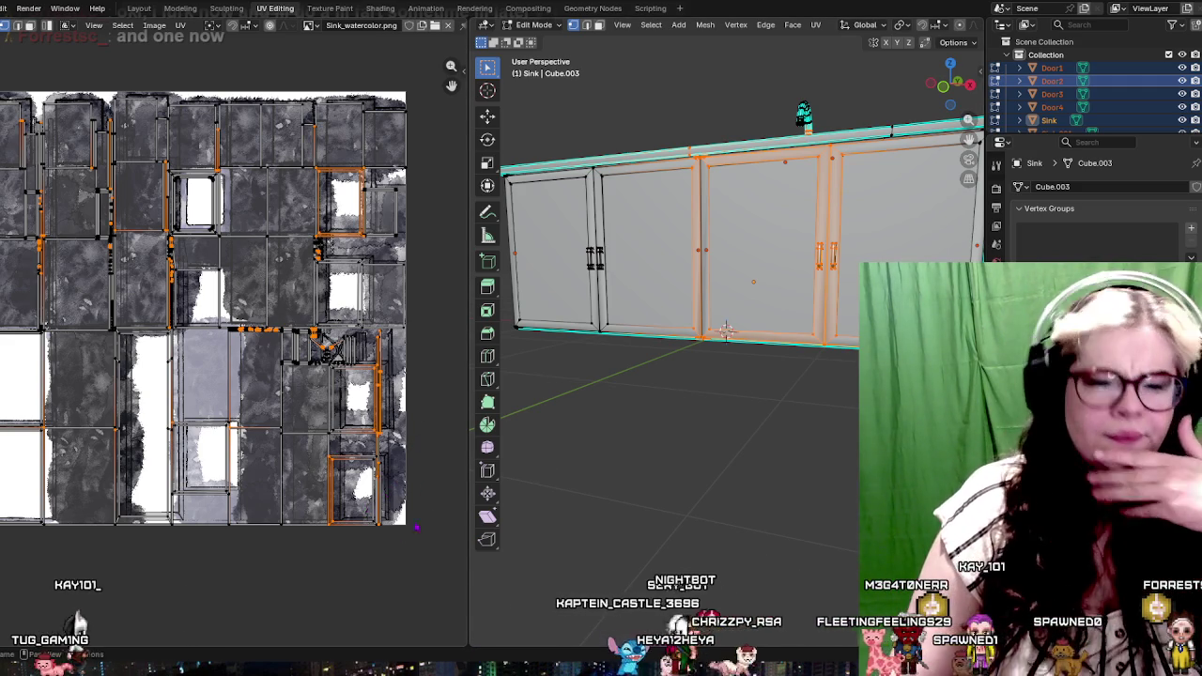
pyautogui.scroll(2, 704, 373)
pyautogui.rightClick(703, 363)
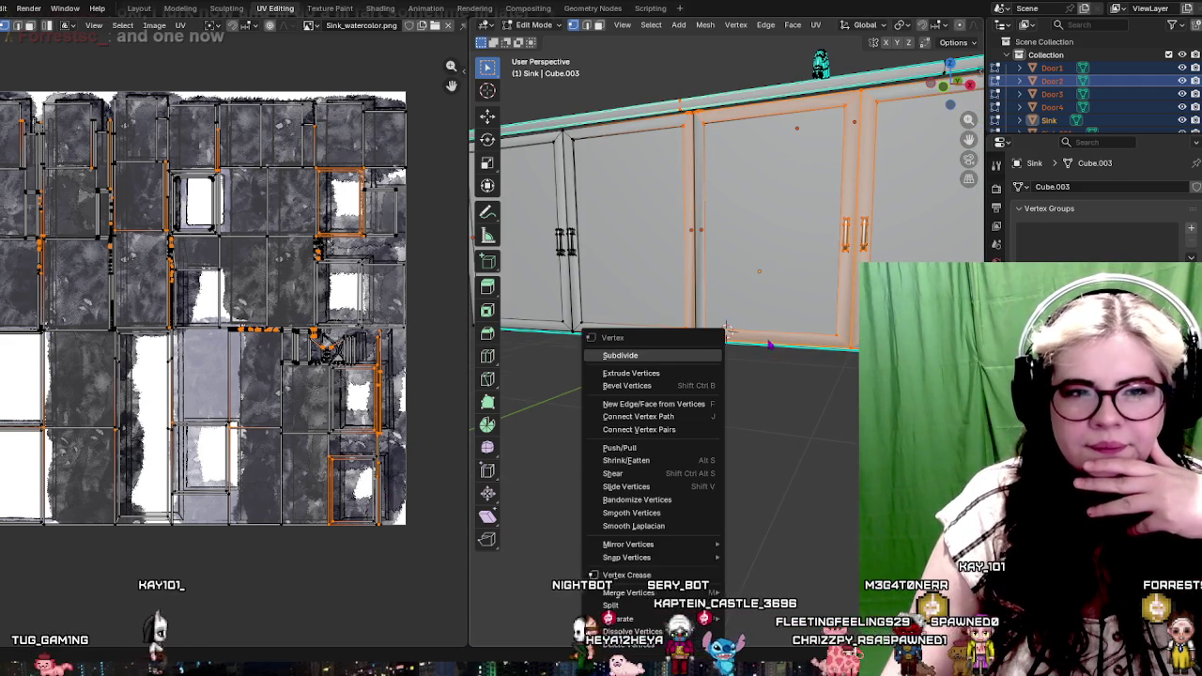
pyautogui.moveTo(845, 291); pyautogui.dragTo(845, 270)
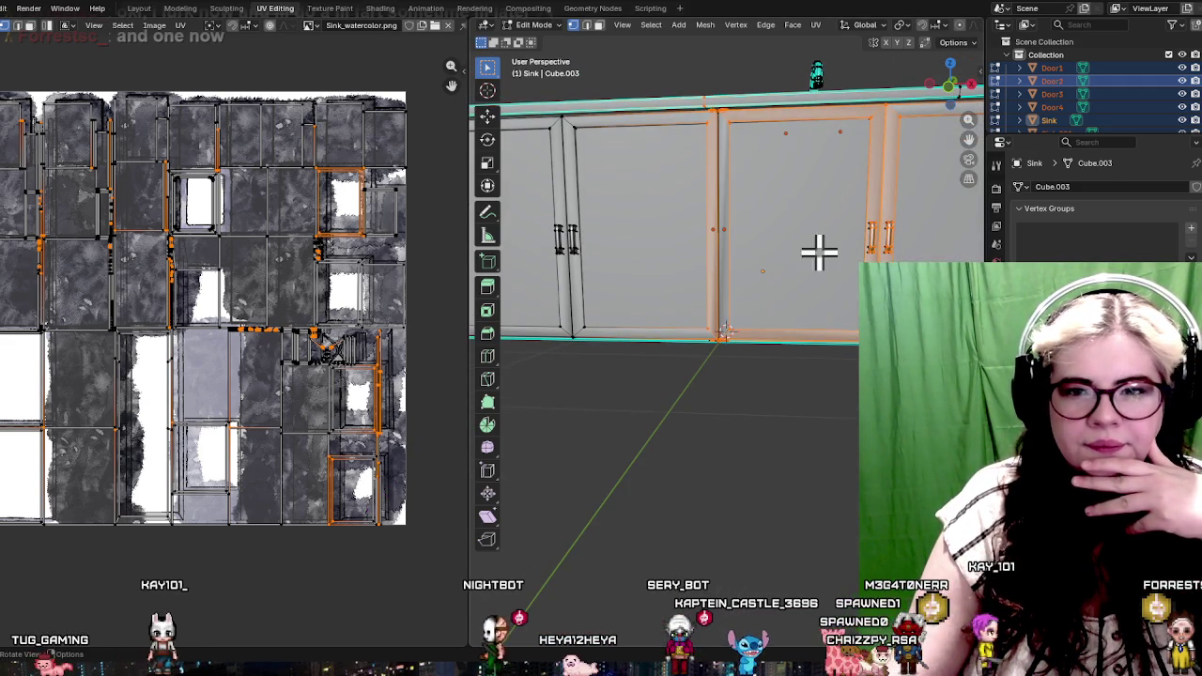
pyautogui.click(728, 115)
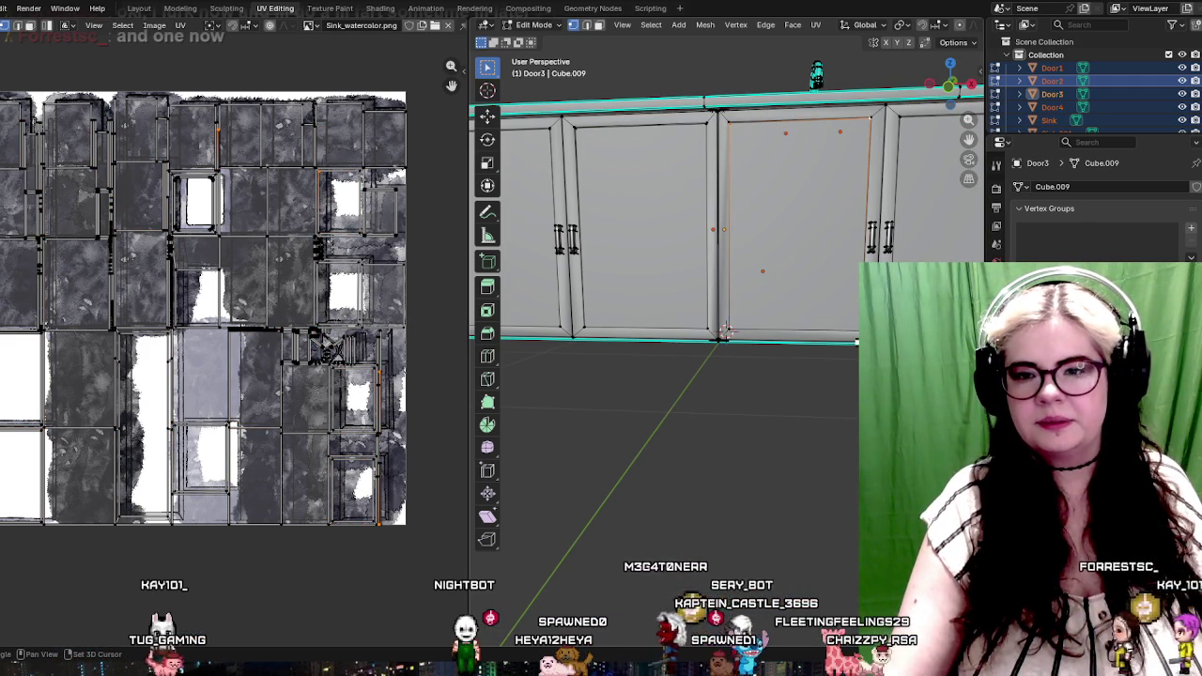
pyautogui.keyDown('shift'); pyautogui.click(733, 328); pyautogui.keyUp('shift')
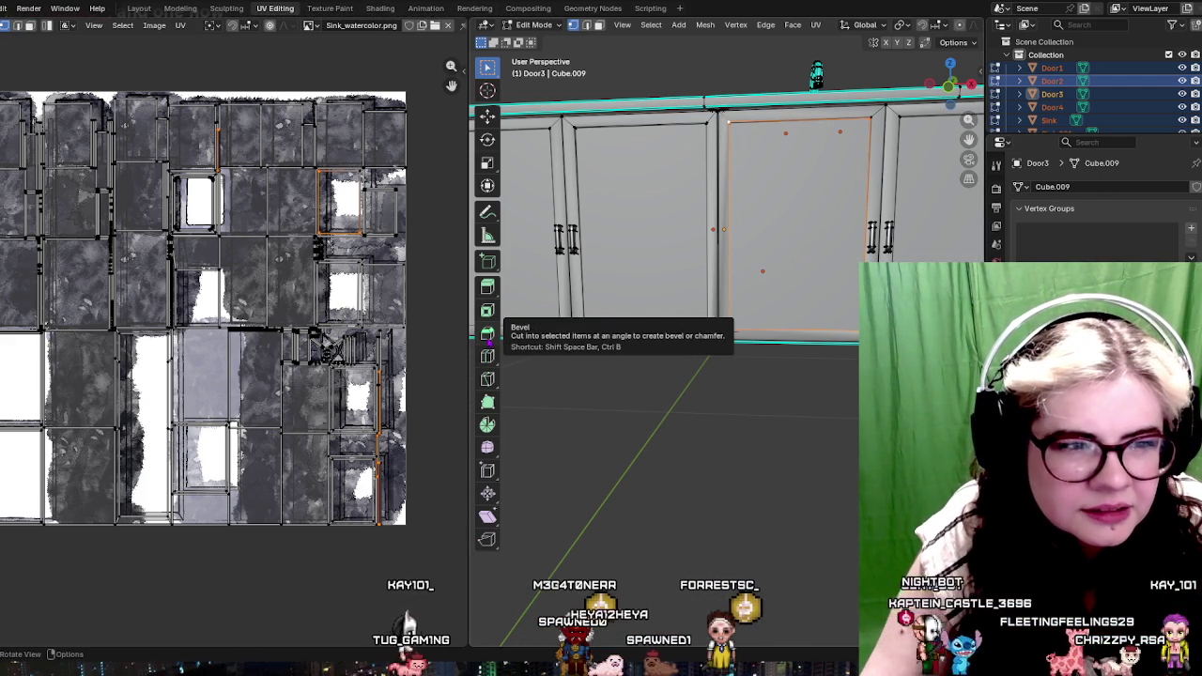
# Zoom the UV editor to inspect the door's highlighted UVs, then switch to Unity
pyautogui.scroll(1, 411, 402)
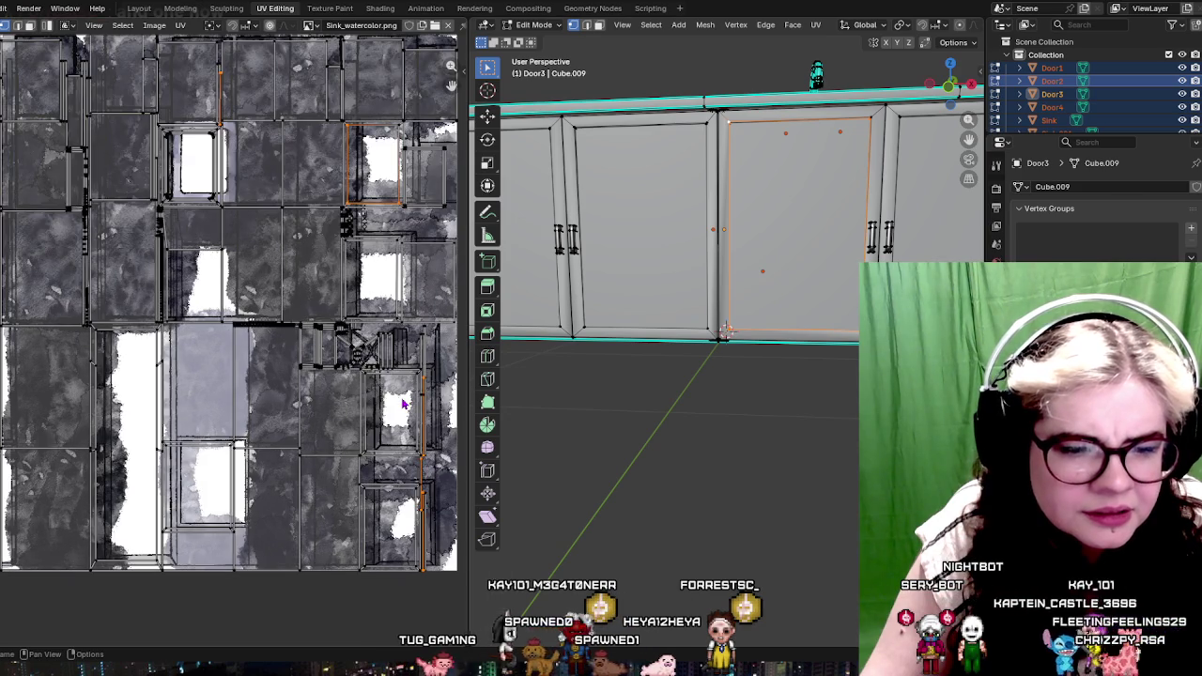
pyautogui.scroll(-2, 411, 402)
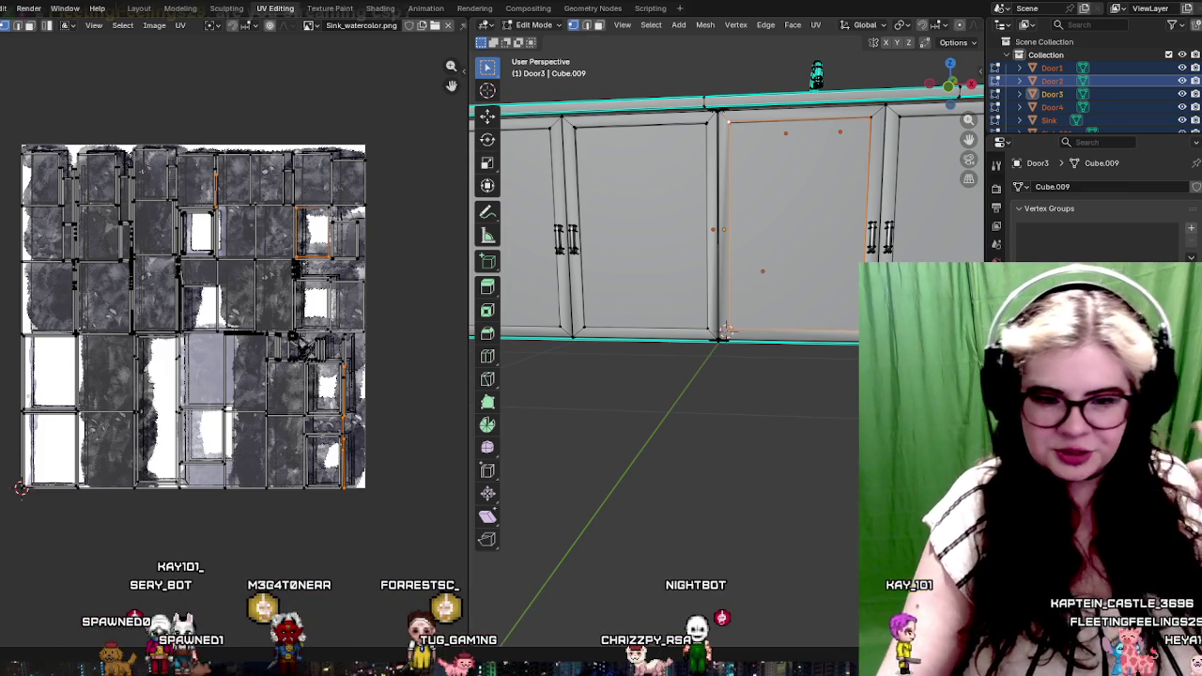
pyautogui.hotkey('alt', 'Tab')
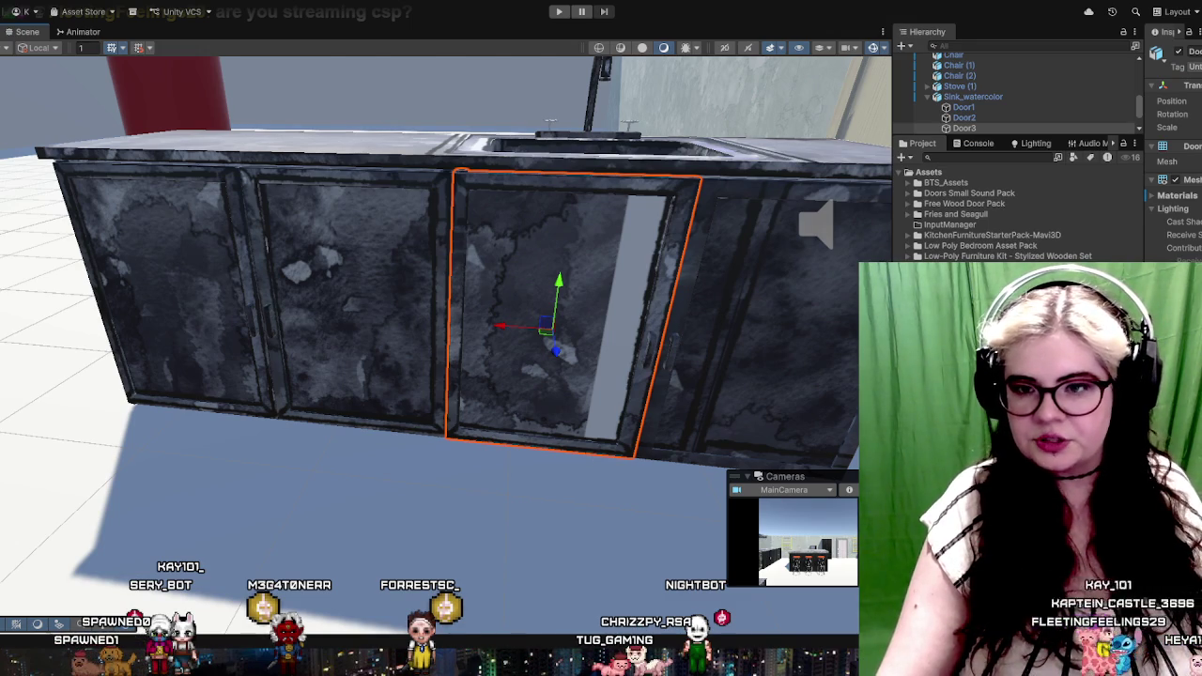
pyautogui.moveTo(731, 460)
pyautogui.mouseDown()
pyautogui.moveTo(528, 344)
pyautogui.moveTo(459, 349)
pyautogui.moveTo(795, 299)
pyautogui.moveTo(515, 379)
pyautogui.moveTo(756, 394)
pyautogui.moveTo(526, 289)
pyautogui.moveTo(617, 483)
pyautogui.moveTo(815, 336)
pyautogui.moveTo(450, 320)
pyautogui.moveTo(525, 235)
pyautogui.moveTo(489, 282)
pyautogui.moveTo(467, 125)
pyautogui.mouseUp()
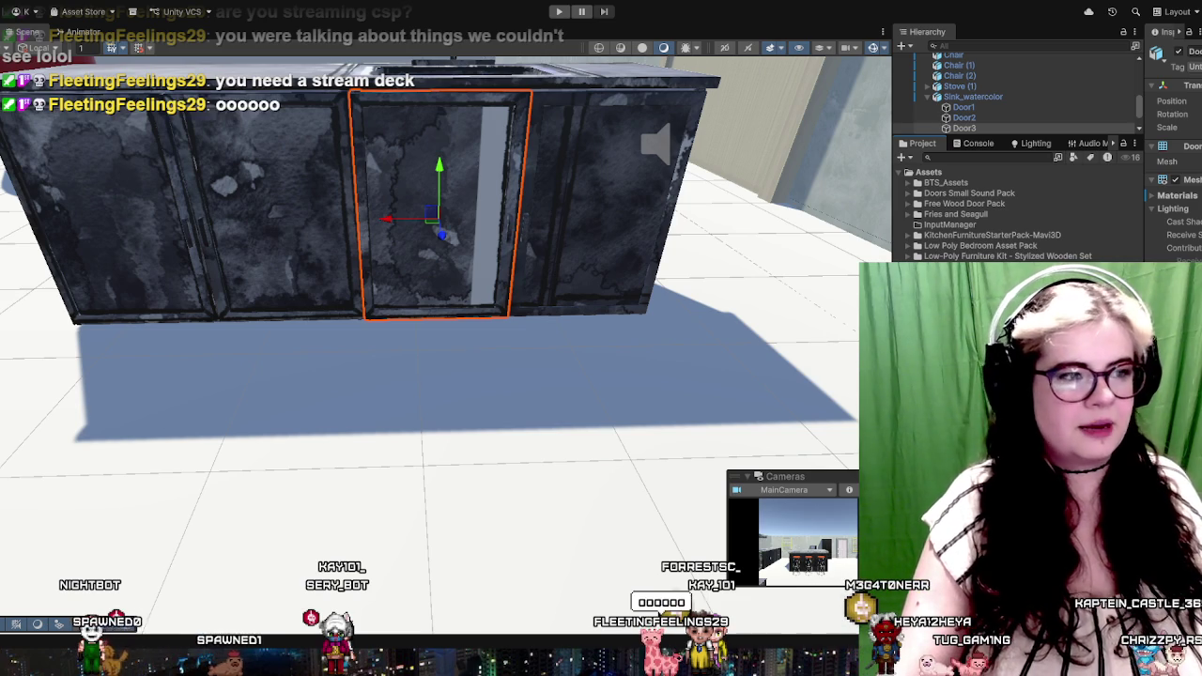
pyautogui.press('Escape')
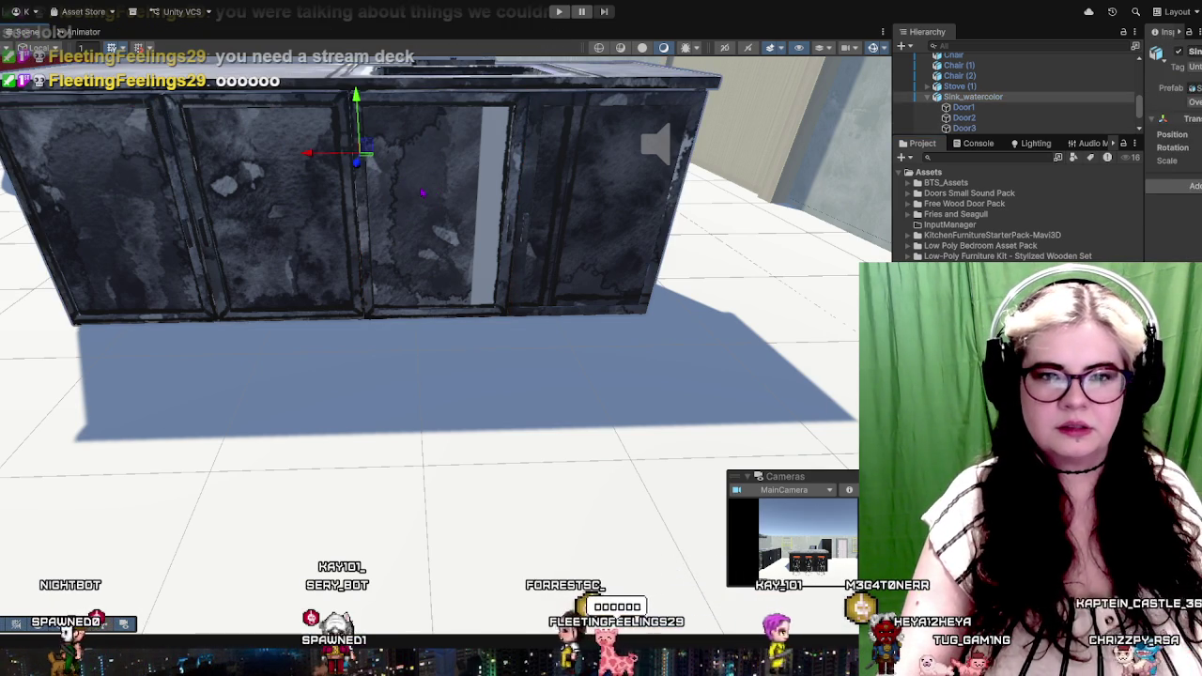
pyautogui.click(439, 230)
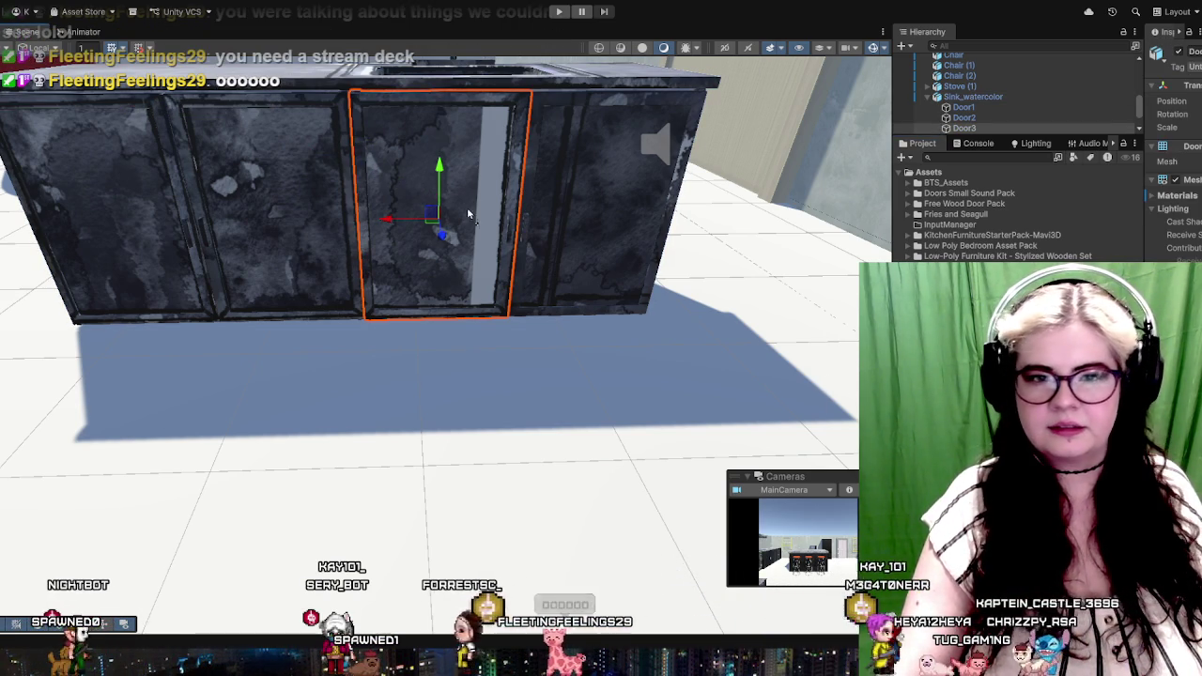
pyautogui.hotkey('ctrl', 'z')
pyautogui.moveTo(431, 376); pyautogui.dragTo(376, 404)
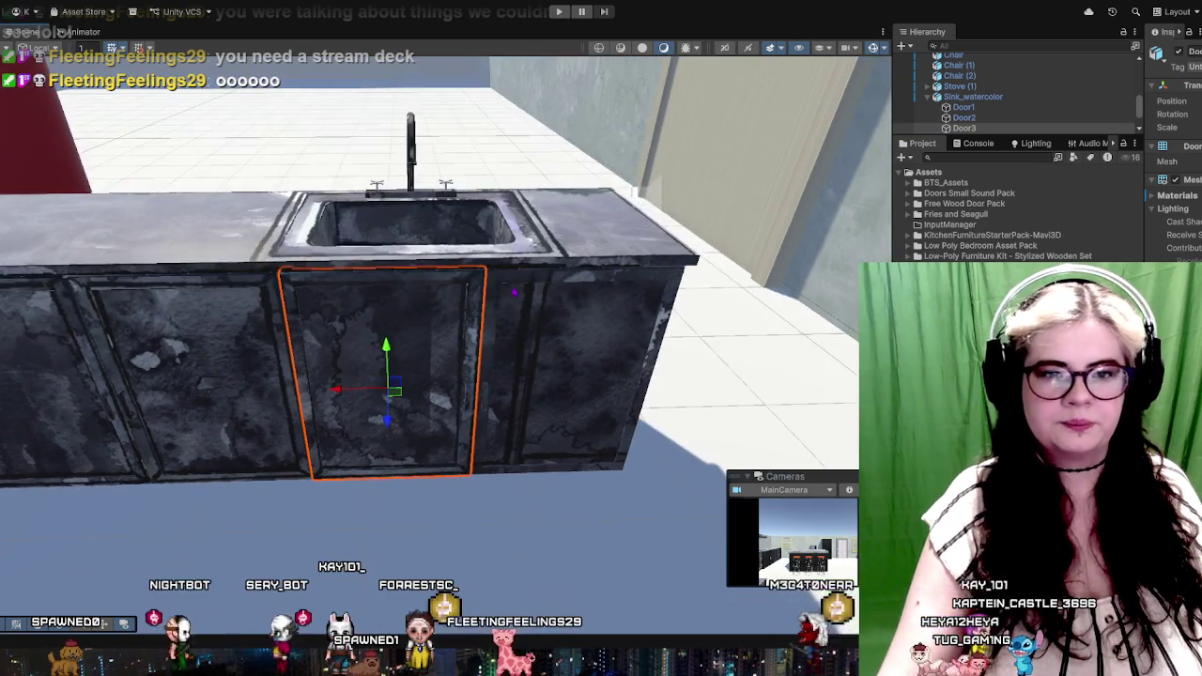
pyautogui.click(685, 294)
pyautogui.moveTo(772, 322)
pyautogui.mouseDown()
pyautogui.moveTo(589, 389)
pyautogui.moveTo(579, 475)
pyautogui.mouseUp()
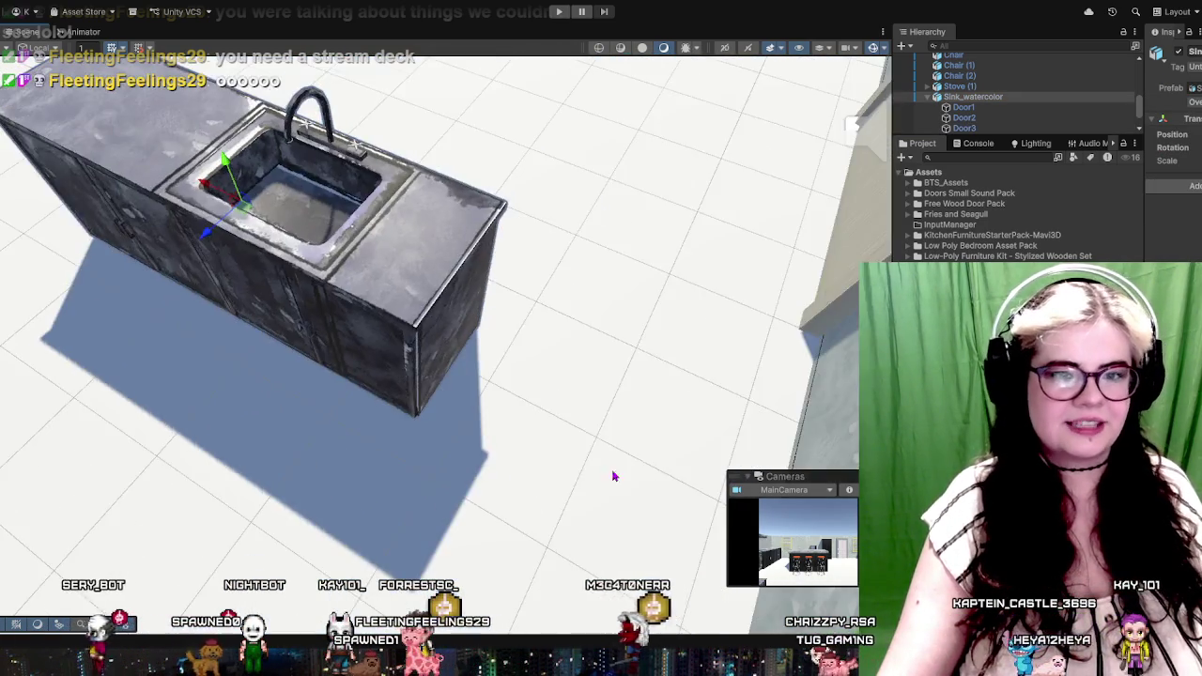
pyautogui.scroll(5, 531, 366)
pyautogui.moveTo(530, 366)
pyautogui.mouseDown()
pyautogui.moveTo(631, 378)
pyautogui.moveTo(501, 383)
pyautogui.moveTo(676, 391)
pyautogui.moveTo(536, 357)
pyautogui.moveTo(313, 503)
pyautogui.mouseUp()
pyautogui.scroll(-3, 536, 357)
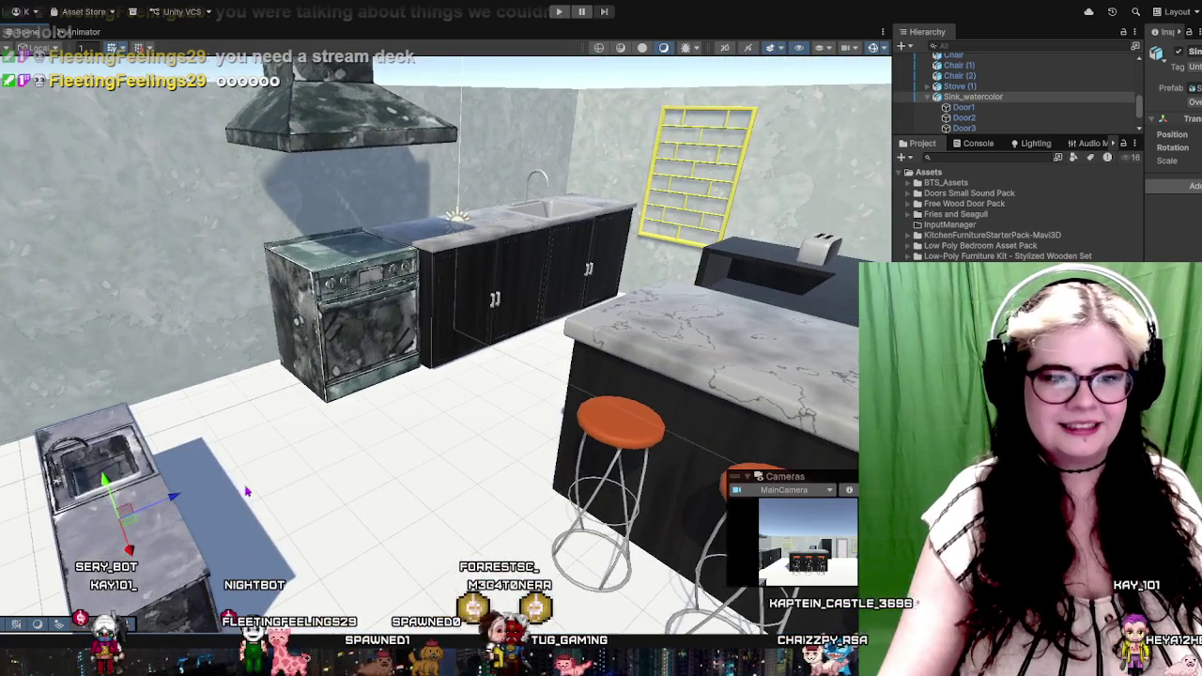
pyautogui.click(503, 280)
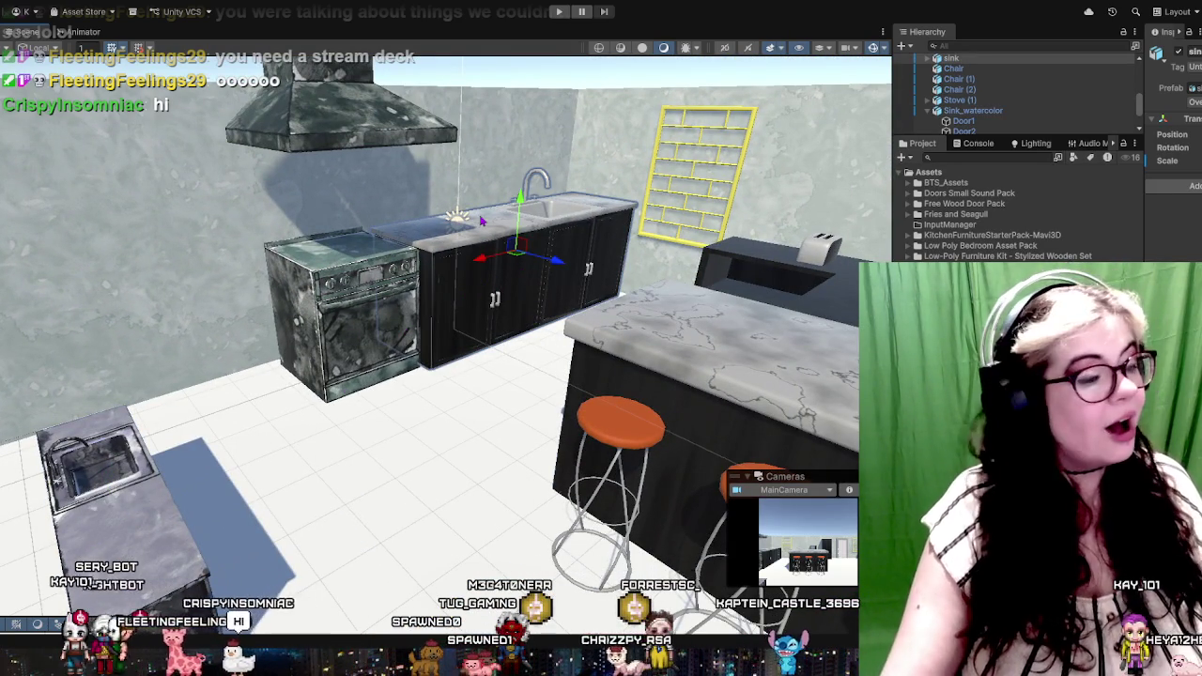
pyautogui.scroll(-2, 480, 220)
pyautogui.scroll(2, 481, 220)
pyautogui.scroll(2, 481, 220)
pyautogui.scroll(-2, 505, 261)
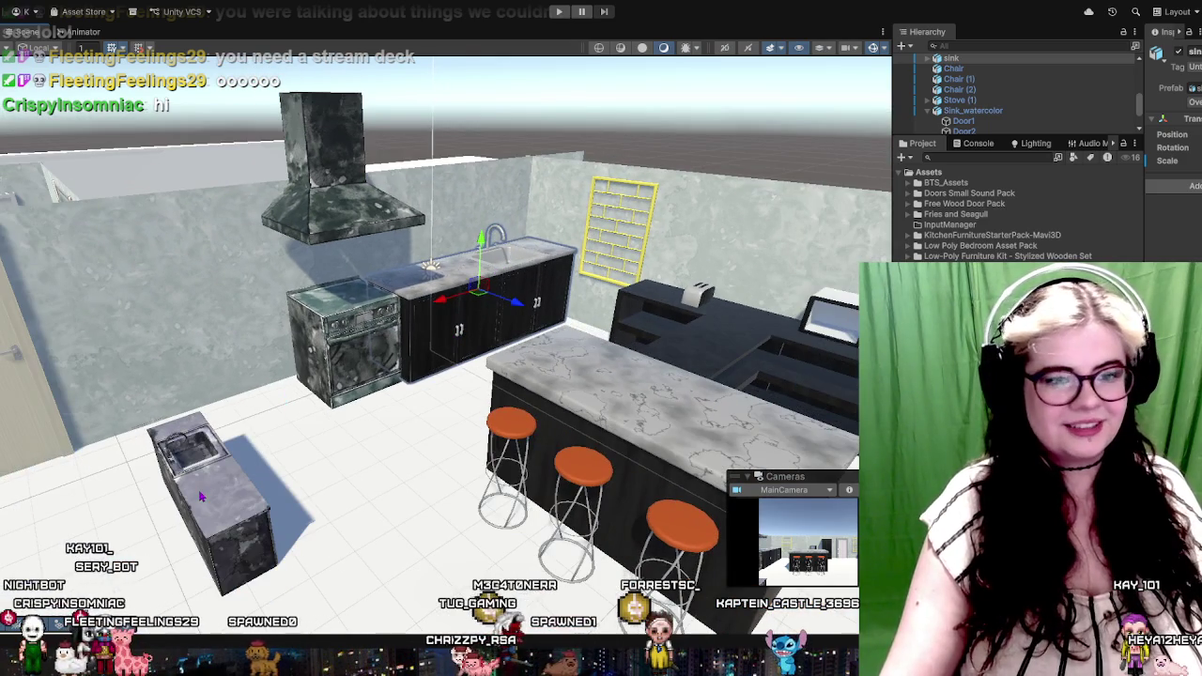
pyautogui.click(200, 498)
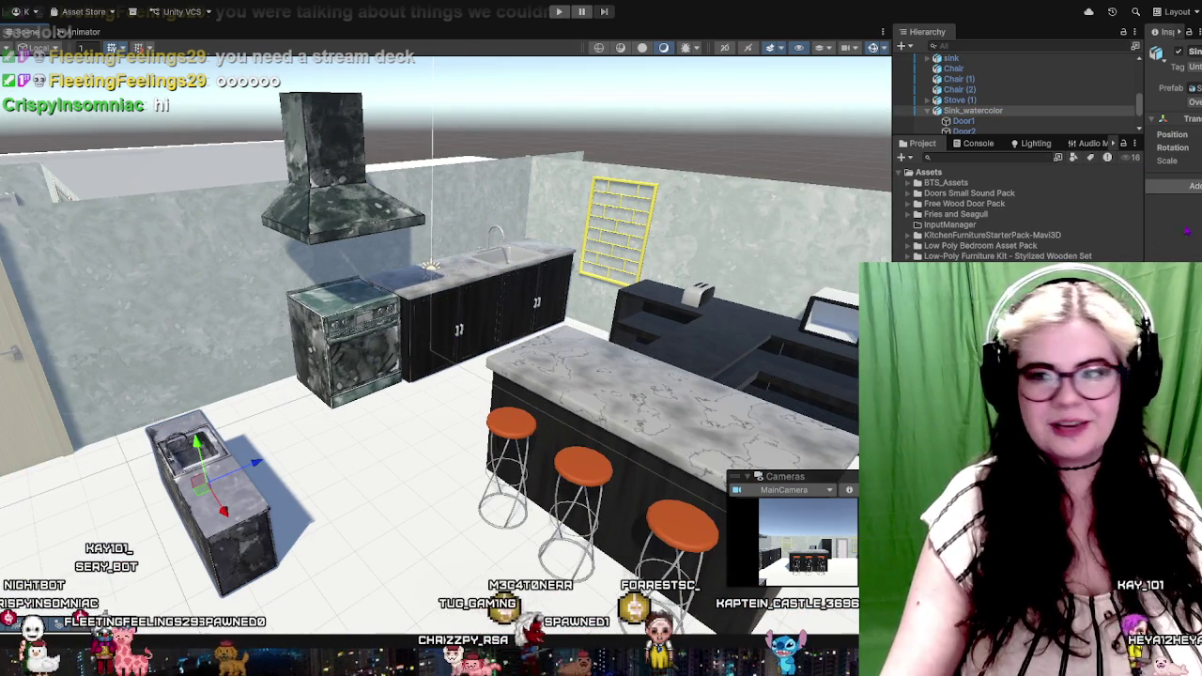
pyautogui.moveTo(1143, 207); pyautogui.dragTo(972, 206)
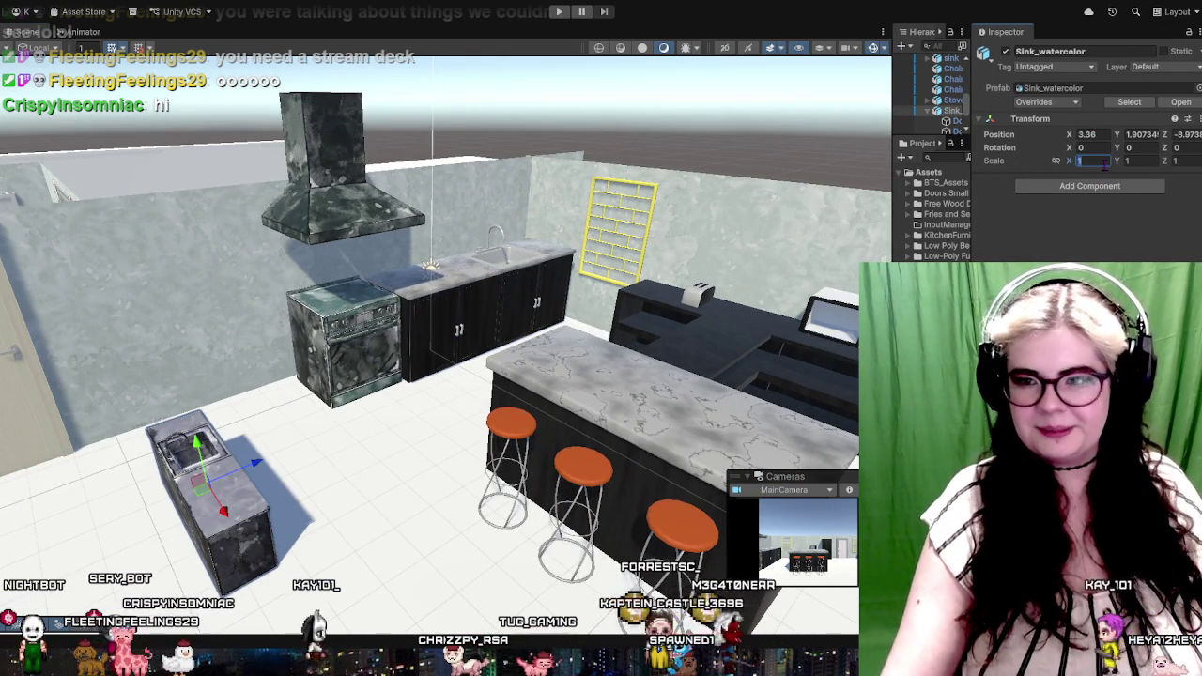
# Try an X scale value, then select the Sink_watercolor counter
pyautogui.doubleClick(1081, 160)
pyautogui.write('2')
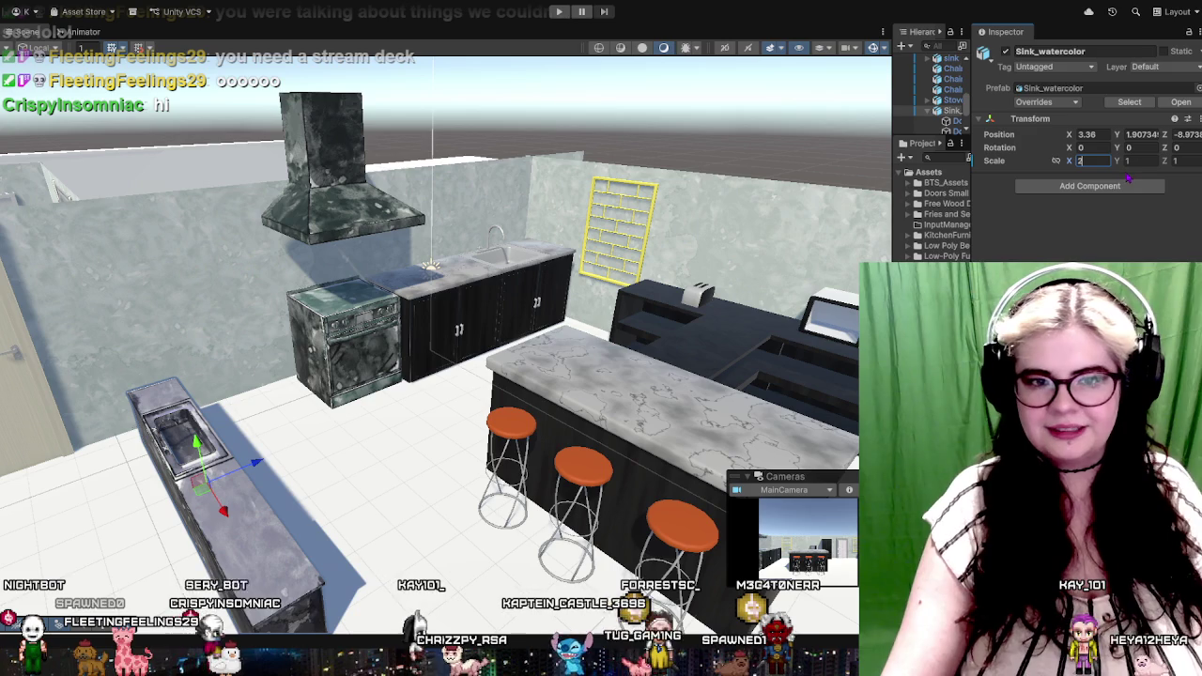
pyautogui.press('BackSpace')
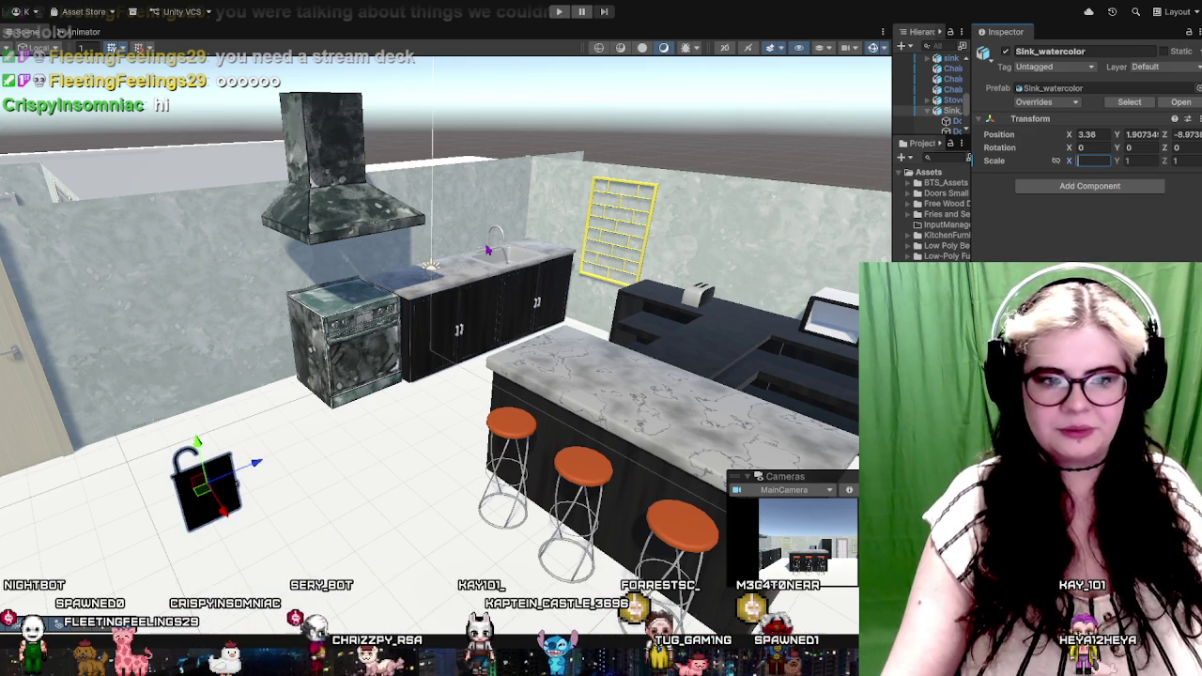
pyautogui.write('1')
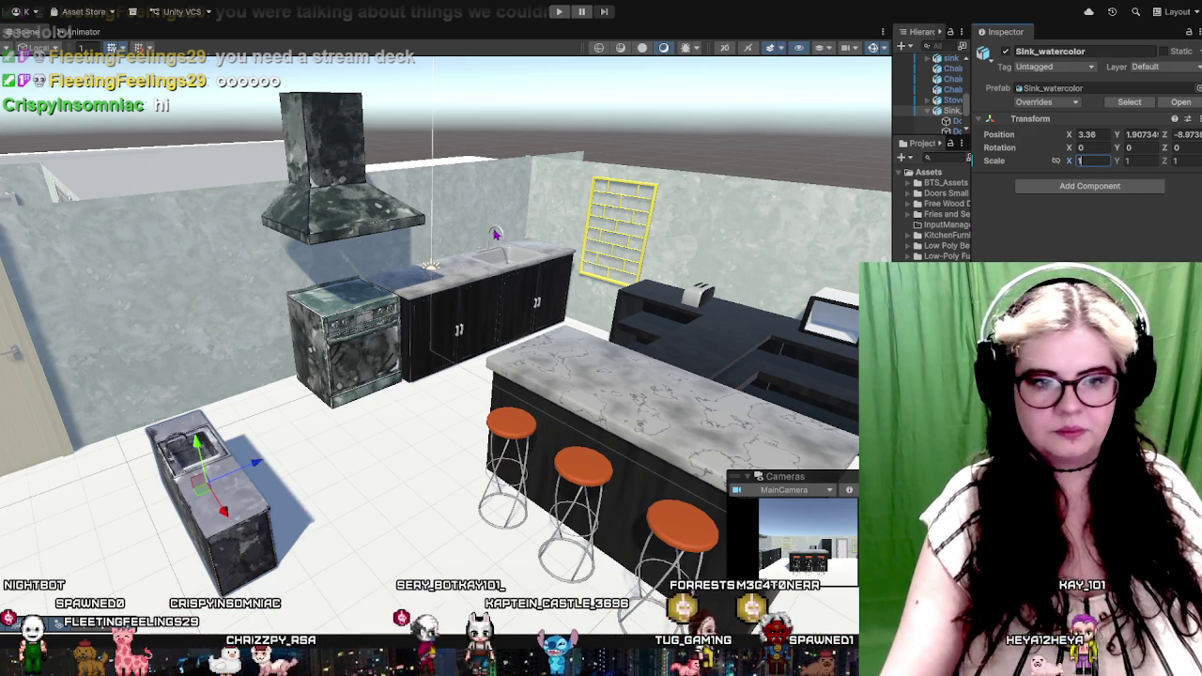
pyautogui.click(430, 268)
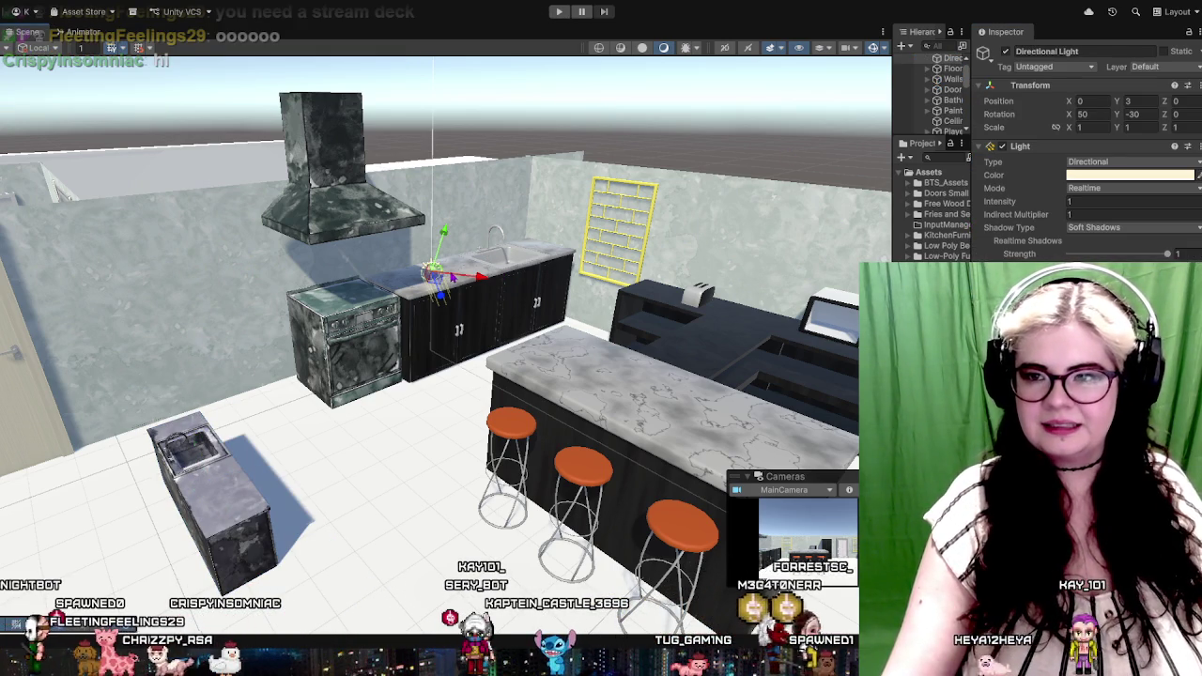
pyautogui.click(430, 268)
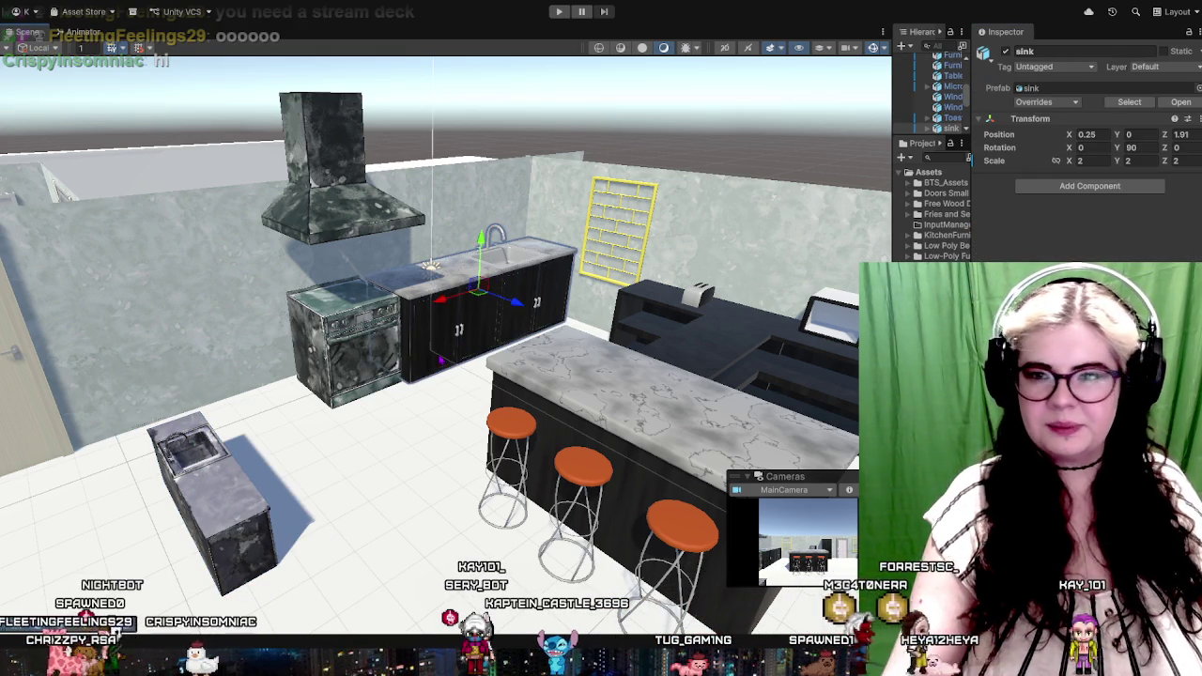
pyautogui.click(204, 519)
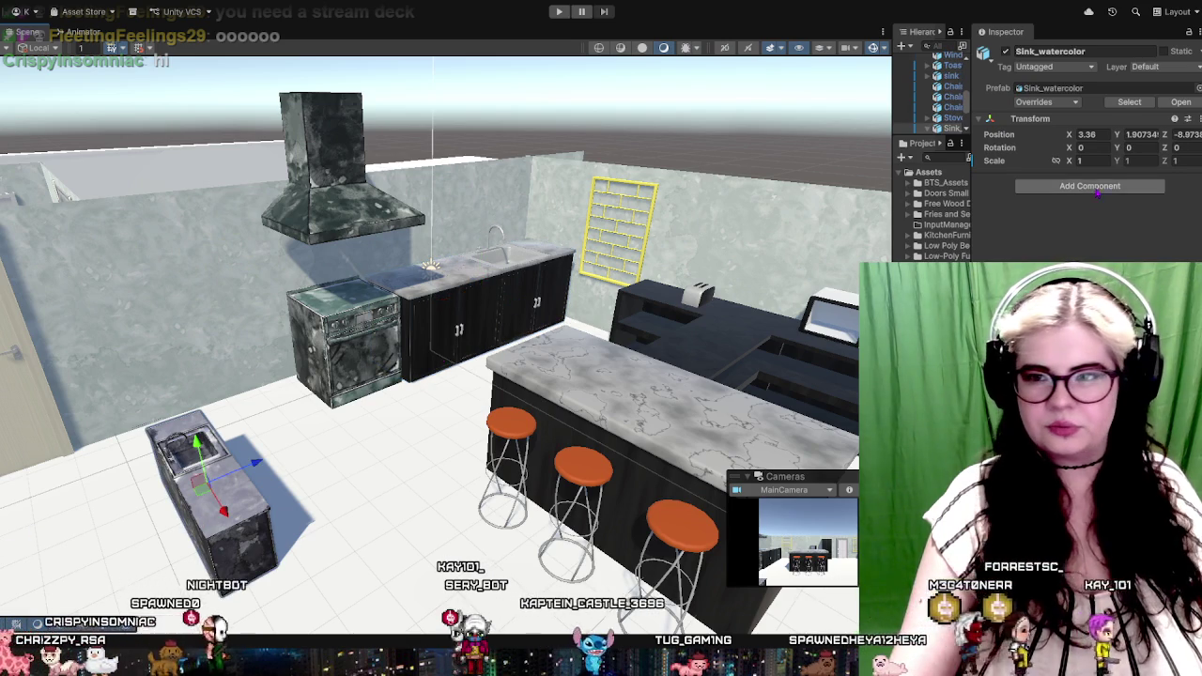
# Set the Sink_watercolor counter's Scale X, Y and Z all to 2
pyautogui.click(1089, 160)
pyautogui.write('2')
pyautogui.press('Tab')
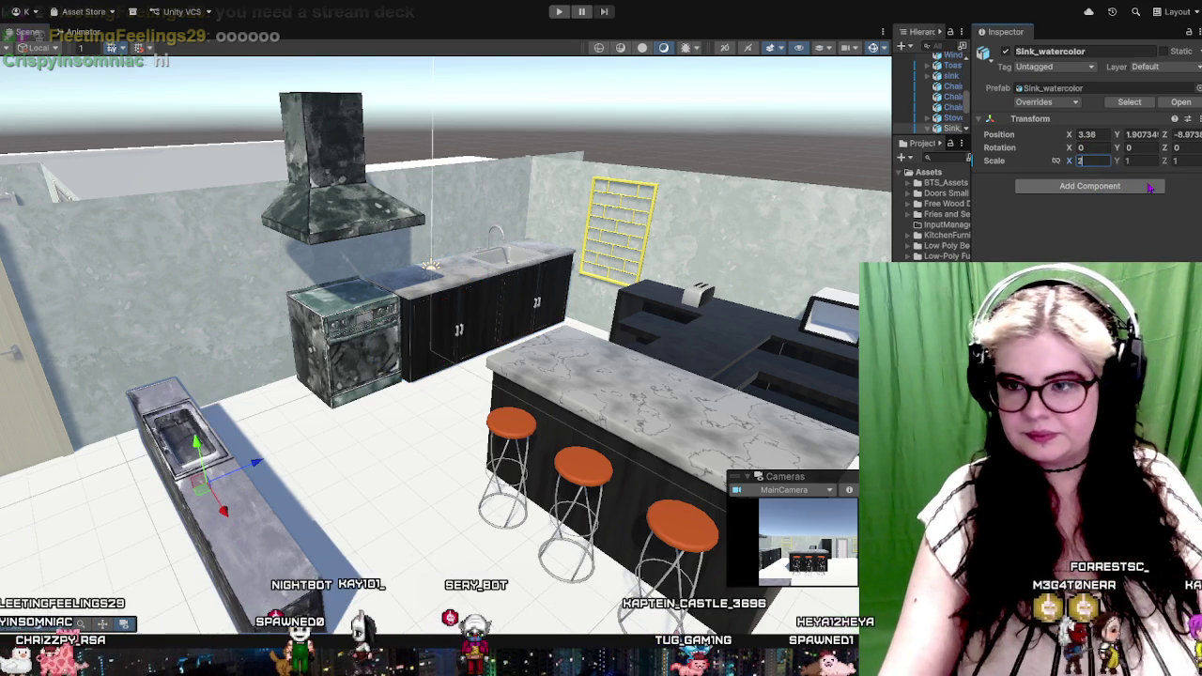
pyautogui.write('2')
pyautogui.press('Tab')
pyautogui.write('2')
pyautogui.press('Return')
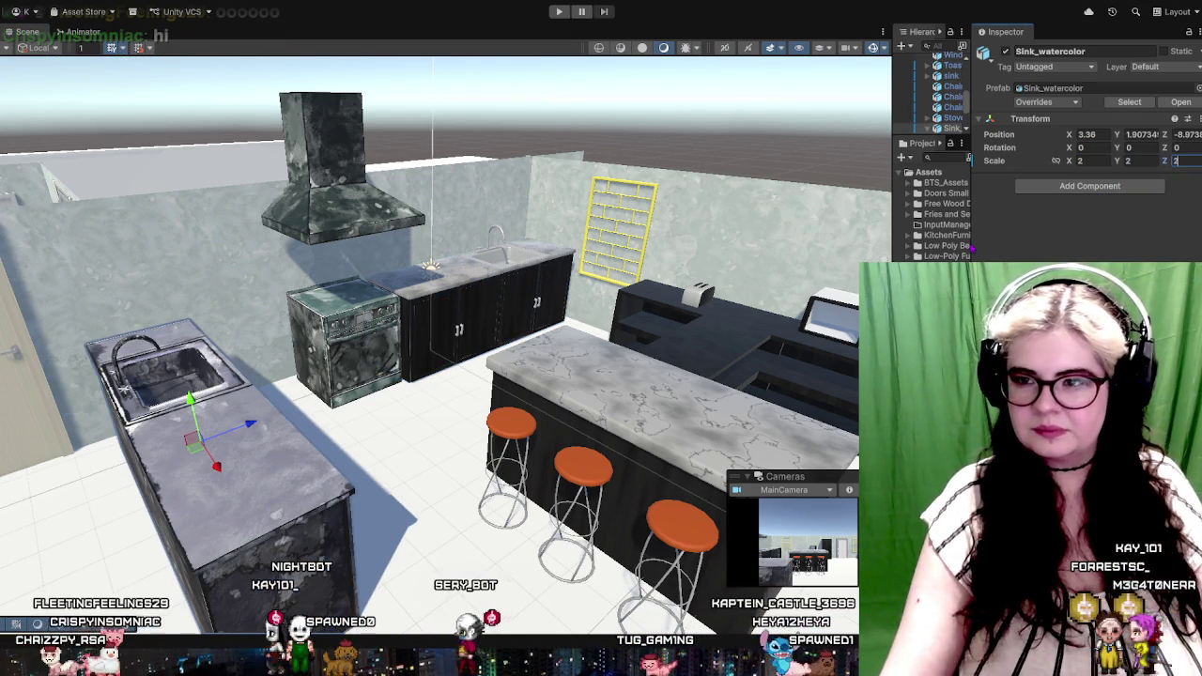
# Undo an accidental Position Y change to 1806 and widen the hierarchy and asset panels
pyautogui.click(497, 300)
pyautogui.click(950, 58)
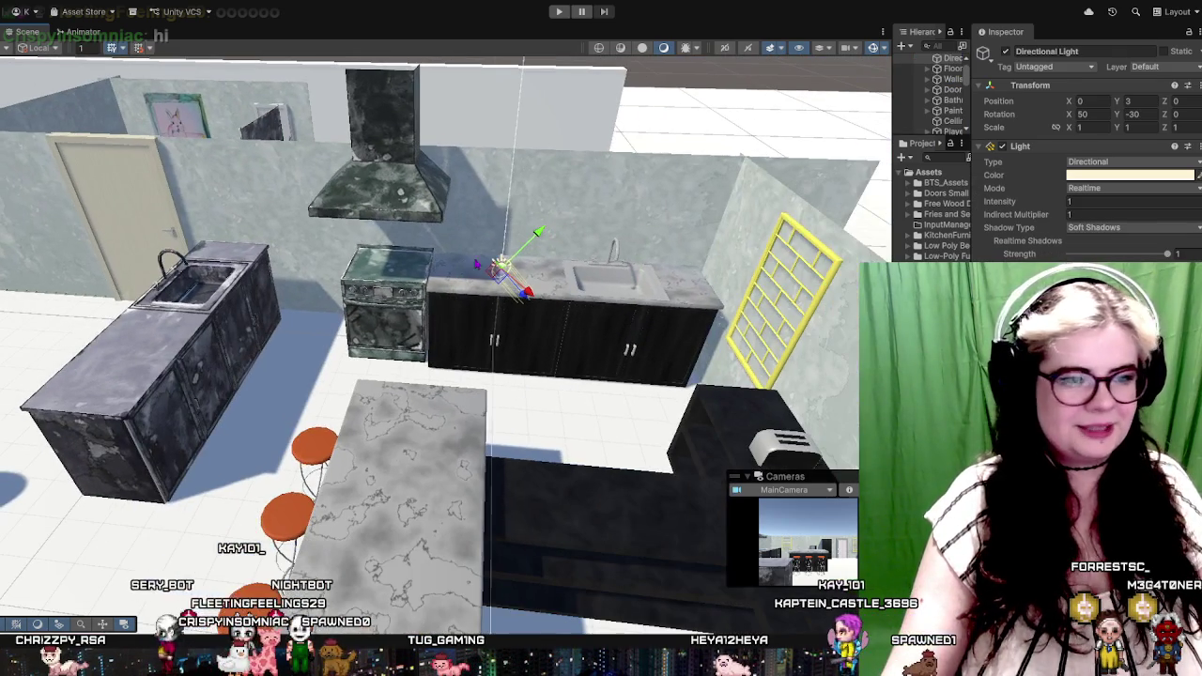
pyautogui.click(183, 279)
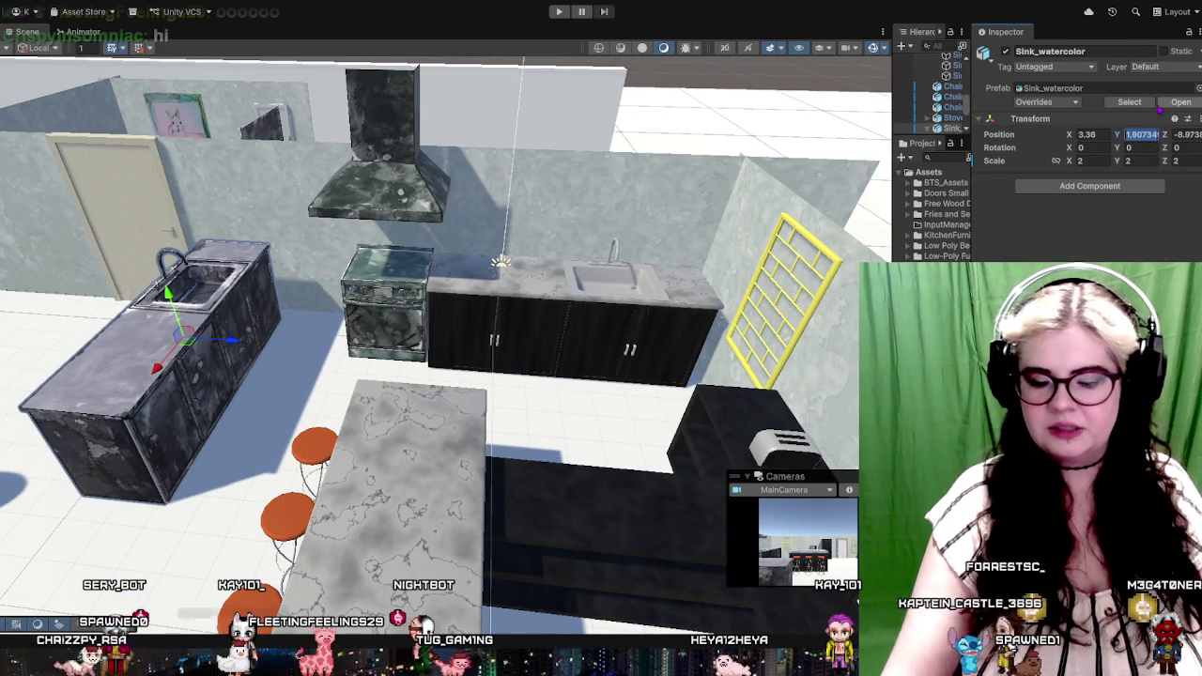
pyautogui.write('1806')
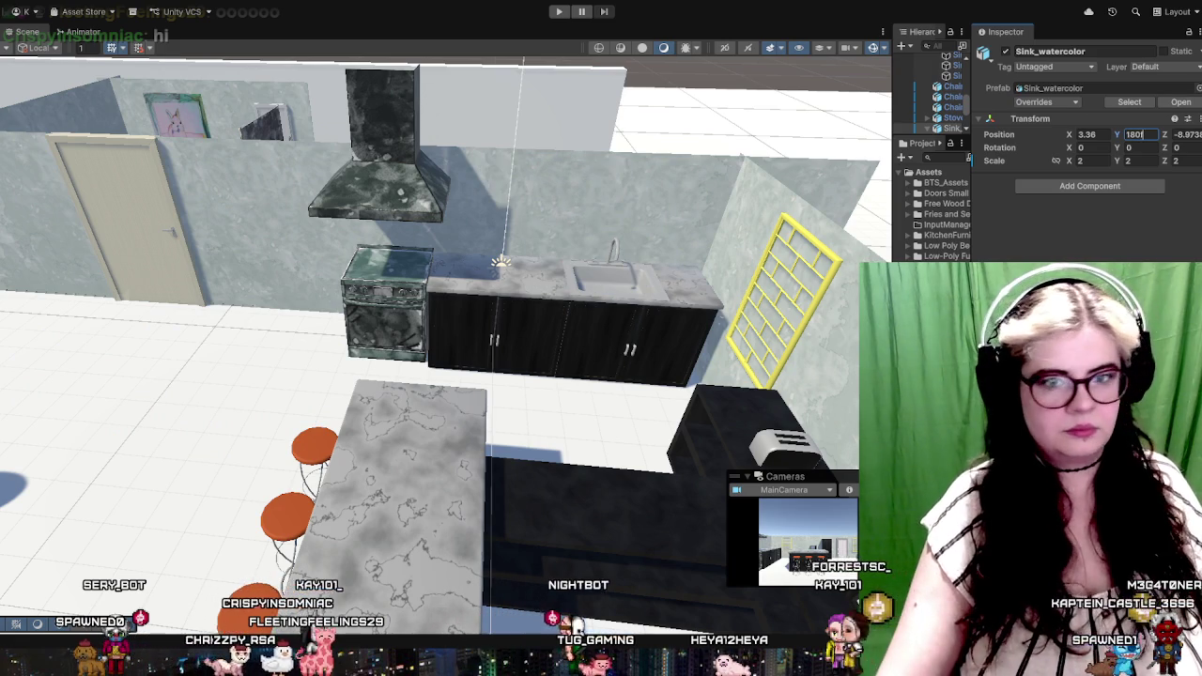
pyautogui.press('Return')
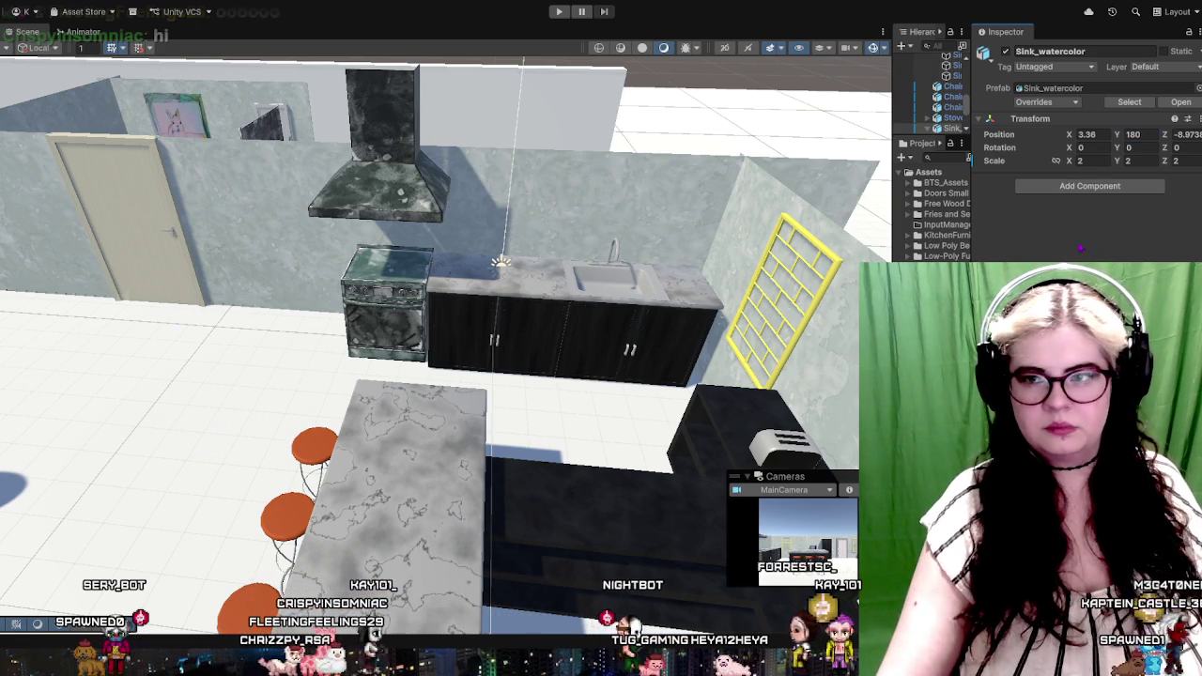
pyautogui.click(521, 328)
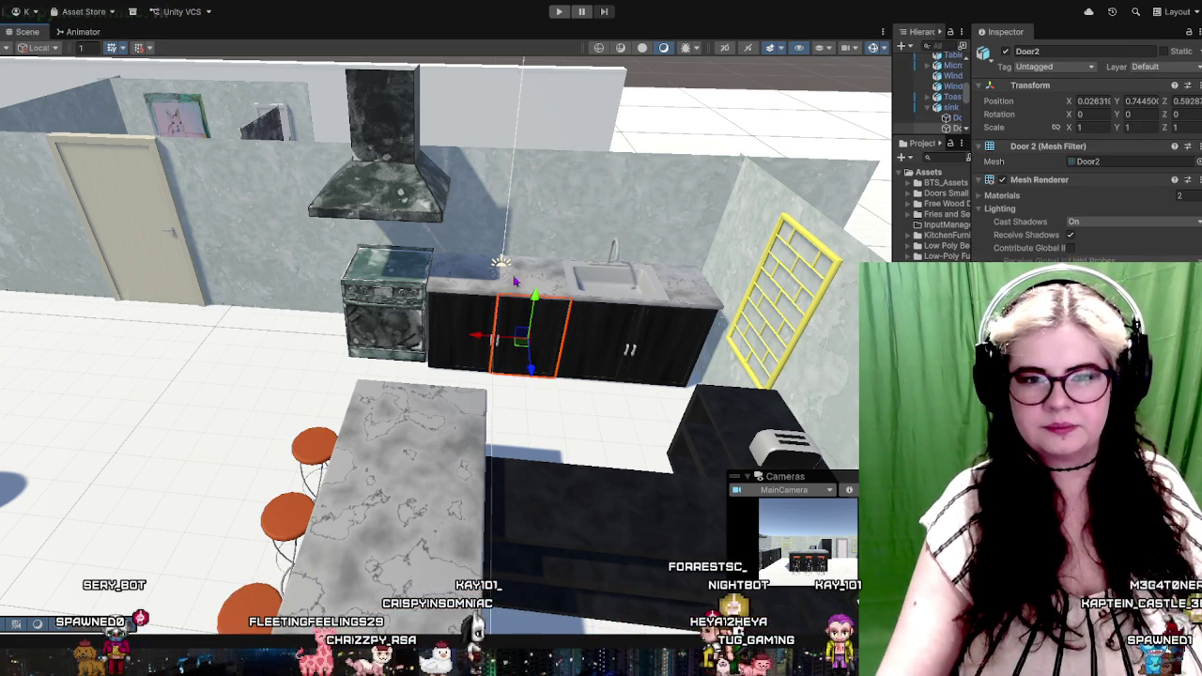
pyautogui.scroll(-1, 591, 216)
pyautogui.hotkey('ctrl', 'z')
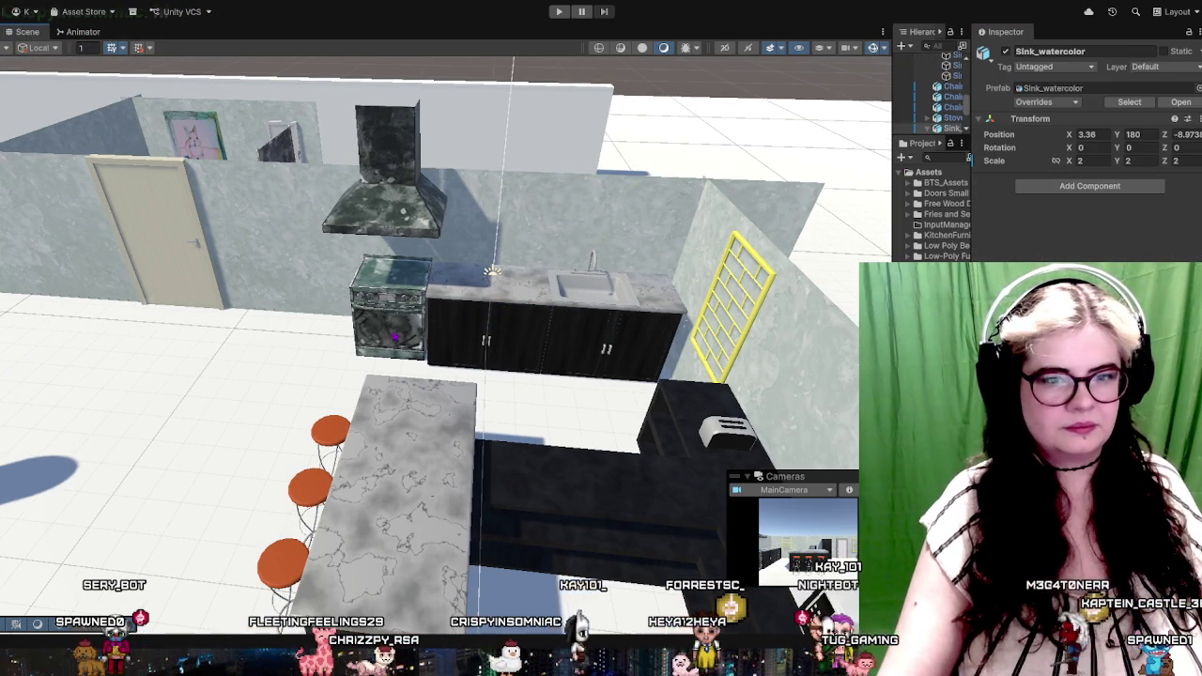
pyautogui.hotkey('ctrl', 'z')
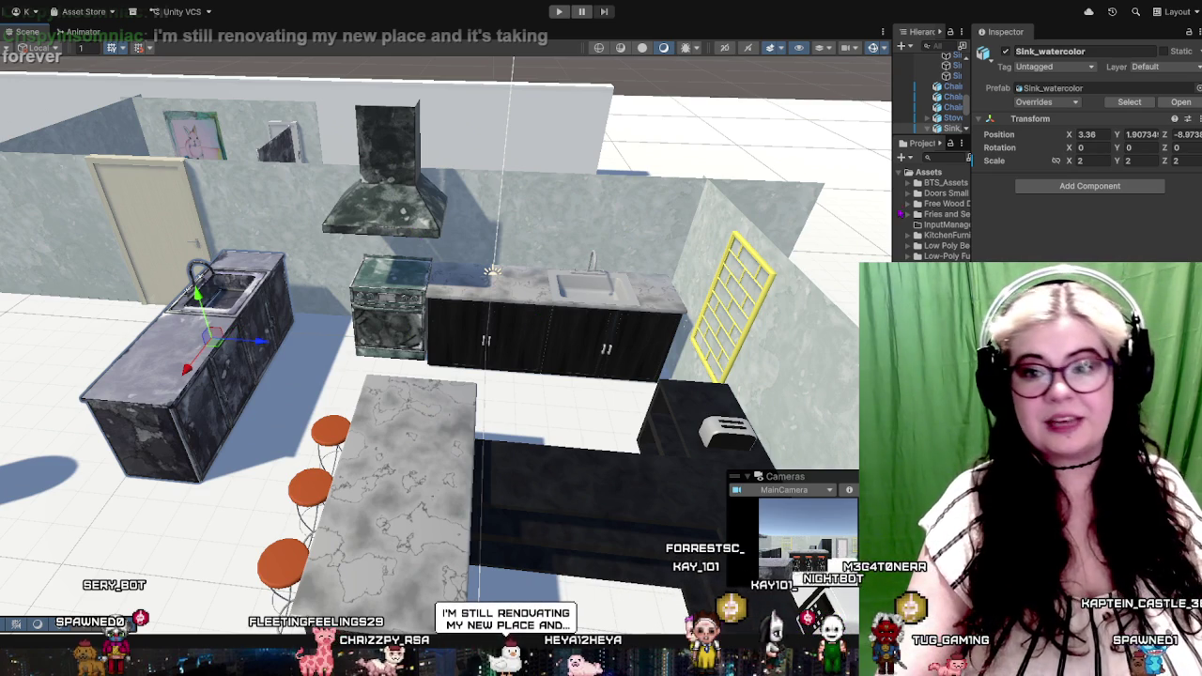
pyautogui.moveTo(887, 208); pyautogui.dragTo(661, 208)
# Rotate the Sink_watercolor counter 90 degrees around the Y axis
pyautogui.moveTo(839, 134); pyautogui.dragTo(839, 376)
pyautogui.scroll(1, 328, 281)
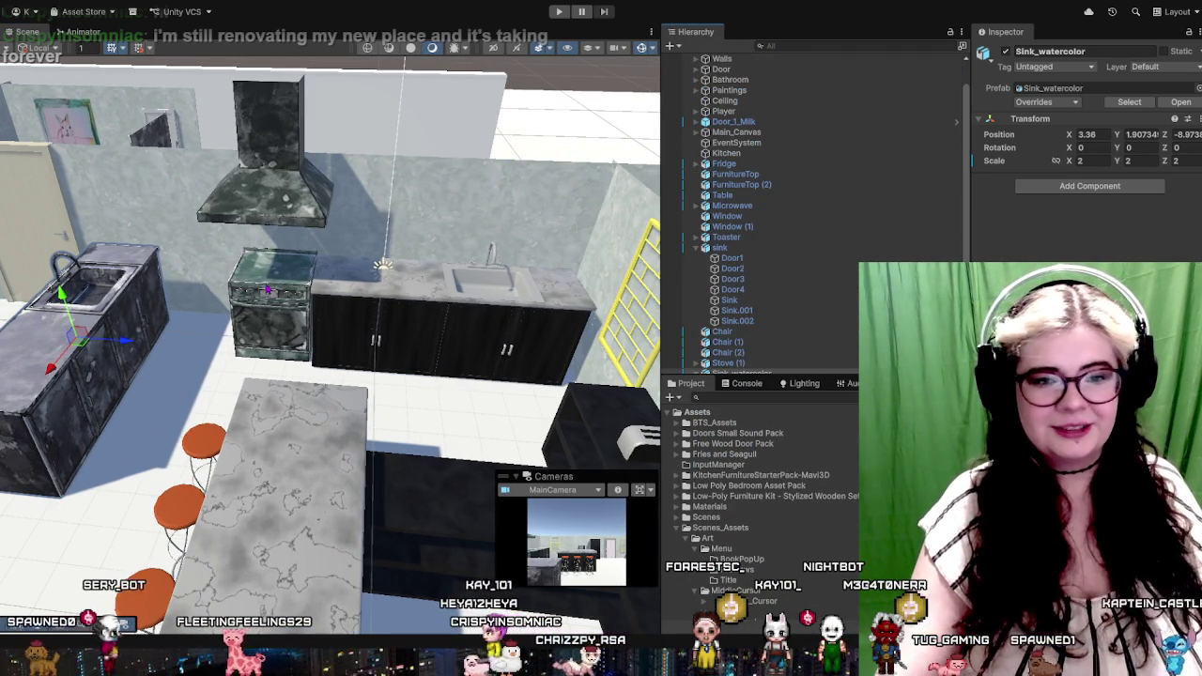
pyautogui.press('e')
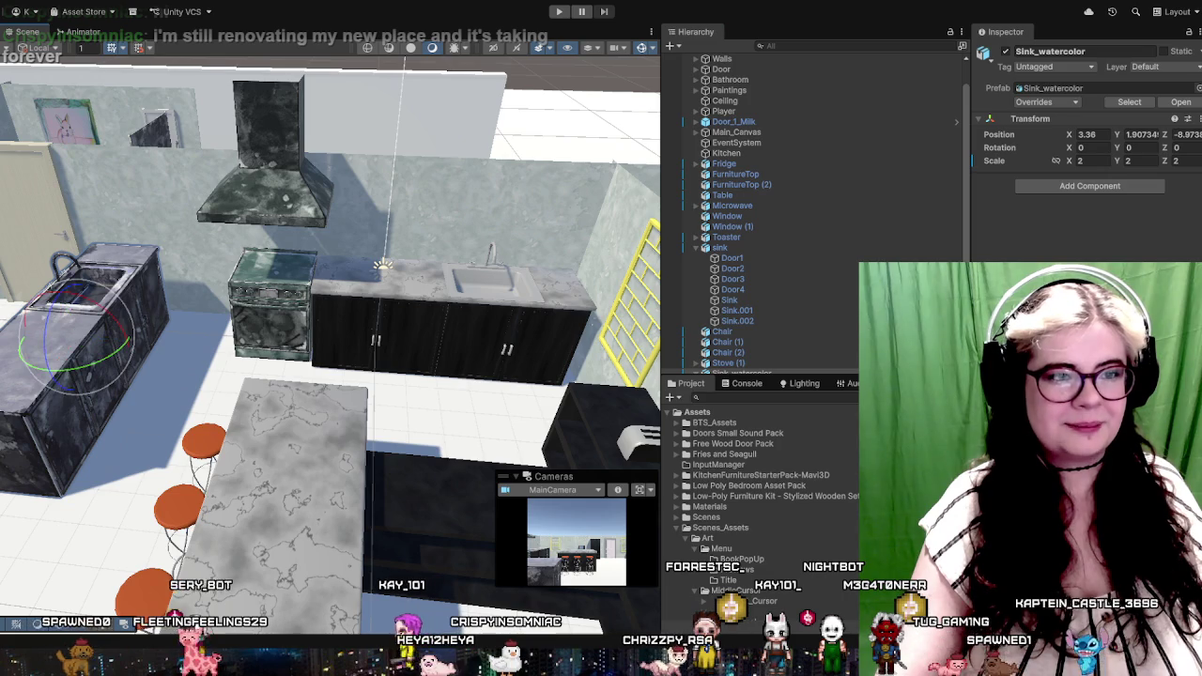
pyautogui.moveTo(56, 366); pyautogui.dragTo(126, 355)
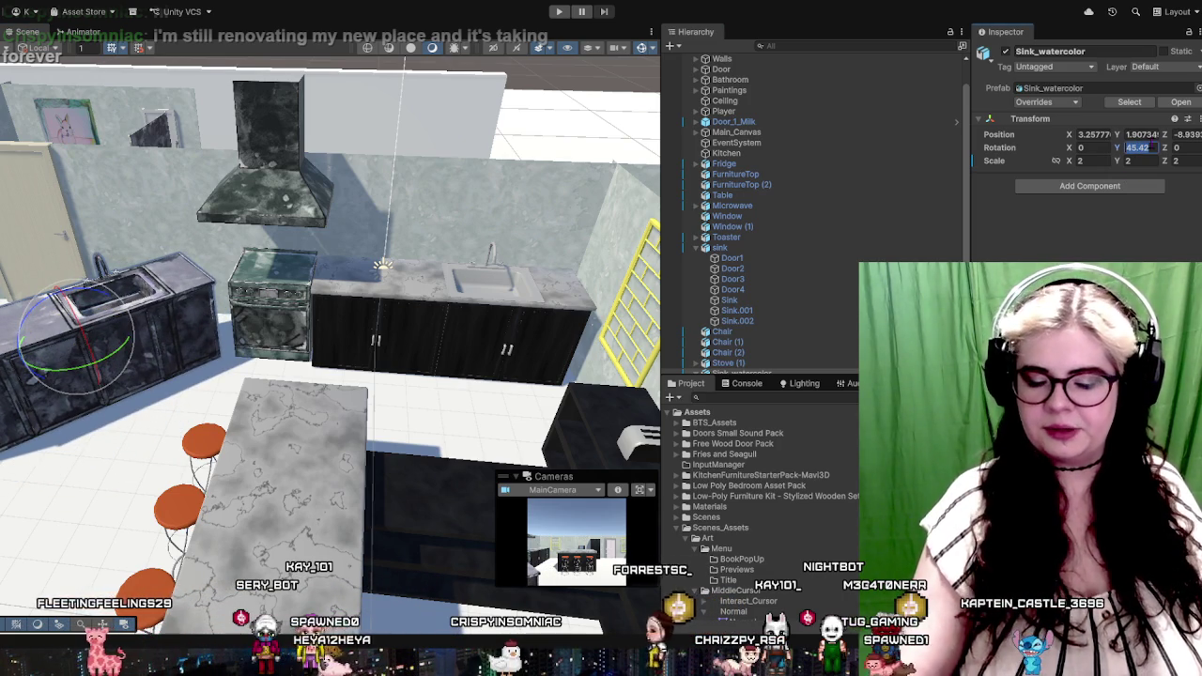
pyautogui.write('90')
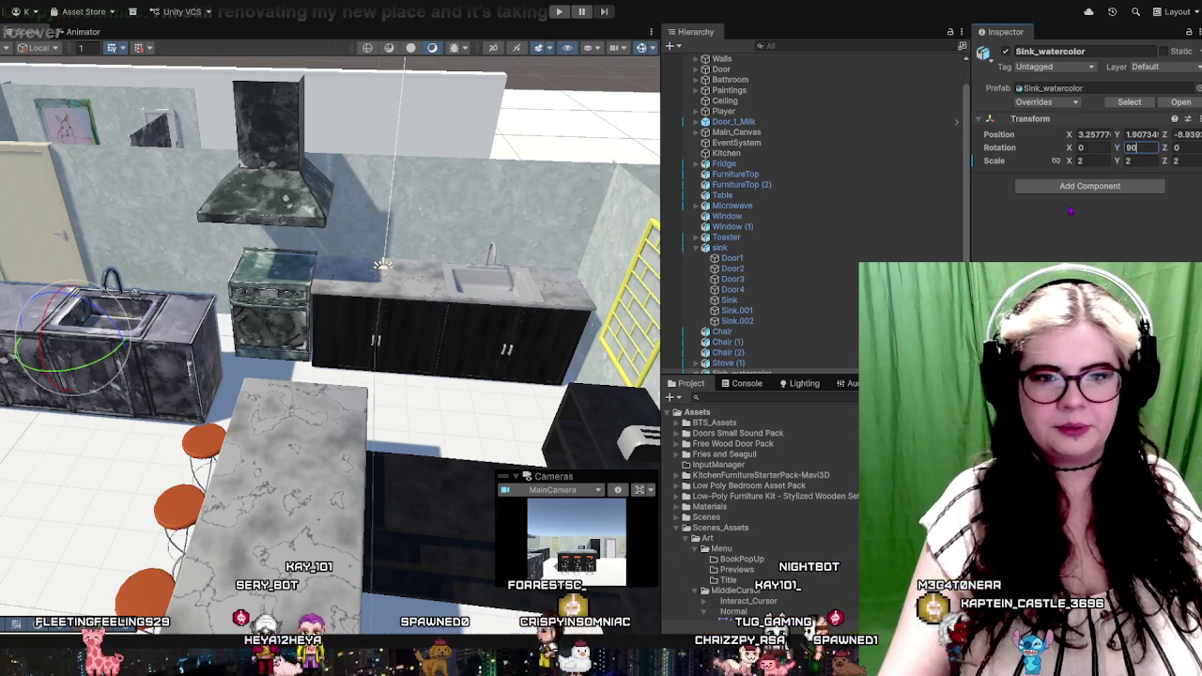
# Delete the old sink counter on the back wall and reselect Sink_watercolor
pyautogui.click(342, 327)
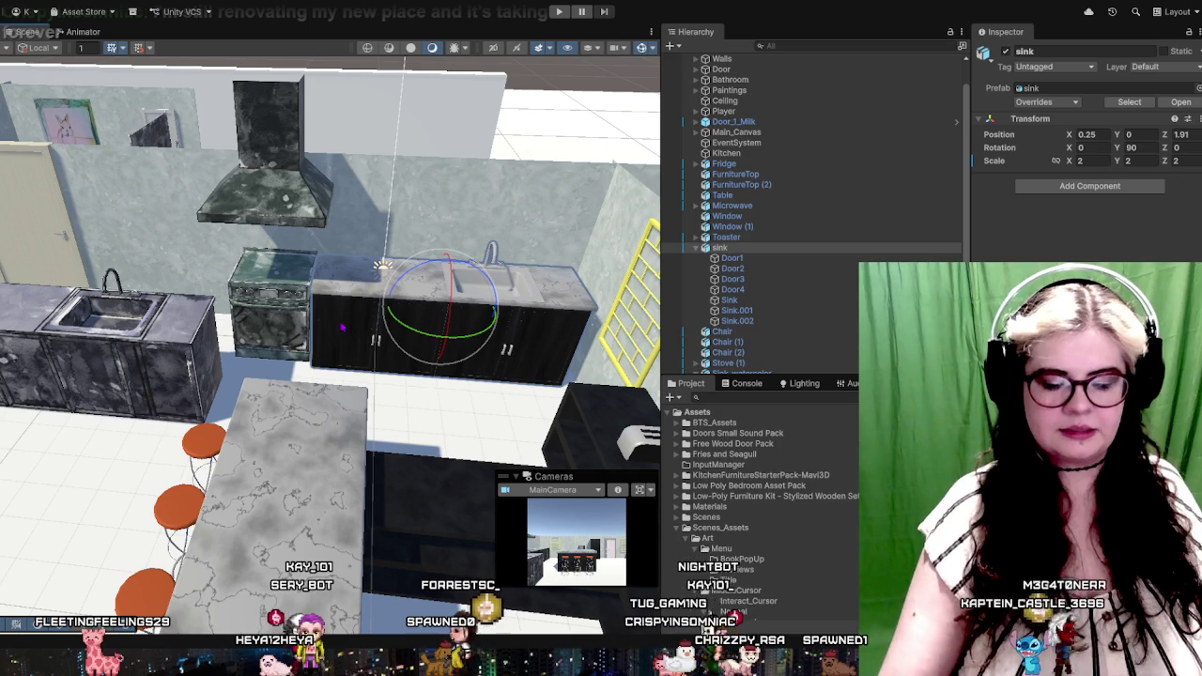
pyautogui.press('Delete')
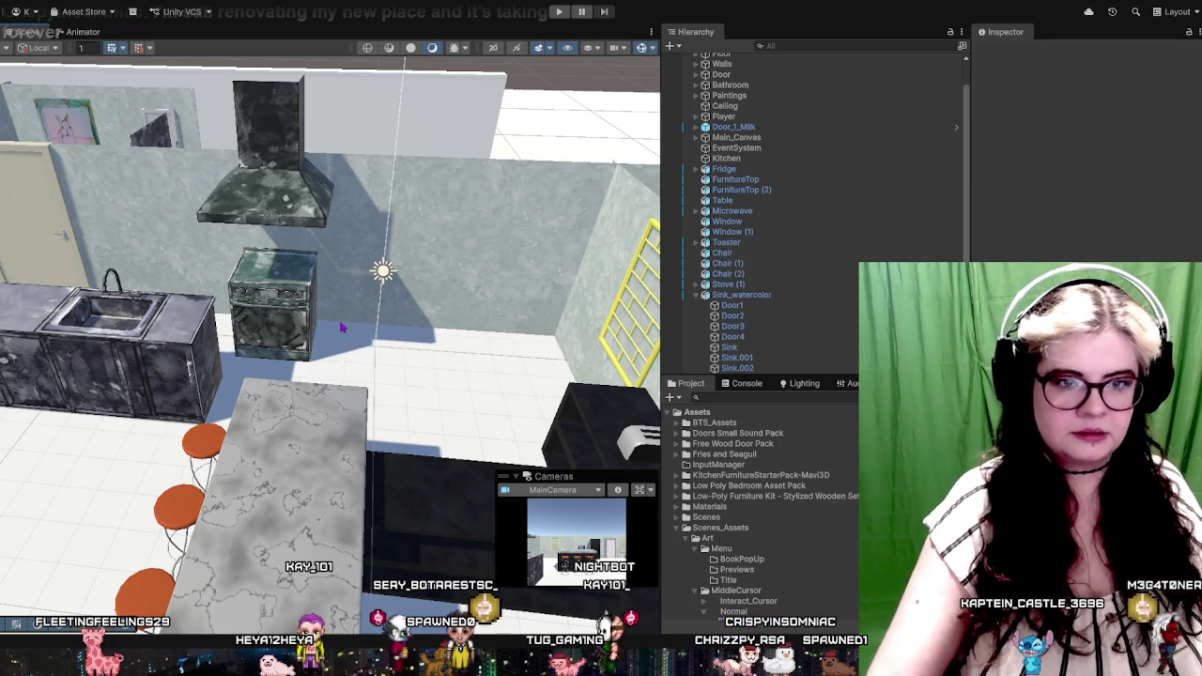
pyautogui.click(112, 320)
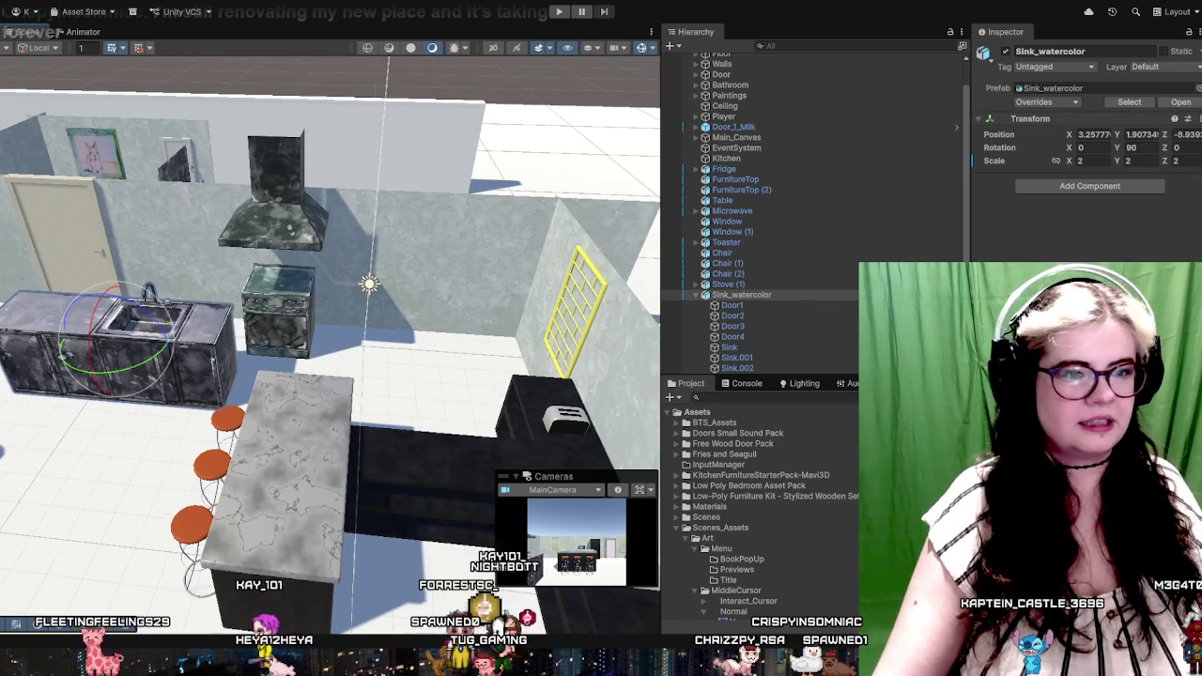
# Move the Sink_watercolor counter to the back wall beside the stove and frame the stove, hood and counter
pyautogui.press('w')
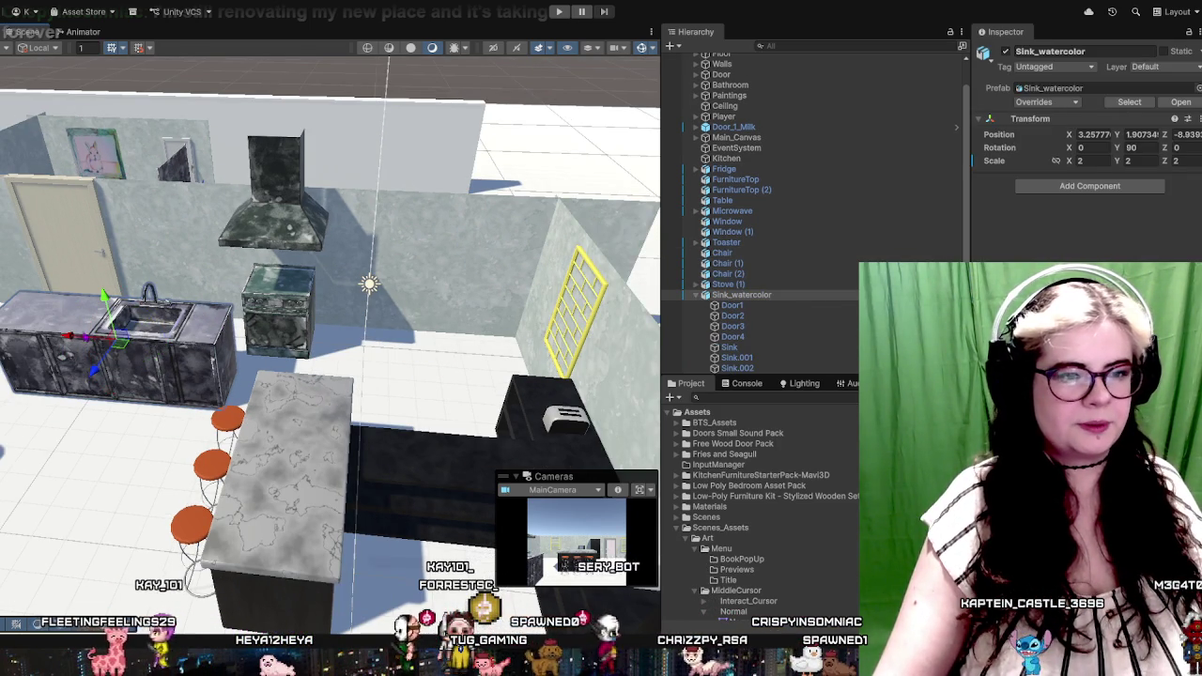
pyautogui.moveTo(77, 340)
pyautogui.mouseDown()
pyautogui.moveTo(422, 399)
pyautogui.moveTo(403, 308)
pyautogui.mouseUp()
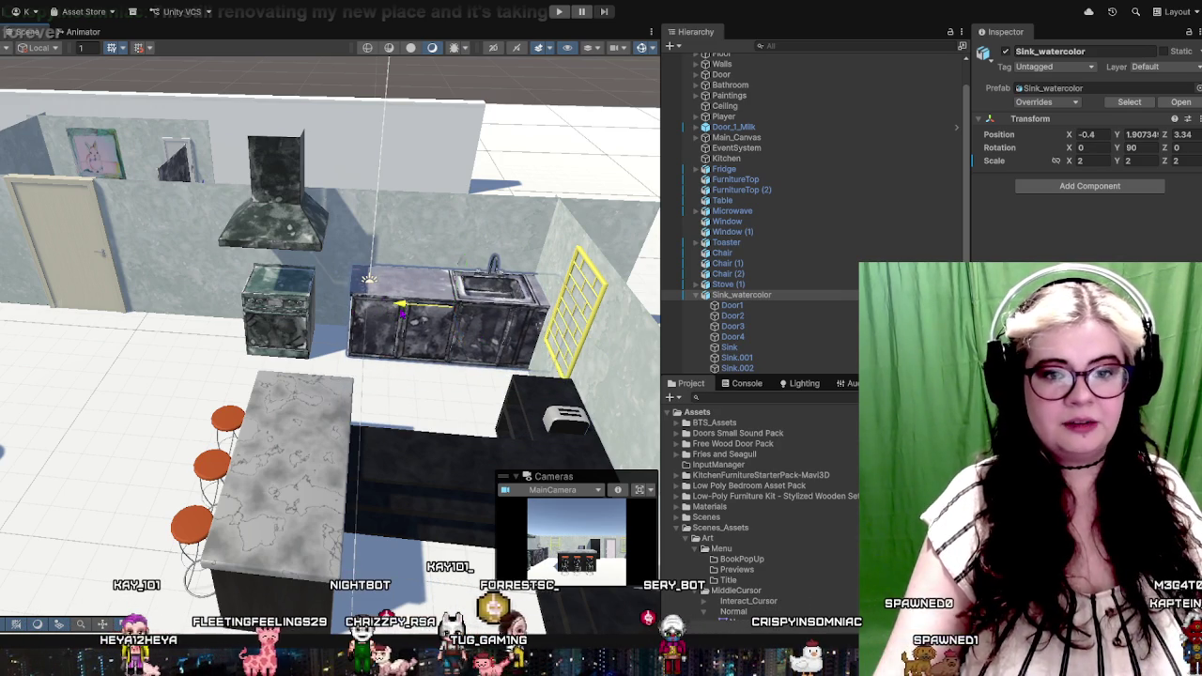
pyautogui.moveTo(402, 310); pyautogui.dragTo(375, 310)
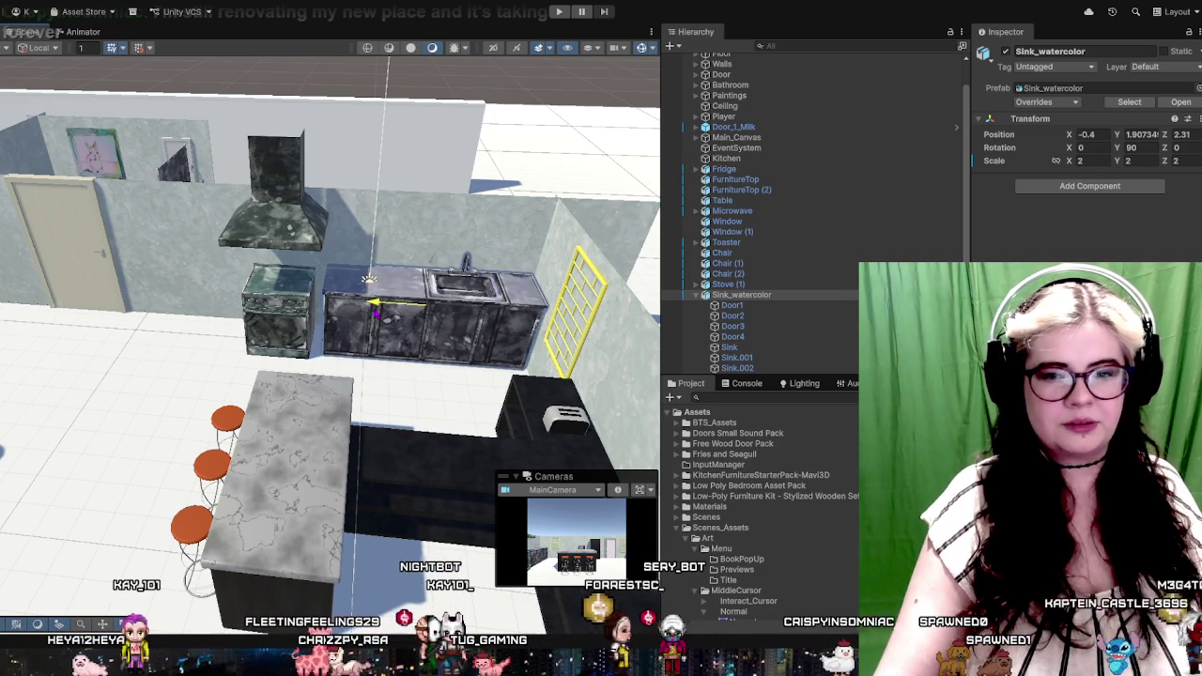
pyautogui.scroll(6, 331, 329)
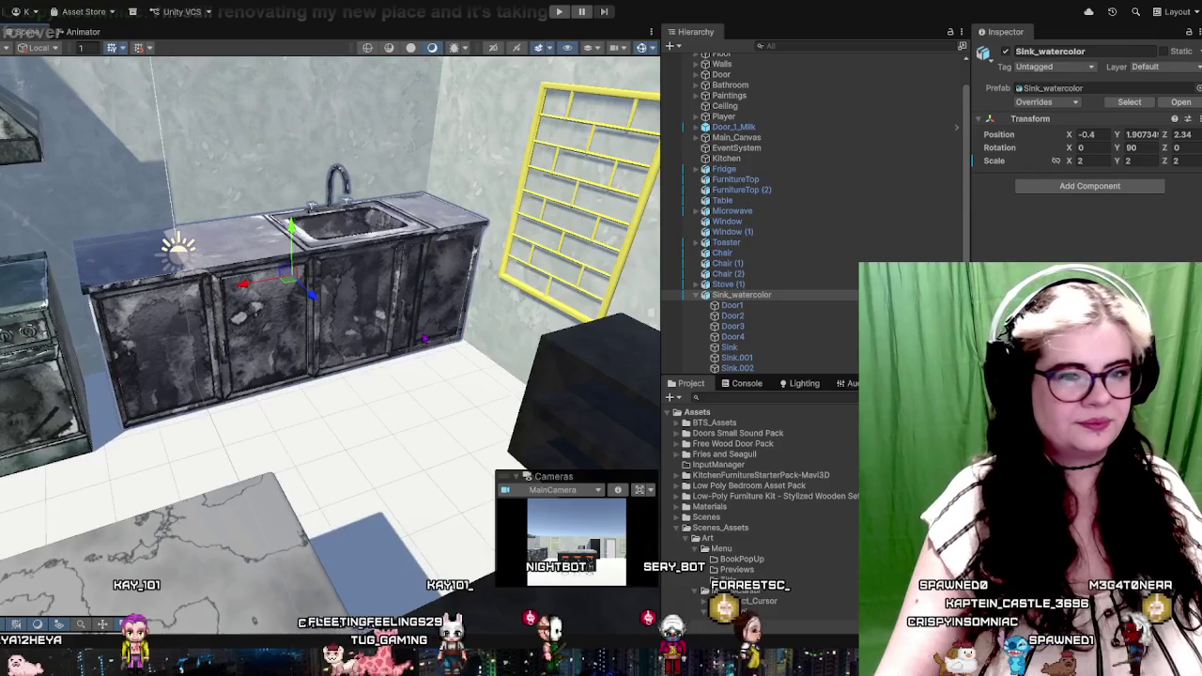
pyautogui.scroll(2, 330, 329)
pyautogui.scroll(2, 331, 328)
pyautogui.scroll(2, 331, 329)
pyautogui.doubleClick(728, 284)
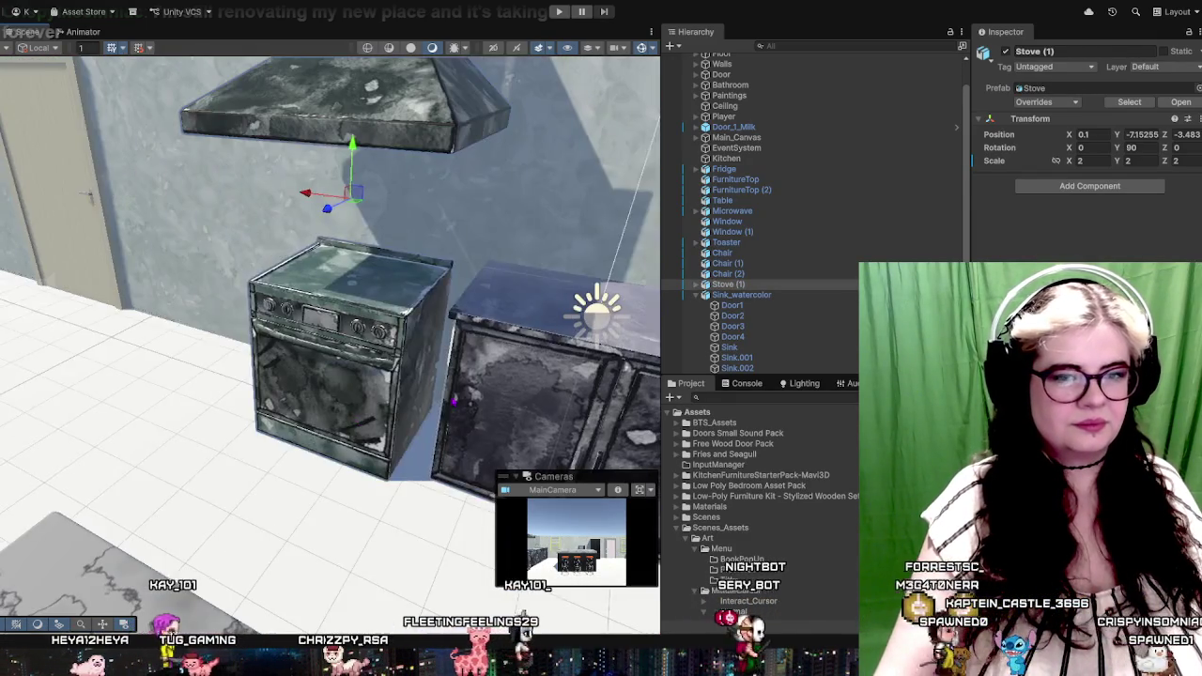
pyautogui.moveTo(454, 399)
pyautogui.mouseDown()
pyautogui.moveTo(354, 348)
pyautogui.moveTo(609, 408)
pyautogui.mouseUp()
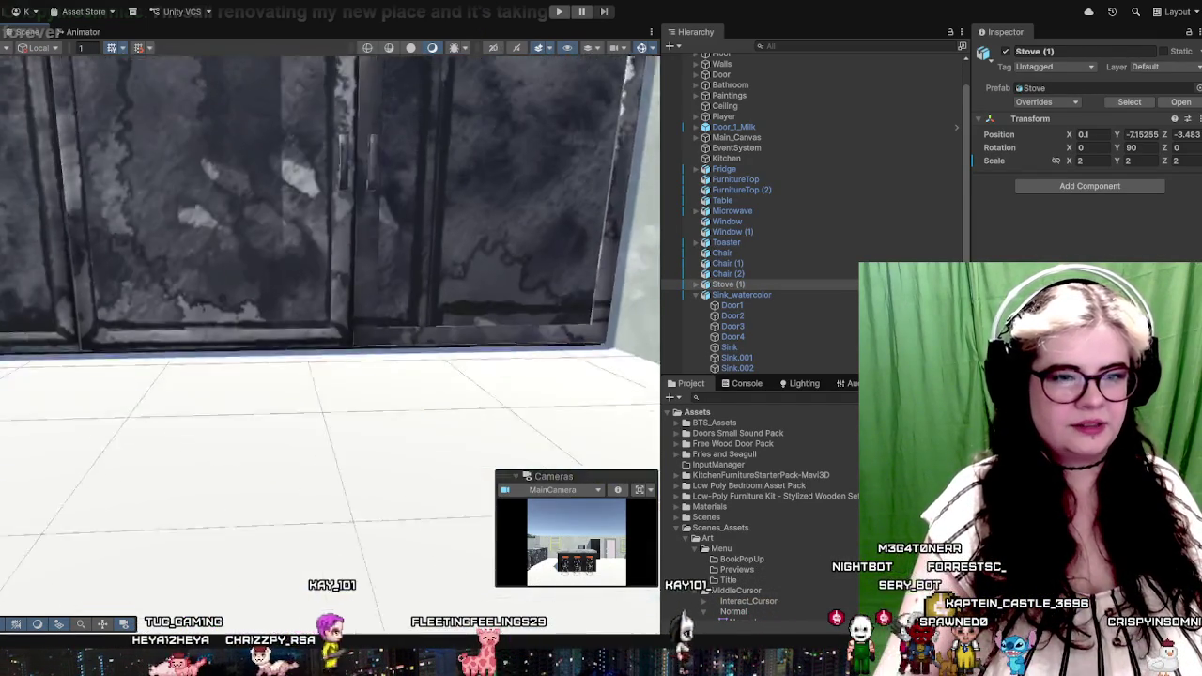
pyautogui.scroll(-3, 371, 358)
pyautogui.scroll(-3, 365, 355)
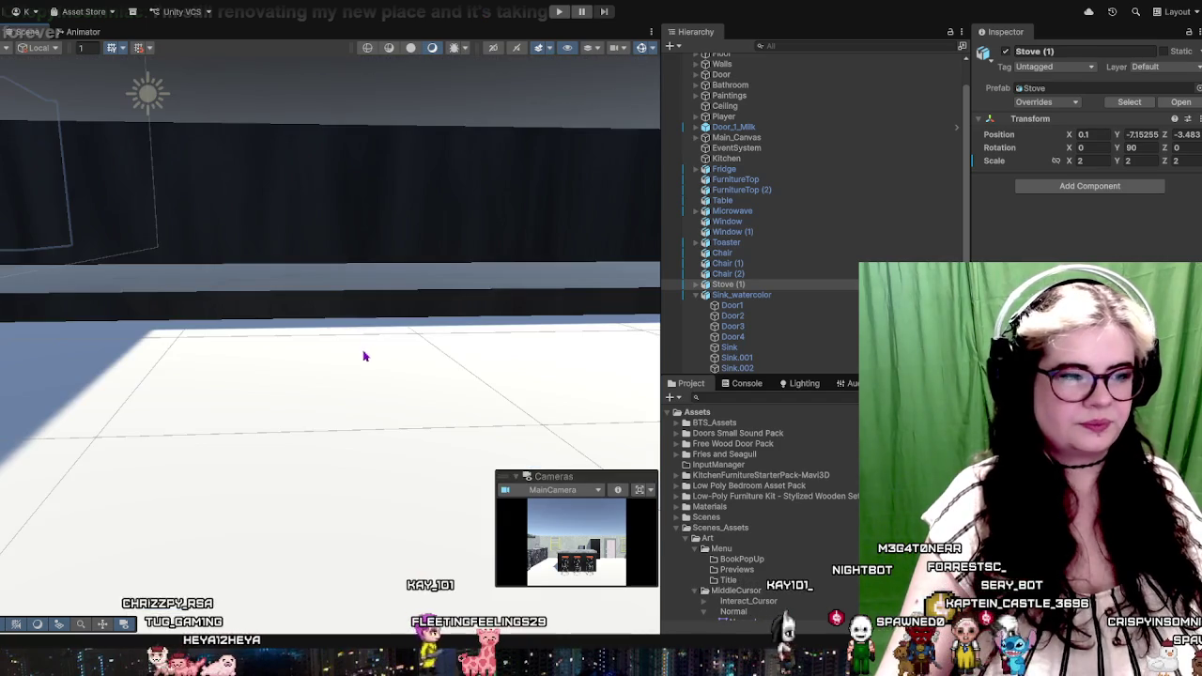
pyautogui.moveTo(352, 245)
pyautogui.mouseDown()
pyautogui.moveTo(524, 449)
pyautogui.moveTo(375, 431)
pyautogui.mouseUp()
# Try shifting the inner sink part to -0.107, then undo it
pyautogui.moveTo(234, 438); pyautogui.dragTo(317, 273)
pyautogui.click(407, 284)
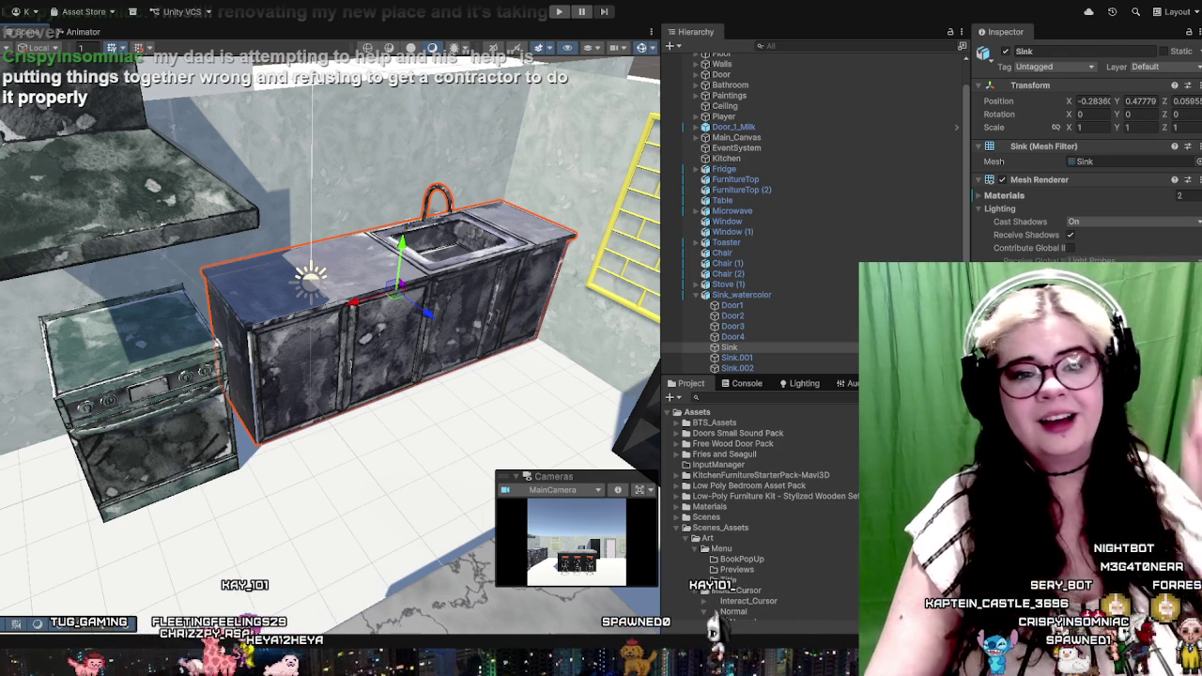
pyautogui.write('-0.107')
pyautogui.press('Return')
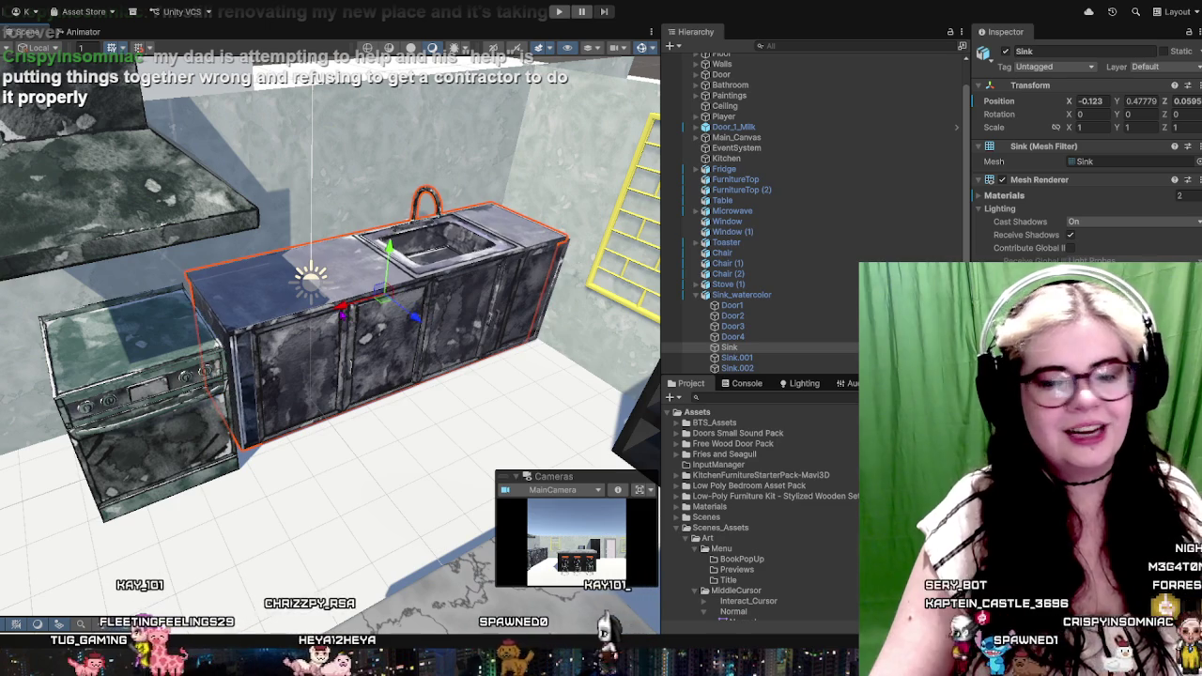
pyautogui.hotkey('ctrl', 'z')
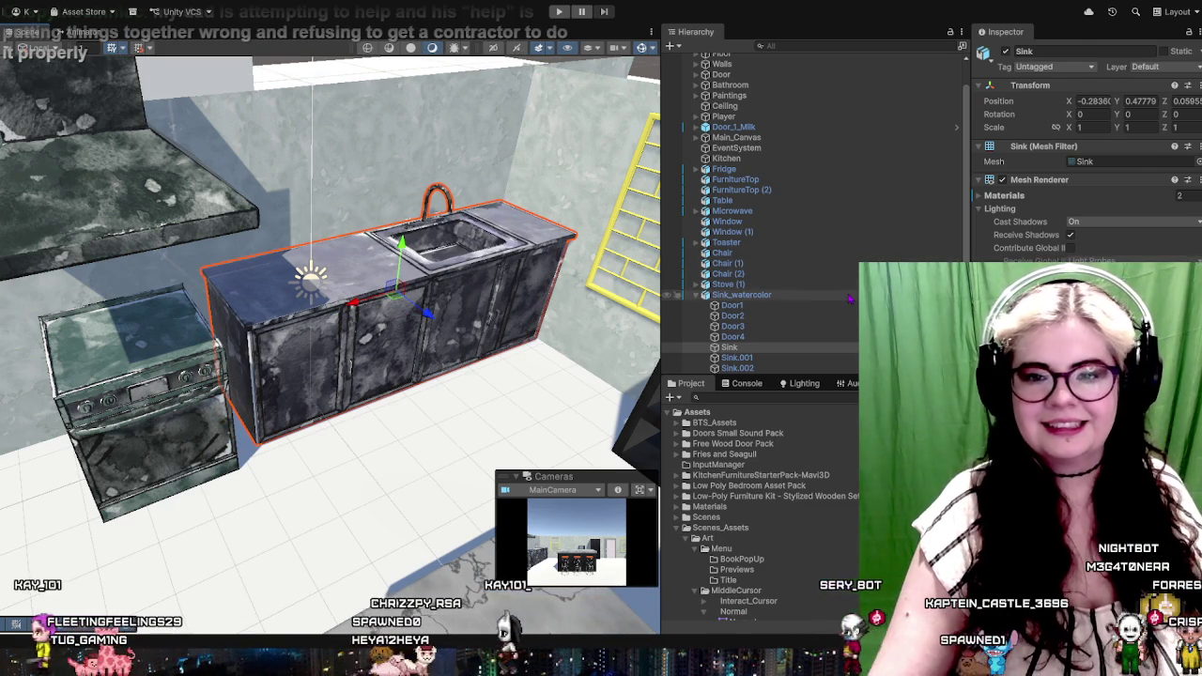
# Stretch the Sink_watercolor counter to Scale X 2.1 and nudge it to Z 2.24 against the stove
pyautogui.click(850, 298)
pyautogui.moveTo(402, 263)
pyautogui.mouseDown()
pyautogui.moveTo(343, 310)
pyautogui.moveTo(357, 305)
pyautogui.mouseUp()
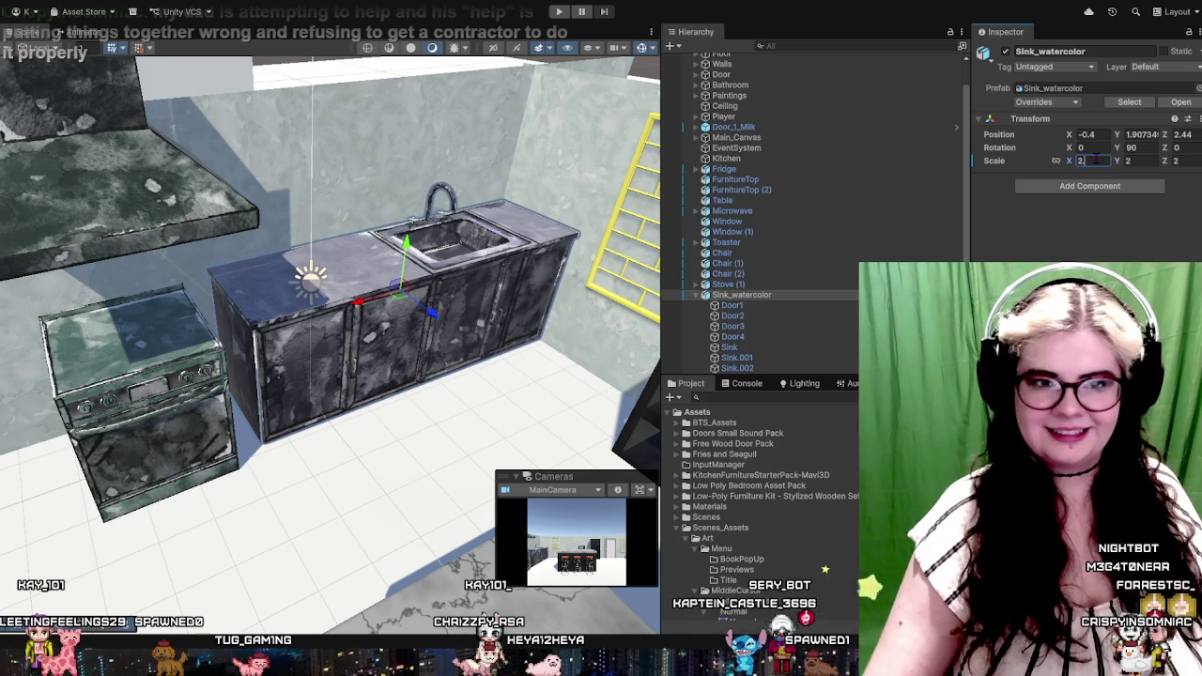
pyautogui.write('.1')
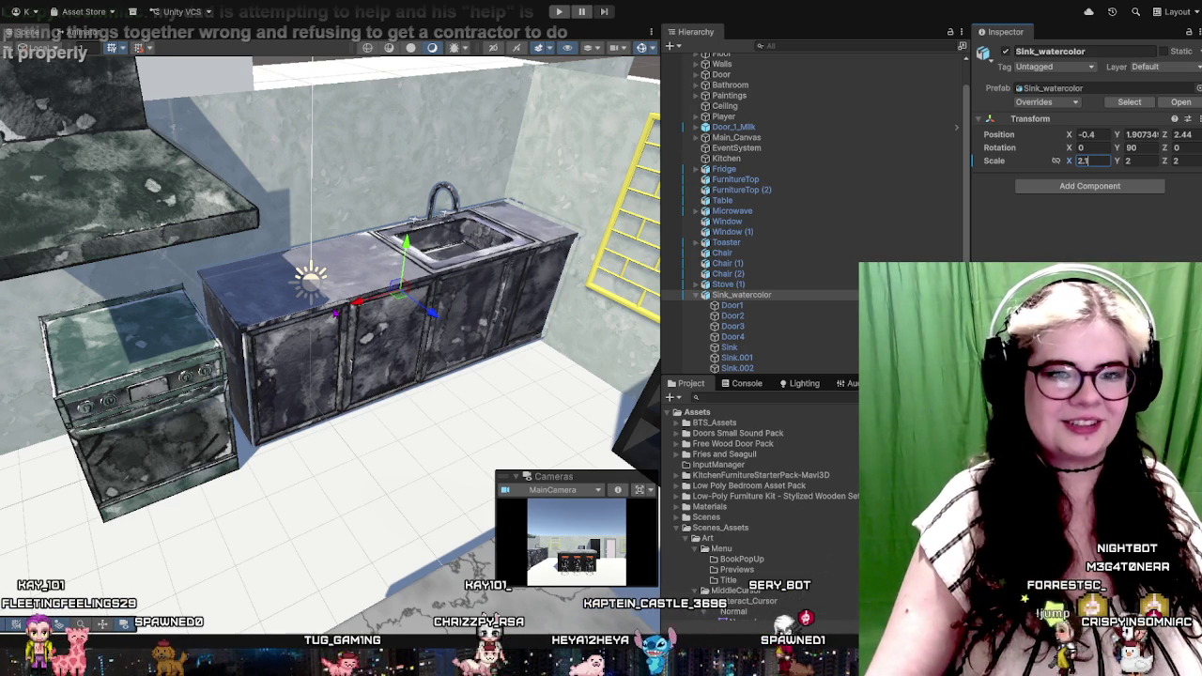
pyautogui.moveTo(357, 302); pyautogui.dragTo(347, 306)
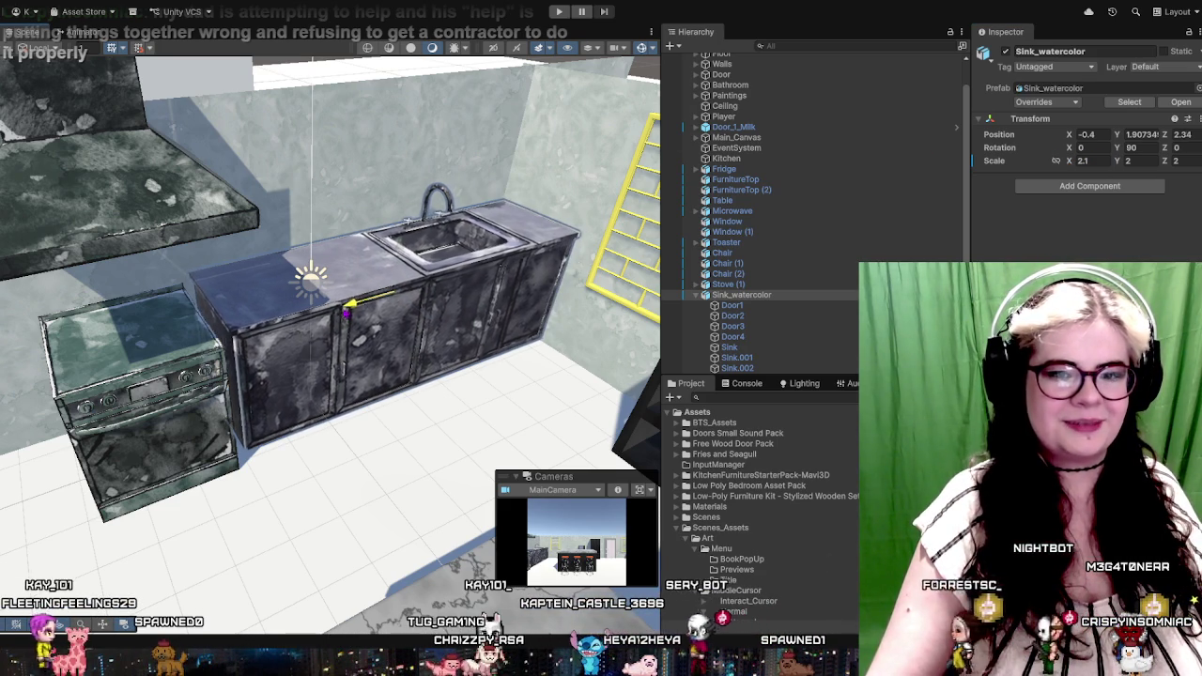
pyautogui.press('w')
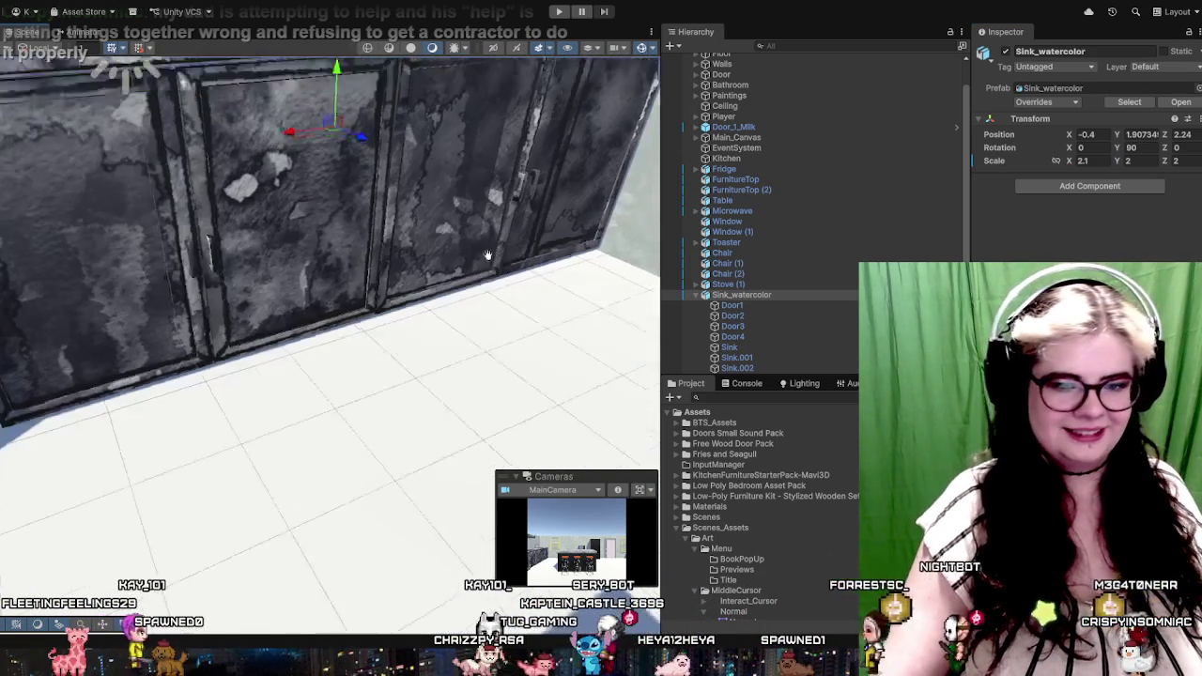
pyautogui.moveTo(424, 229)
pyautogui.mouseDown()
pyautogui.moveTo(405, 306)
pyautogui.moveTo(246, 449)
pyautogui.moveTo(243, 476)
pyautogui.mouseUp()
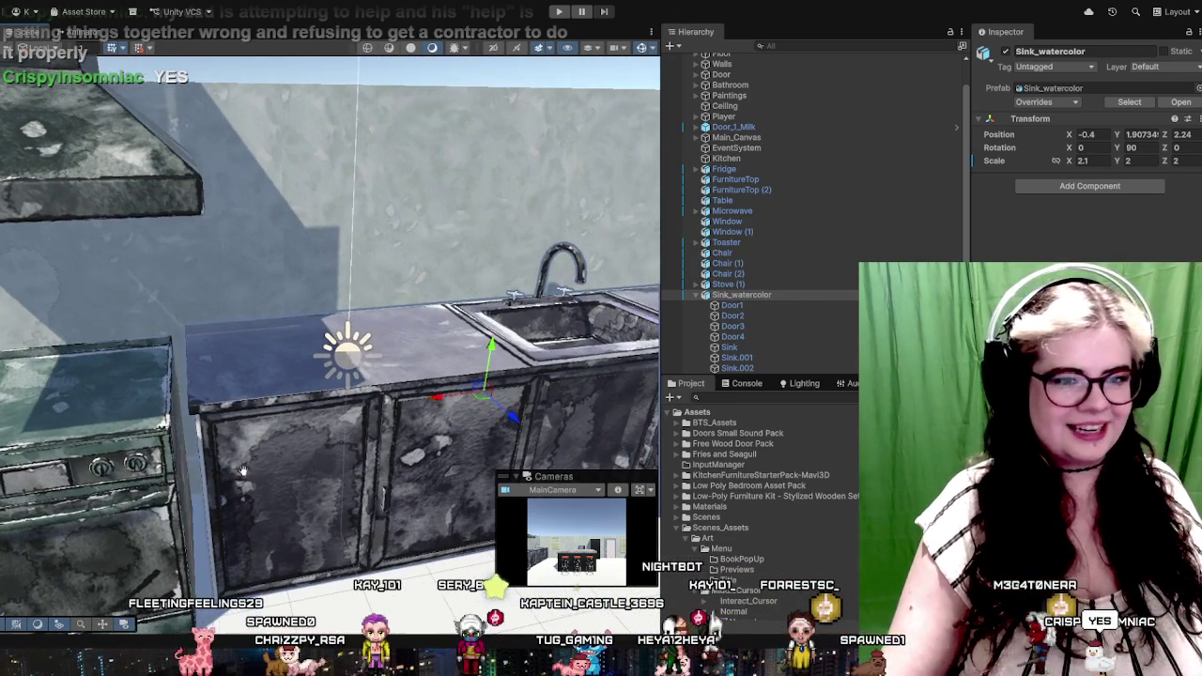
pyautogui.click(184, 481)
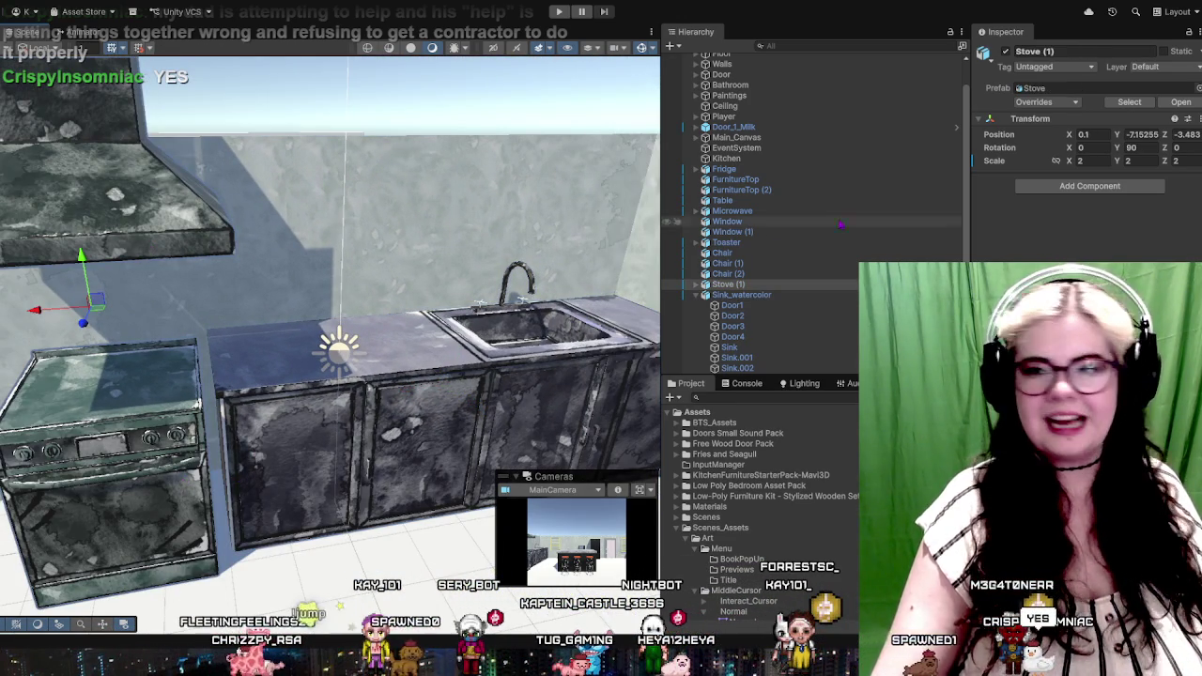
pyautogui.click(173, 223)
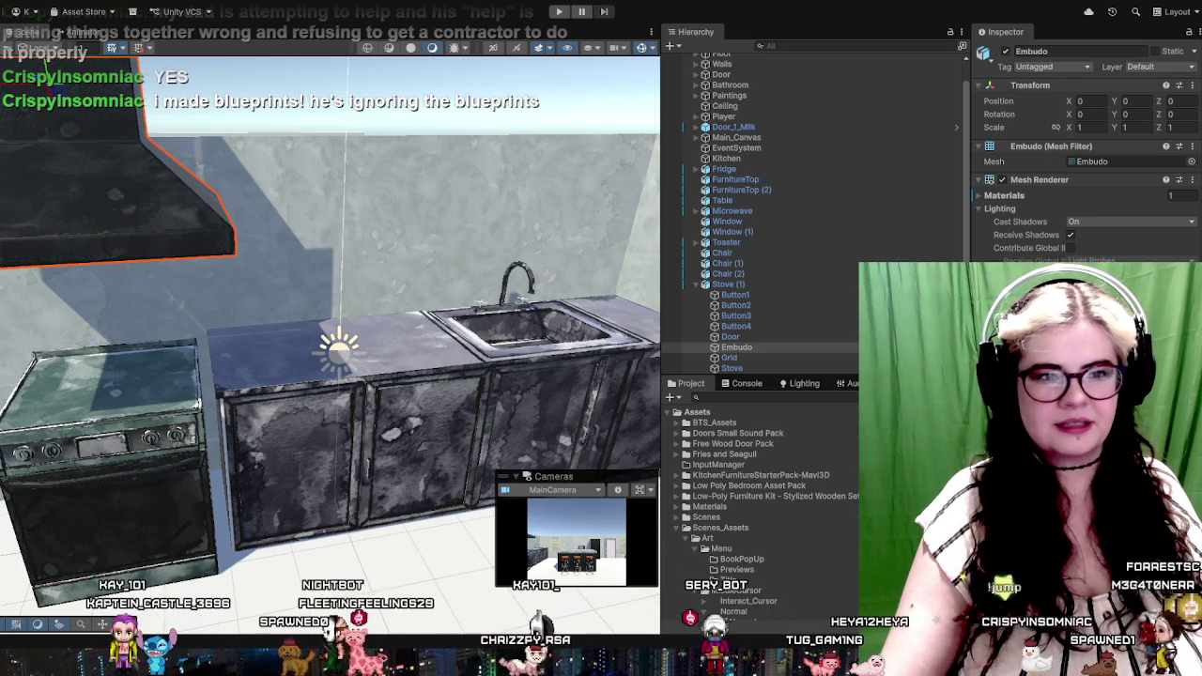
pyautogui.scroll(-3, 329, 329)
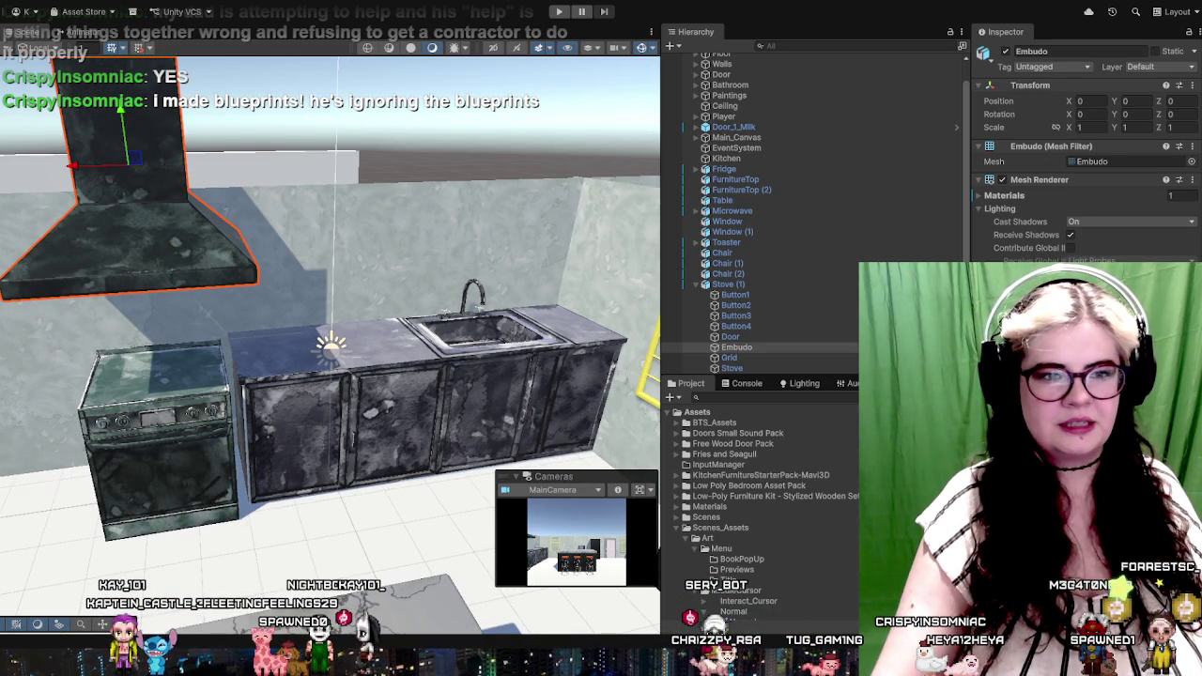
pyautogui.click(736, 137)
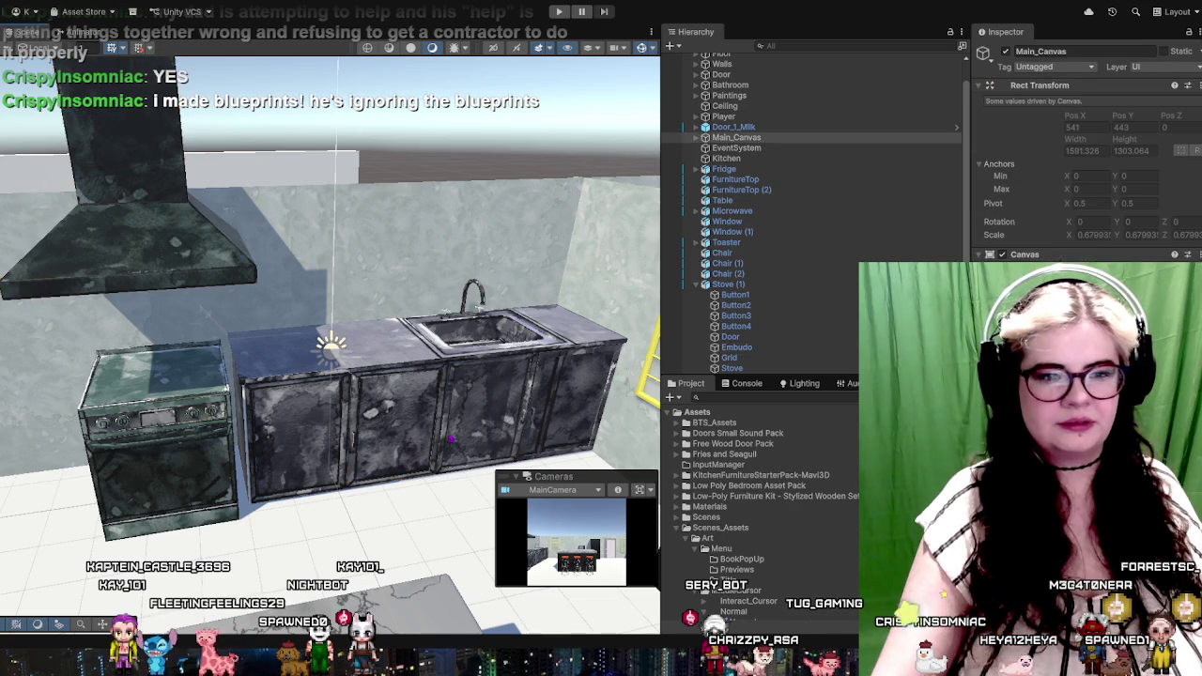
pyautogui.scroll(3, 329, 328)
pyautogui.moveTo(435, 429); pyautogui.dragTo(339, 446)
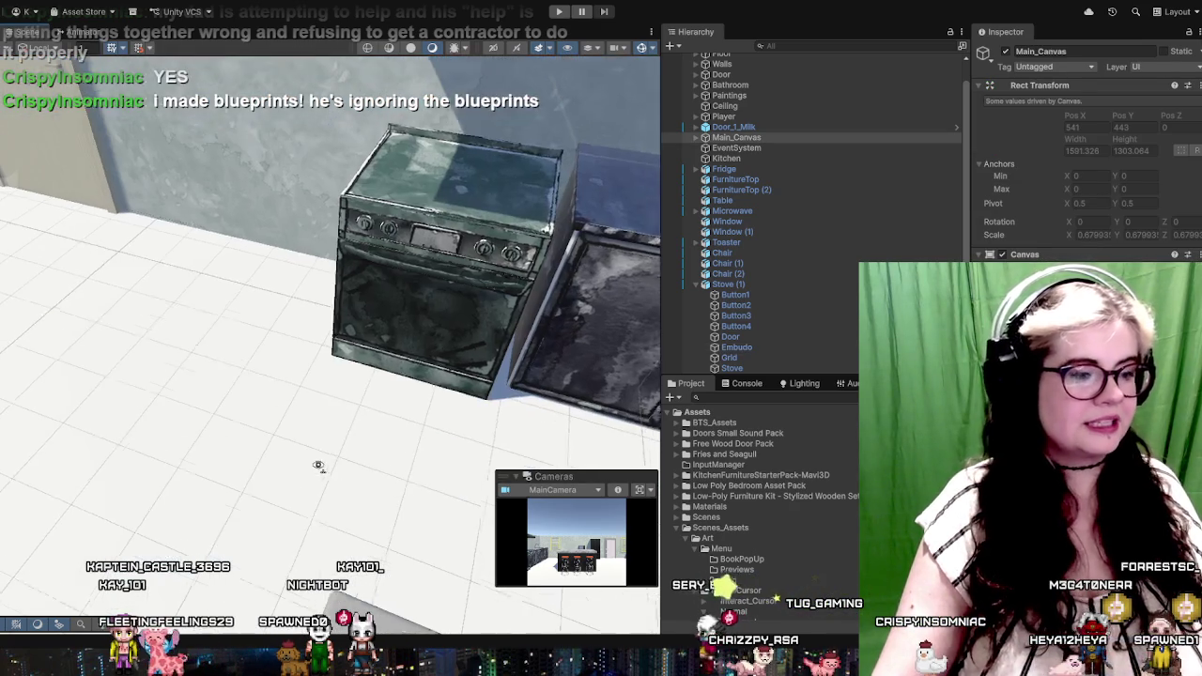
pyautogui.moveTo(328, 281); pyautogui.dragTo(235, 301)
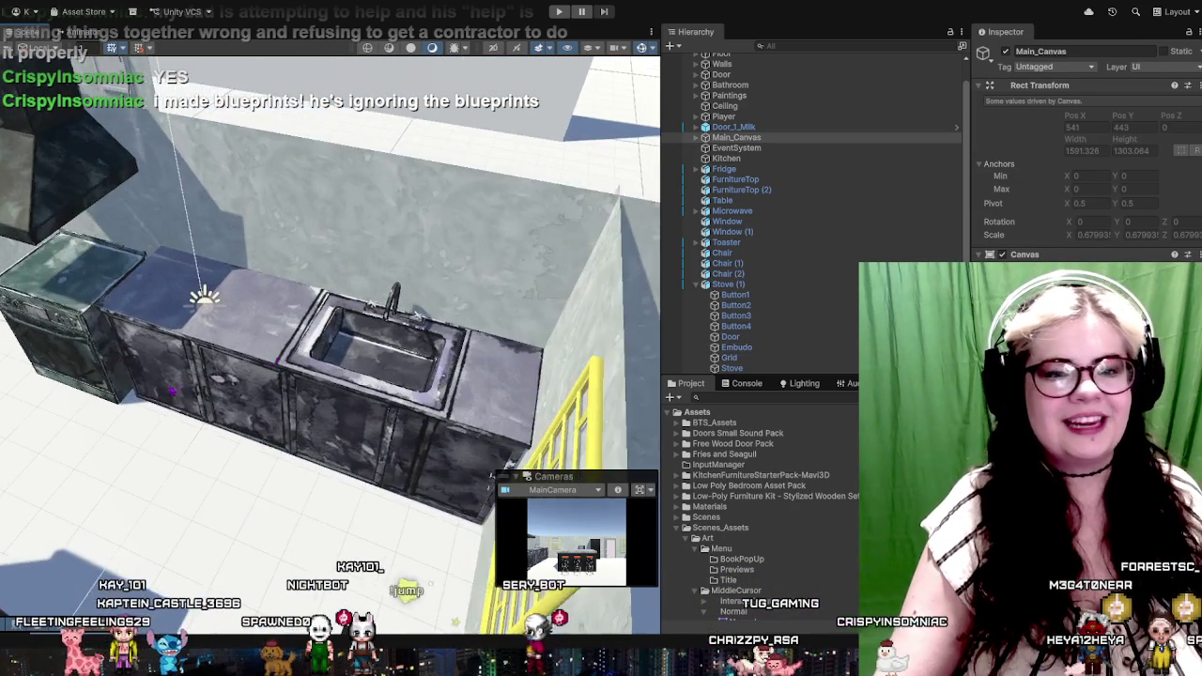
pyautogui.moveTo(329, 328)
pyautogui.mouseDown()
pyautogui.moveTo(281, 319)
pyautogui.moveTo(329, 310)
pyautogui.mouseUp()
pyautogui.scroll(-2, 330, 338)
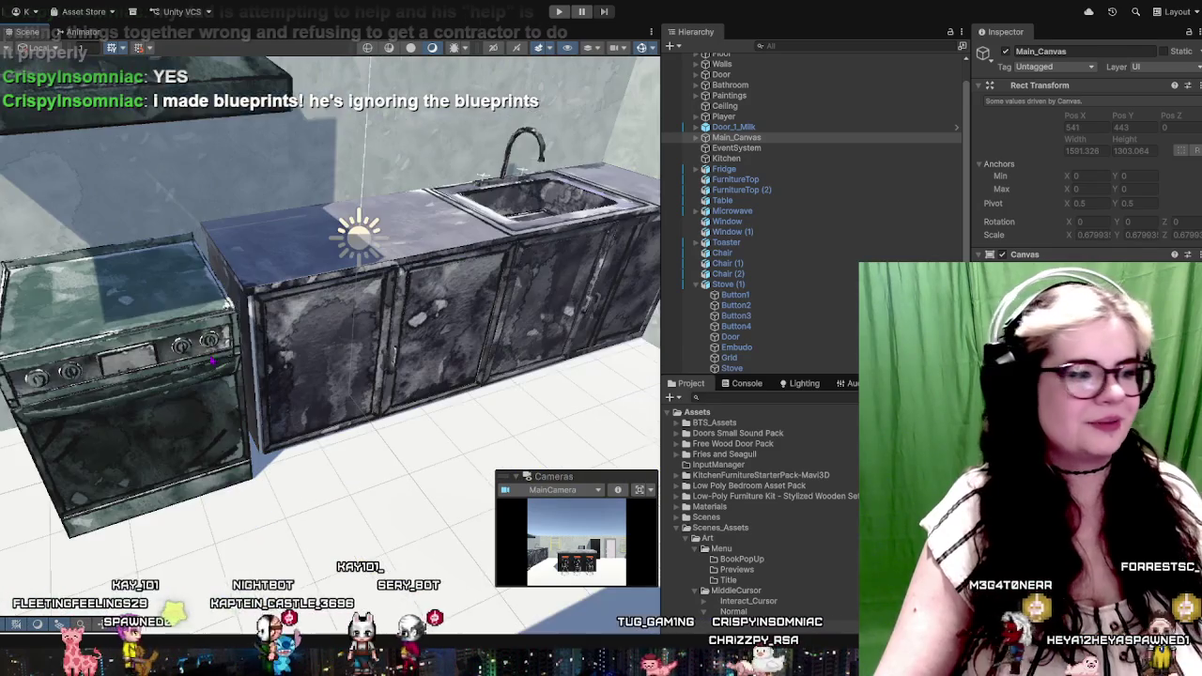
pyautogui.scroll(-3, 330, 337)
pyautogui.scroll(-5, 330, 338)
pyautogui.scroll(-3, 330, 338)
pyautogui.scroll(5, 330, 338)
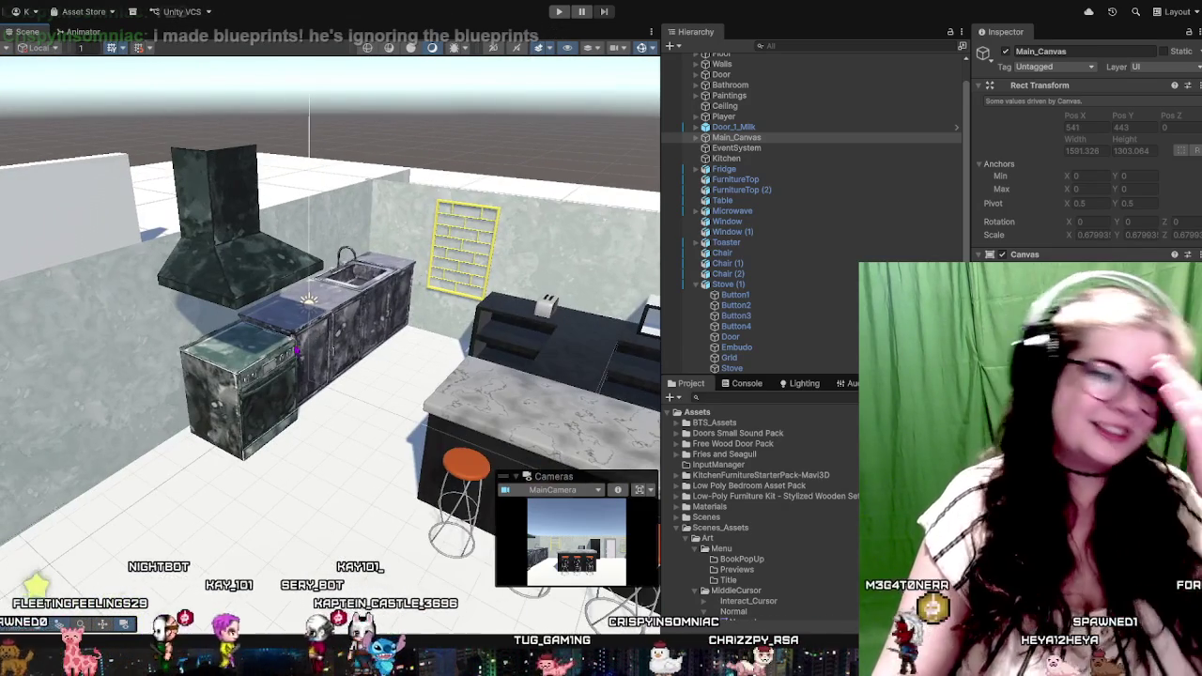
pyautogui.scroll(3, 330, 338)
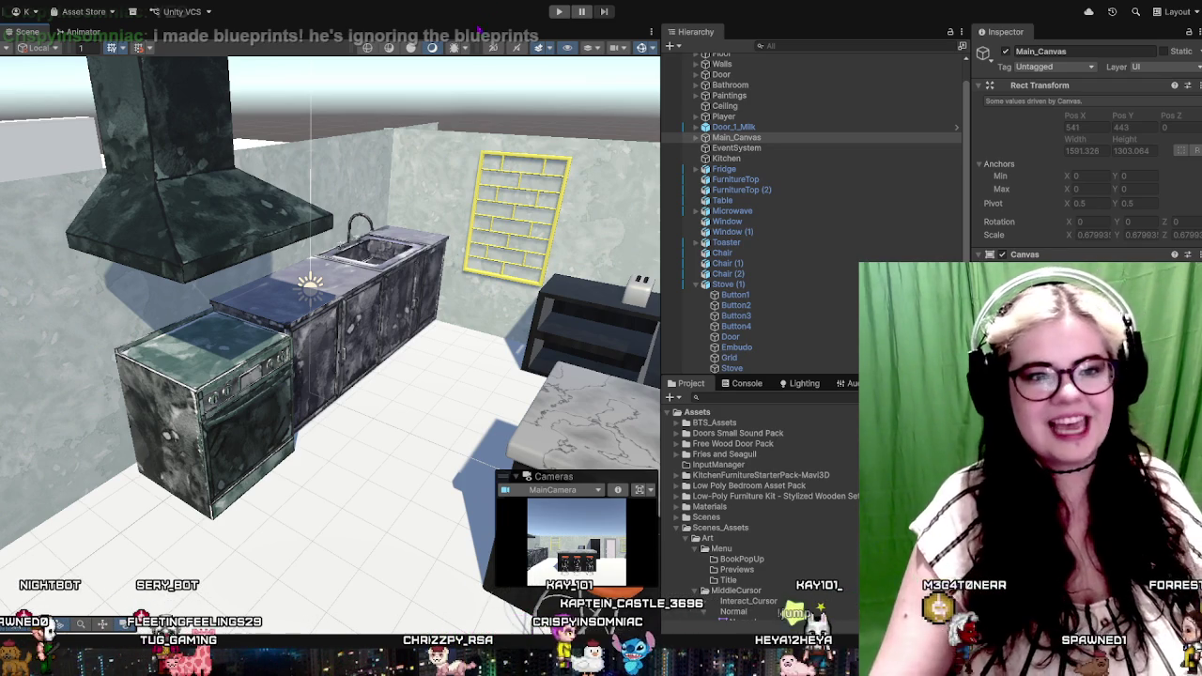
pyautogui.scroll(3, 398, 369)
pyautogui.scroll(3, 398, 369)
pyautogui.scroll(3, 398, 369)
pyautogui.scroll(-8, 398, 368)
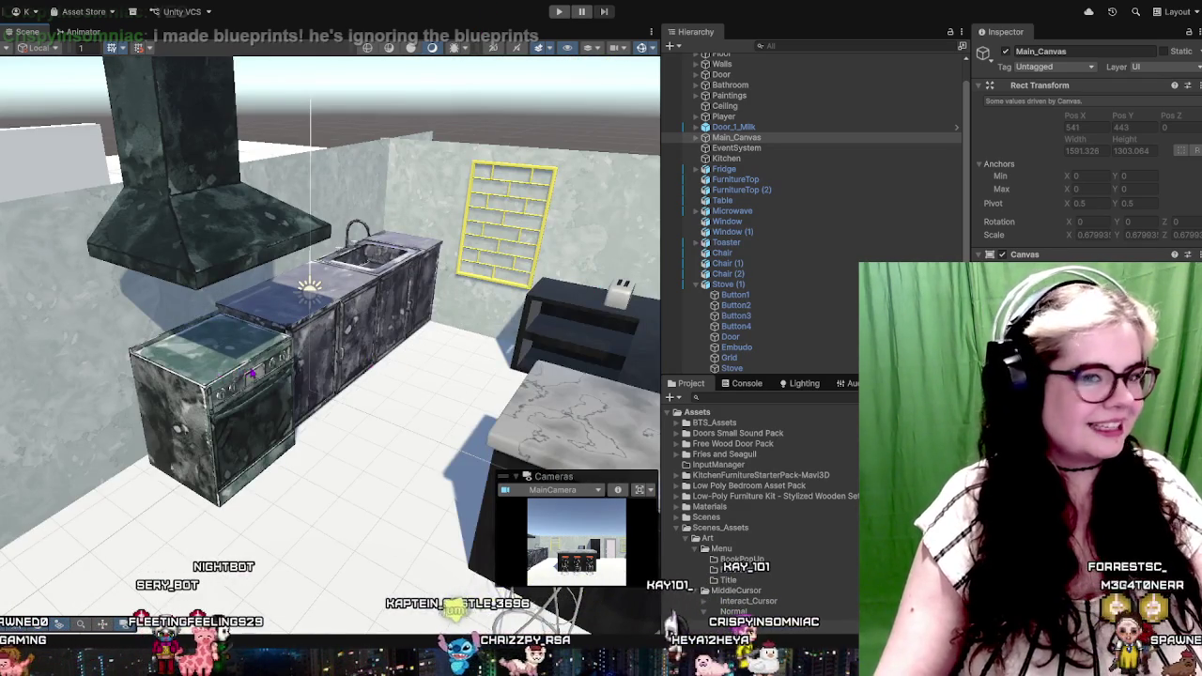
pyautogui.scroll(3, 252, 372)
# Select Stove (1) and slide it left along X to -0.23
pyautogui.click(251, 371)
pyautogui.scroll(-2, 252, 371)
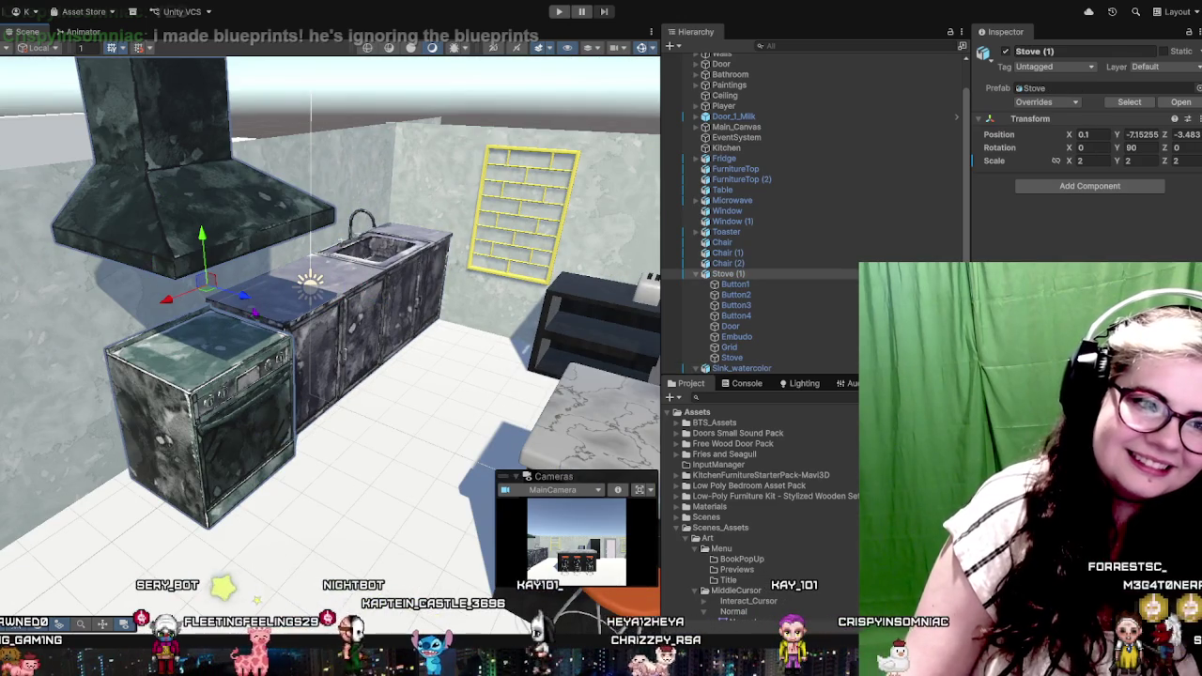
pyautogui.click(249, 308)
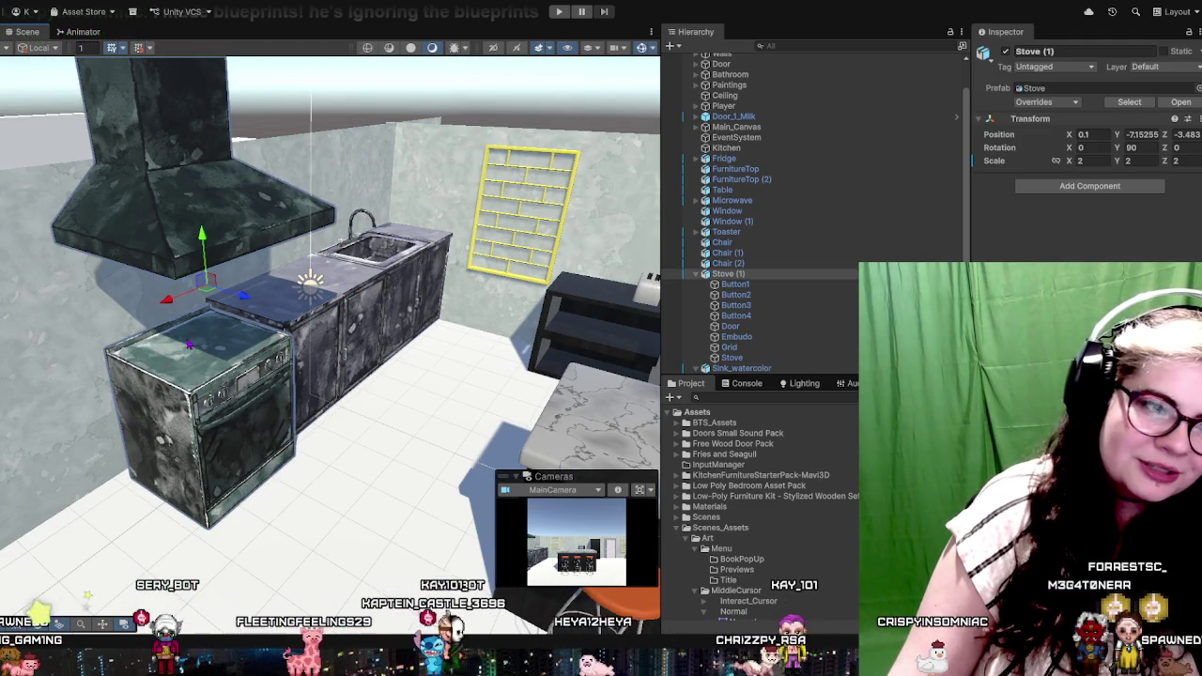
pyautogui.moveTo(237, 295); pyautogui.dragTo(223, 289)
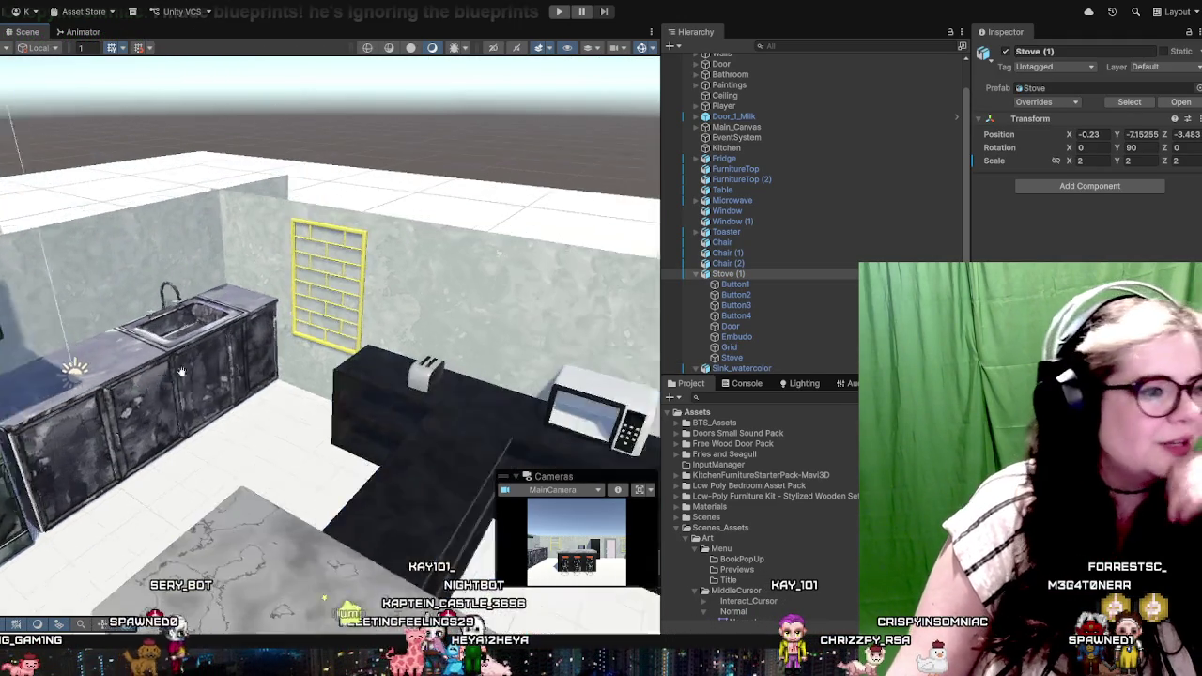
# Reselect the whole stove group, collapse its child parts, and frame the view on it
pyautogui.moveTo(376, 328); pyautogui.dragTo(282, 319)
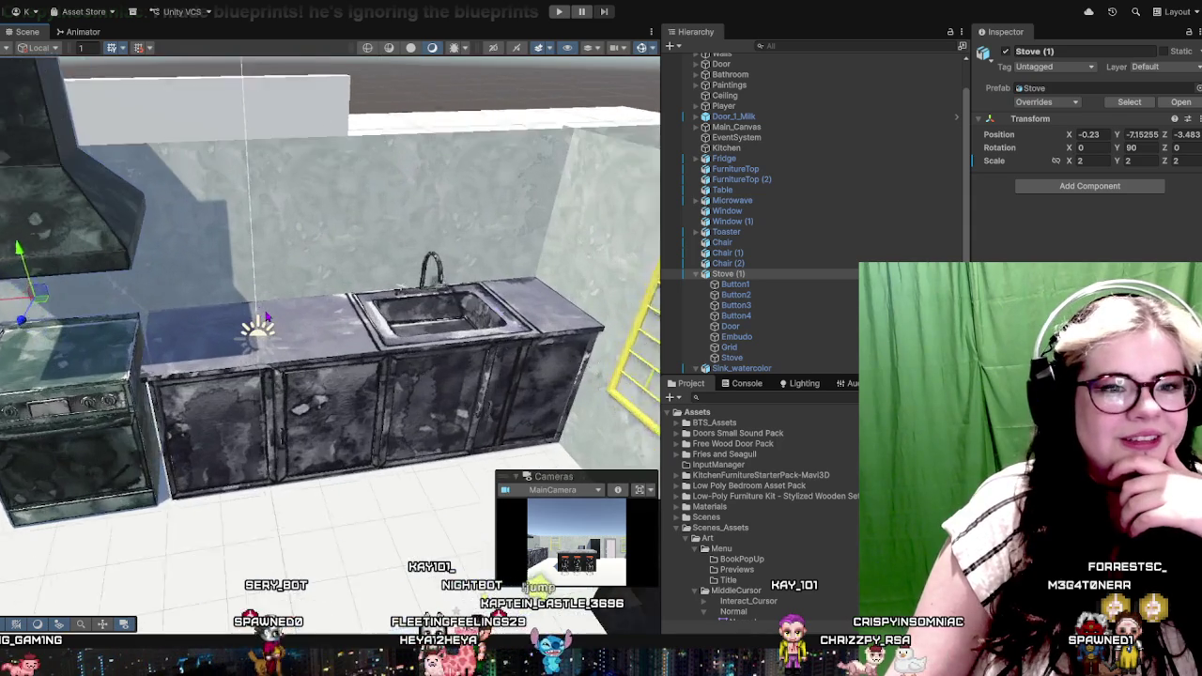
pyautogui.moveTo(340, 291); pyautogui.dragTo(169, 370)
pyautogui.click(376, 309)
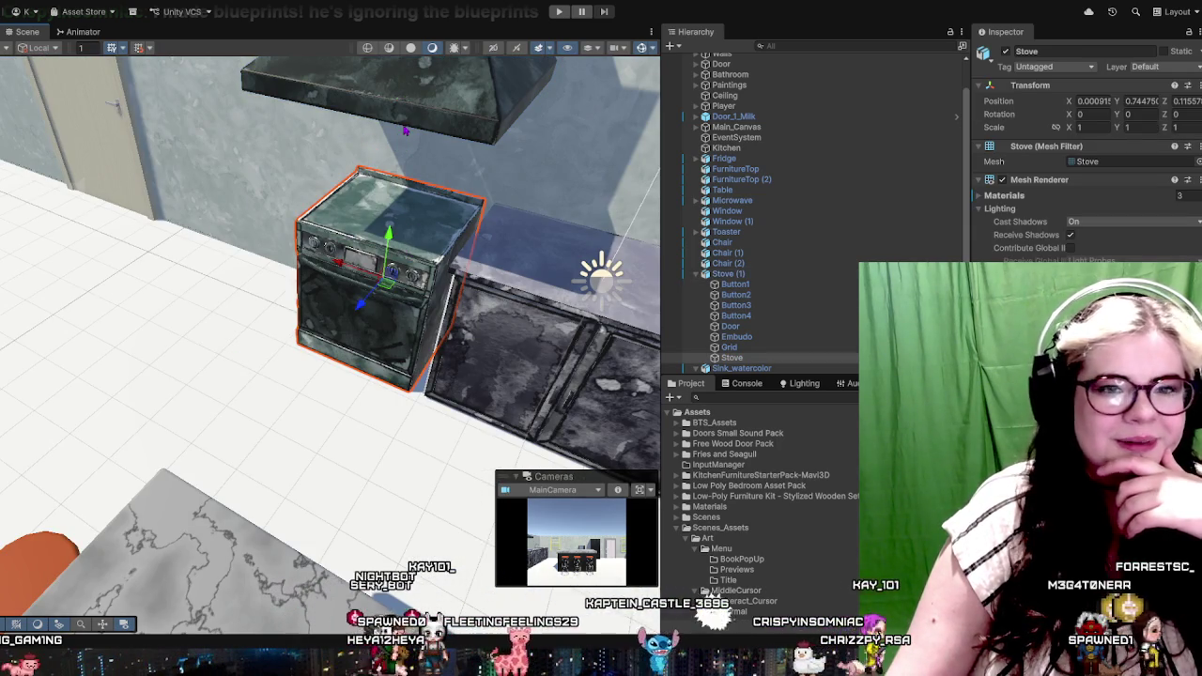
pyautogui.click(727, 274)
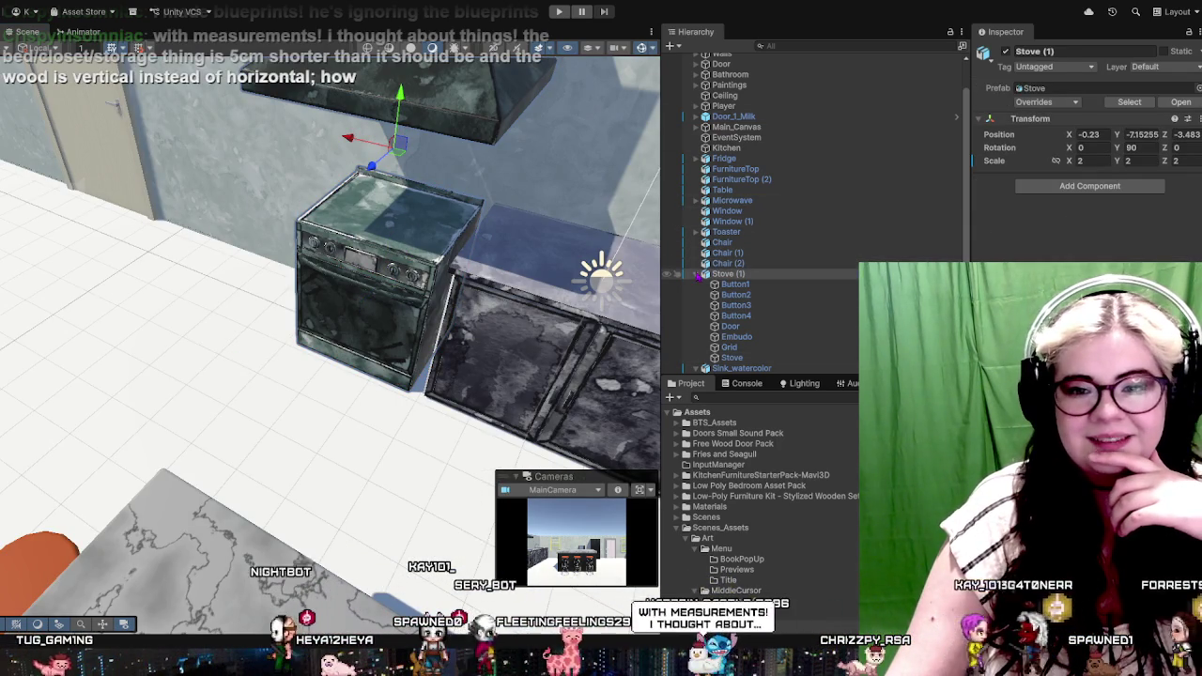
pyautogui.press('Left')
pyautogui.press('f')
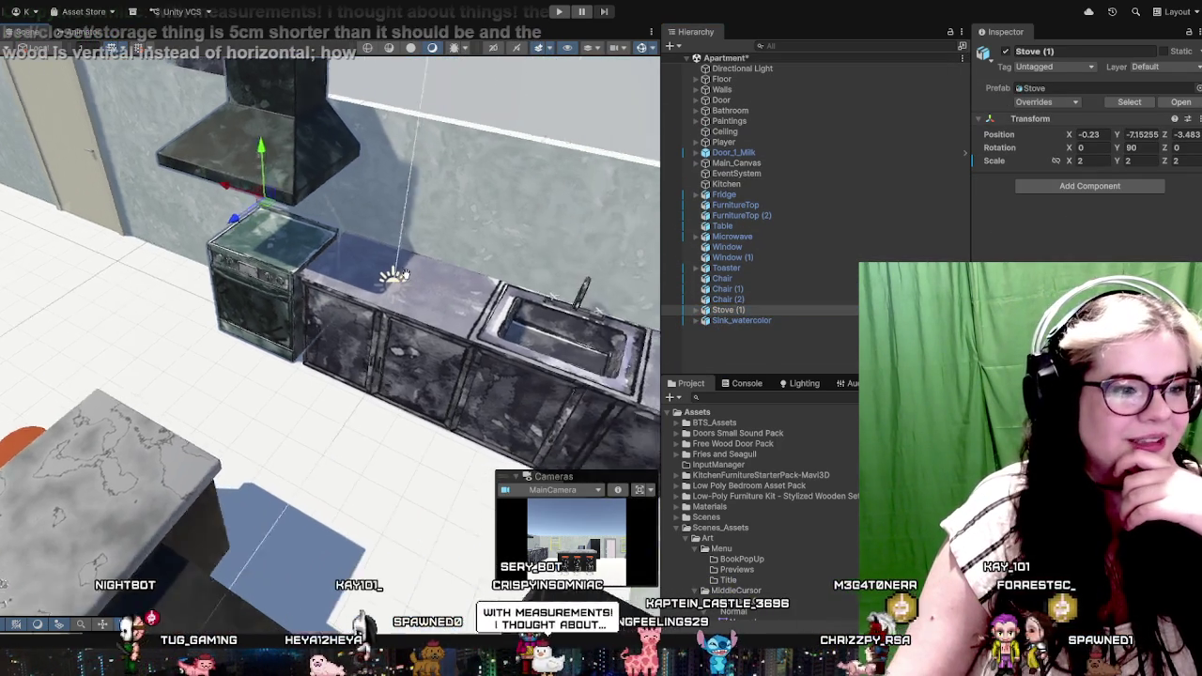
pyautogui.moveTo(503, 298); pyautogui.dragTo(384, 269)
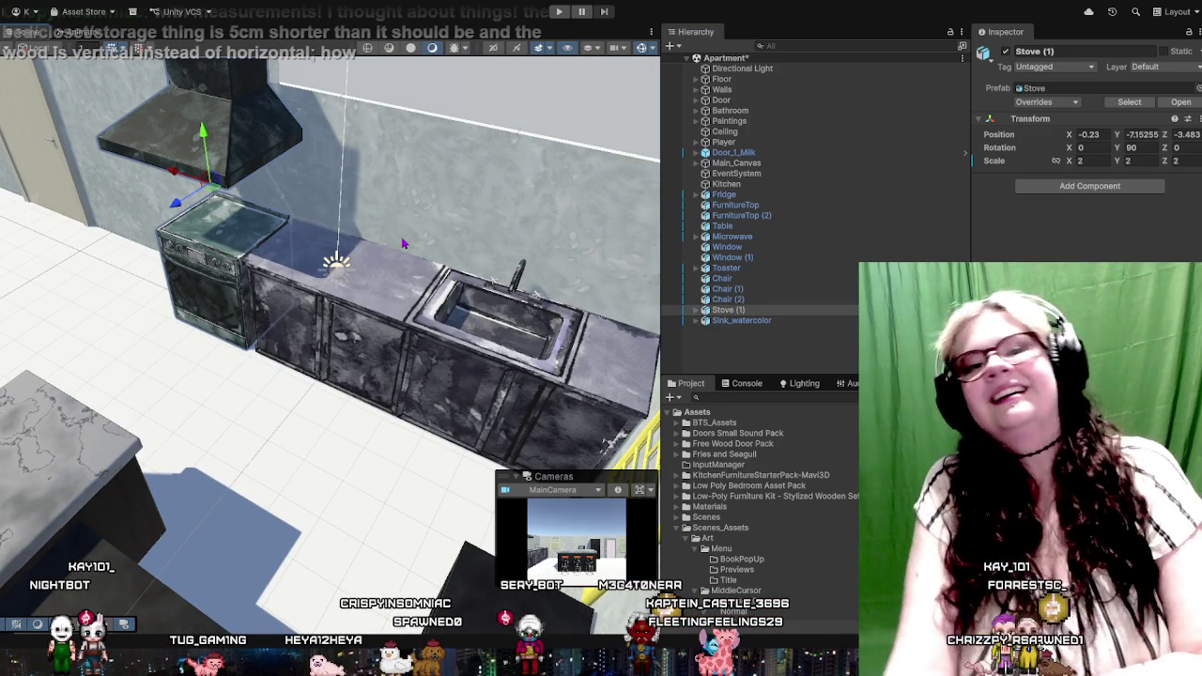
pyautogui.moveTo(338, 263)
pyautogui.mouseDown()
pyautogui.moveTo(509, 192)
pyautogui.moveTo(530, 172)
pyautogui.mouseUp()
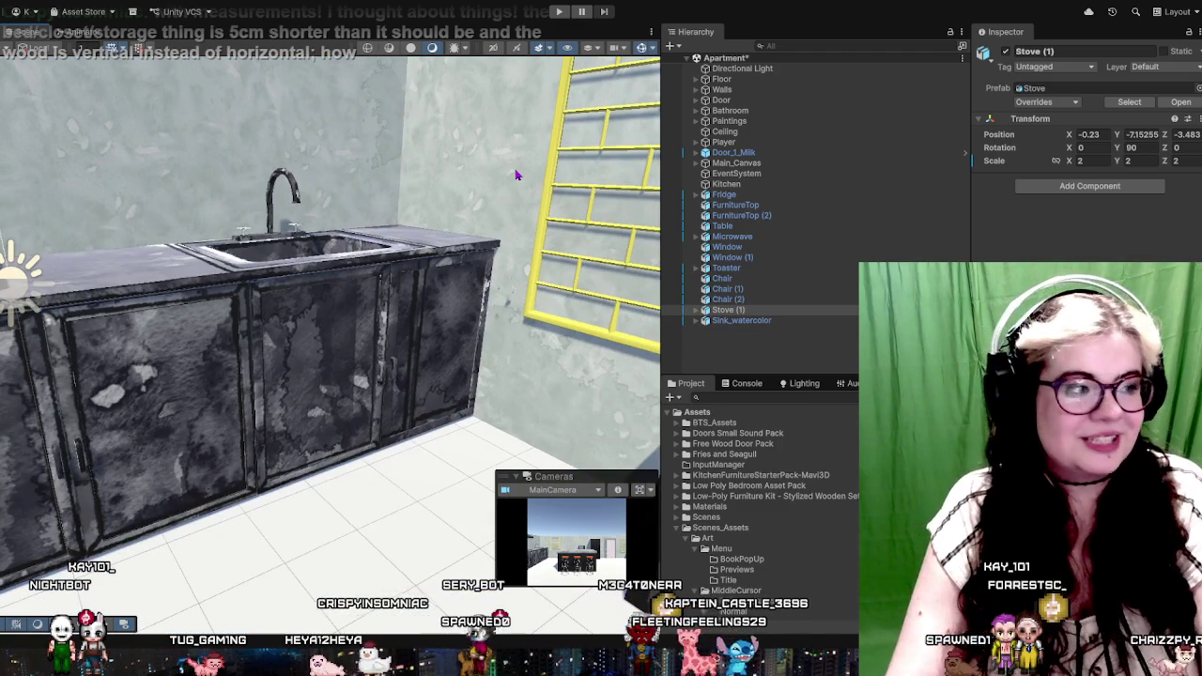
pyautogui.scroll(-3, 515, 173)
pyautogui.scroll(-3, 408, 253)
pyautogui.moveTo(409, 253); pyautogui.dragTo(473, 220)
pyautogui.scroll(2, 472, 219)
pyautogui.scroll(-2, 488, 194)
pyautogui.scroll(3, 488, 232)
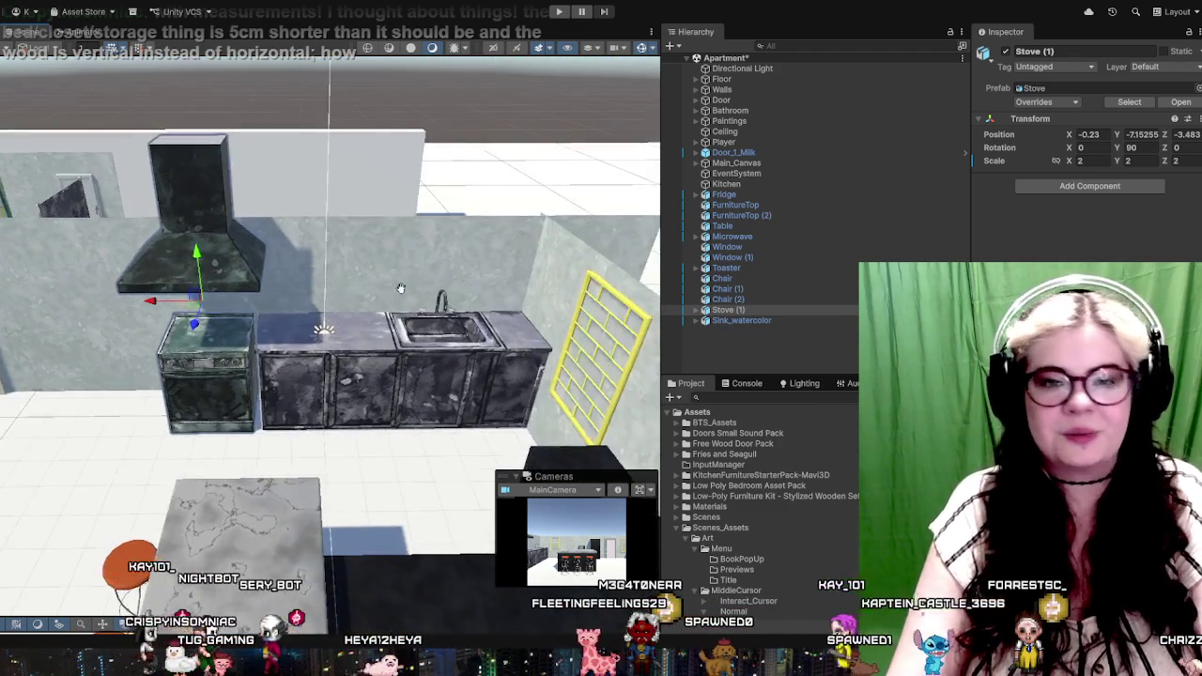
pyautogui.scroll(3, 488, 232)
pyautogui.scroll(2, 489, 232)
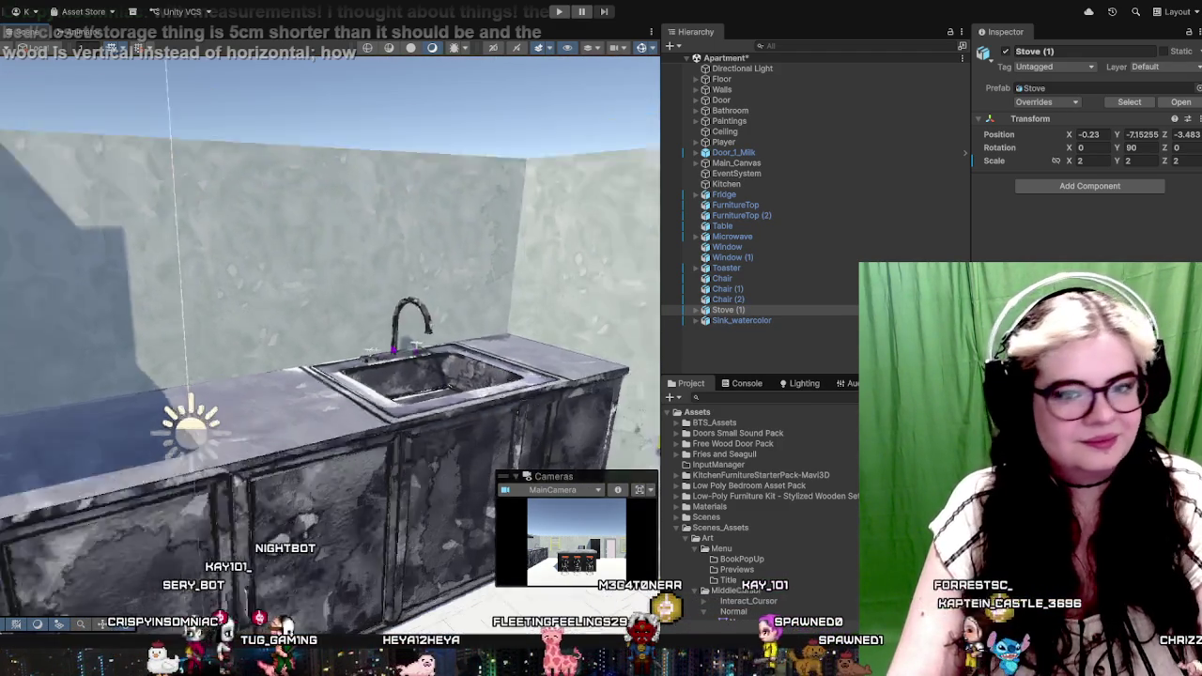
pyautogui.scroll(-3, 316, 346)
pyautogui.scroll(-2, 317, 346)
pyautogui.moveTo(375, 281)
pyautogui.mouseDown()
pyautogui.moveTo(295, 373)
pyautogui.moveTo(282, 357)
pyautogui.mouseUp()
pyautogui.scroll(2, 316, 347)
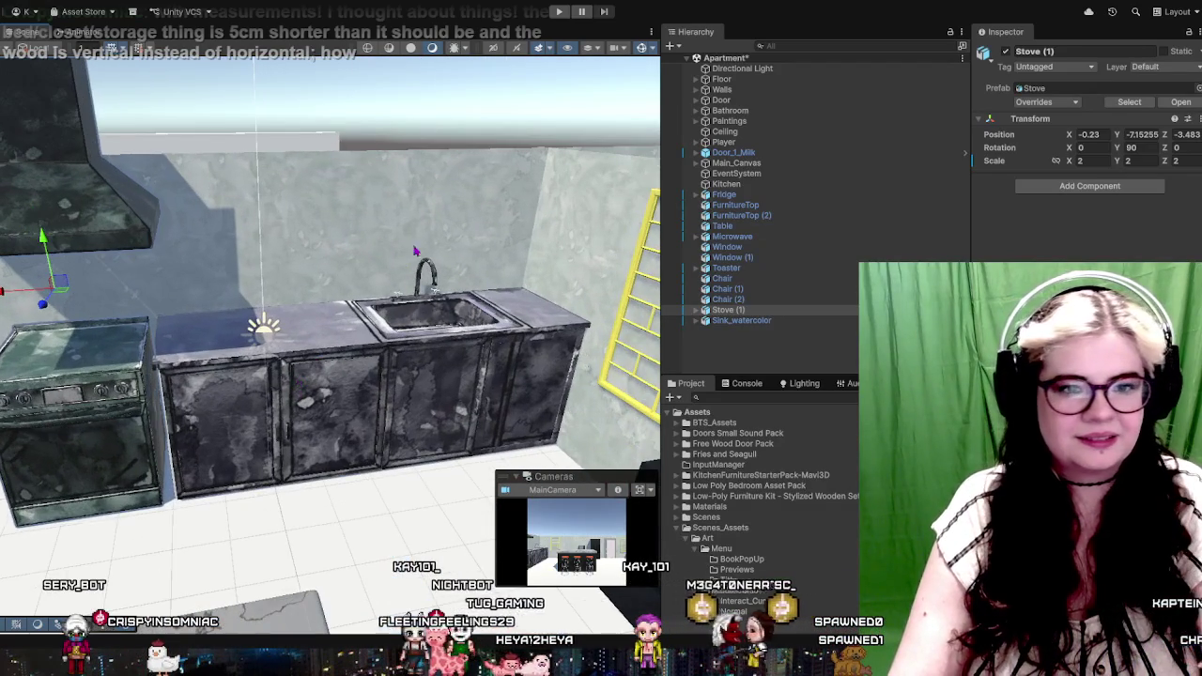
pyautogui.click(407, 217)
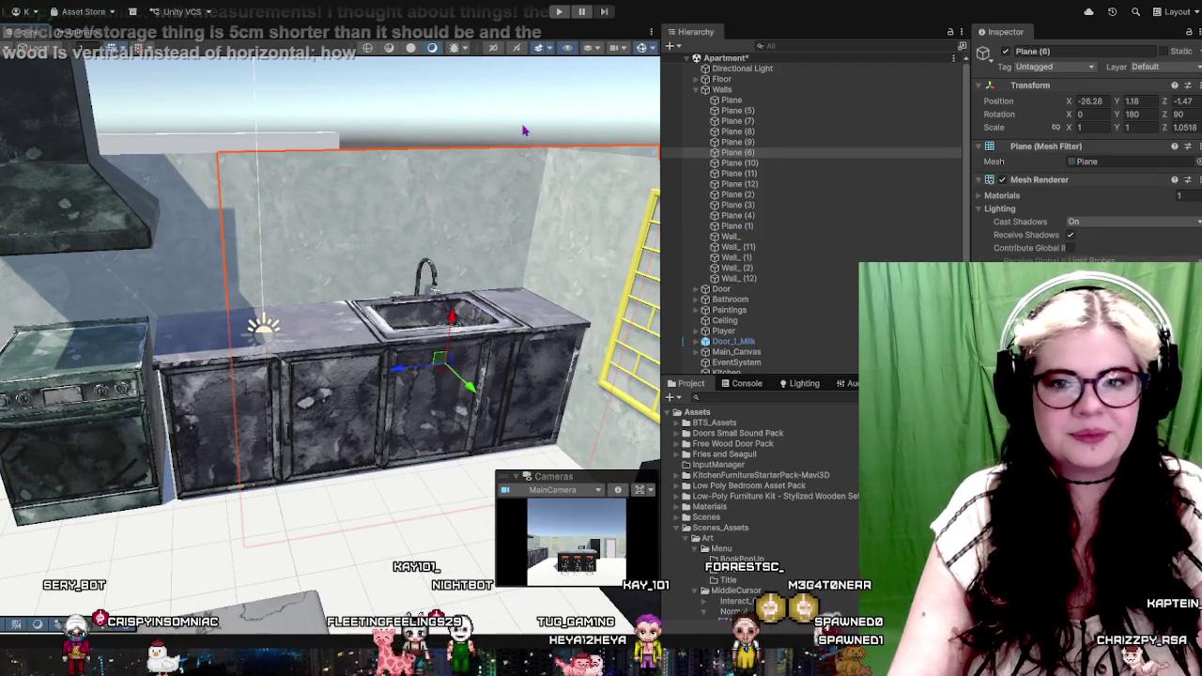
pyautogui.scroll(-3, 148, 196)
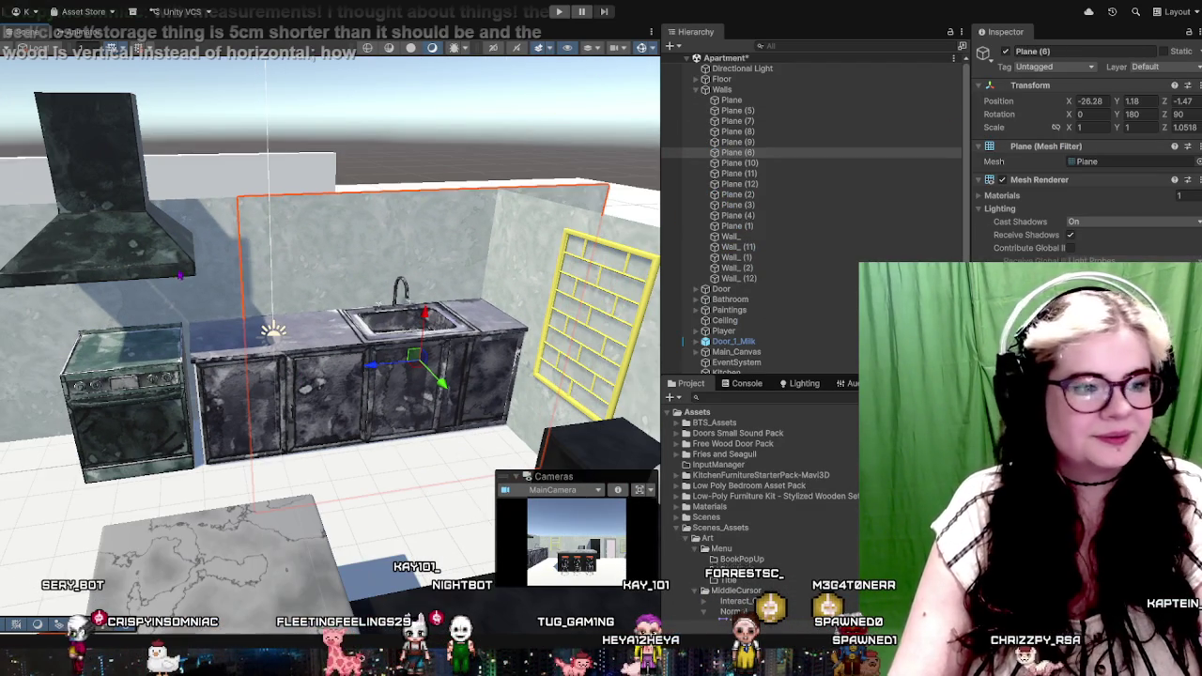
pyautogui.moveTo(147, 197)
pyautogui.mouseDown()
pyautogui.moveTo(345, 294)
pyautogui.moveTo(520, 303)
pyautogui.moveTo(477, 297)
pyautogui.moveTo(343, 153)
pyautogui.moveTo(461, 268)
pyautogui.moveTo(283, 309)
pyautogui.moveTo(304, 268)
pyautogui.moveTo(283, 285)
pyautogui.mouseUp()
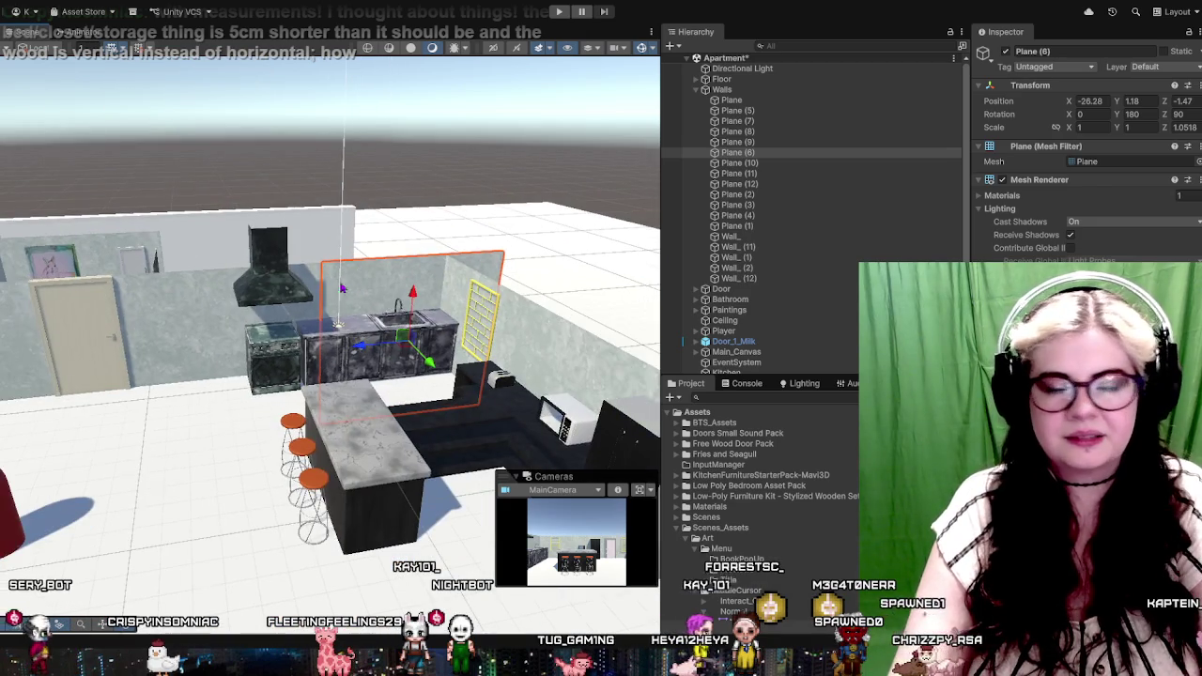
pyautogui.scroll(3, 375, 265)
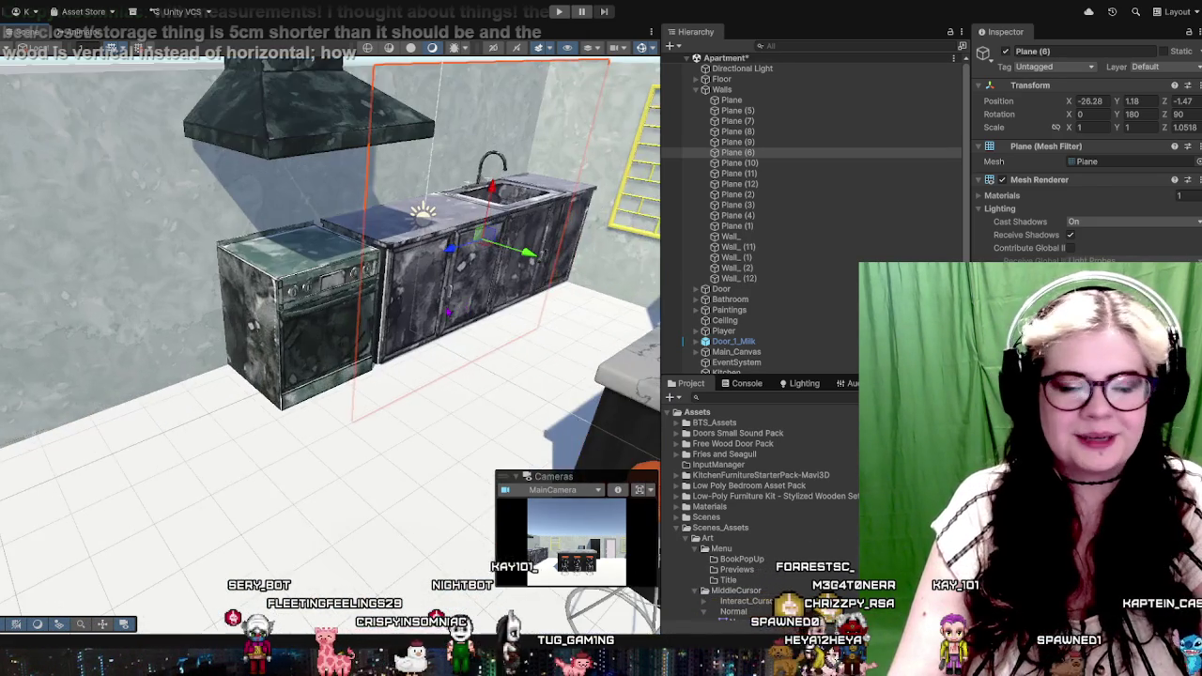
pyautogui.click(350, 176)
pyautogui.scroll(2, 328, 215)
pyautogui.scroll(2, 319, 249)
pyautogui.scroll(2, 314, 270)
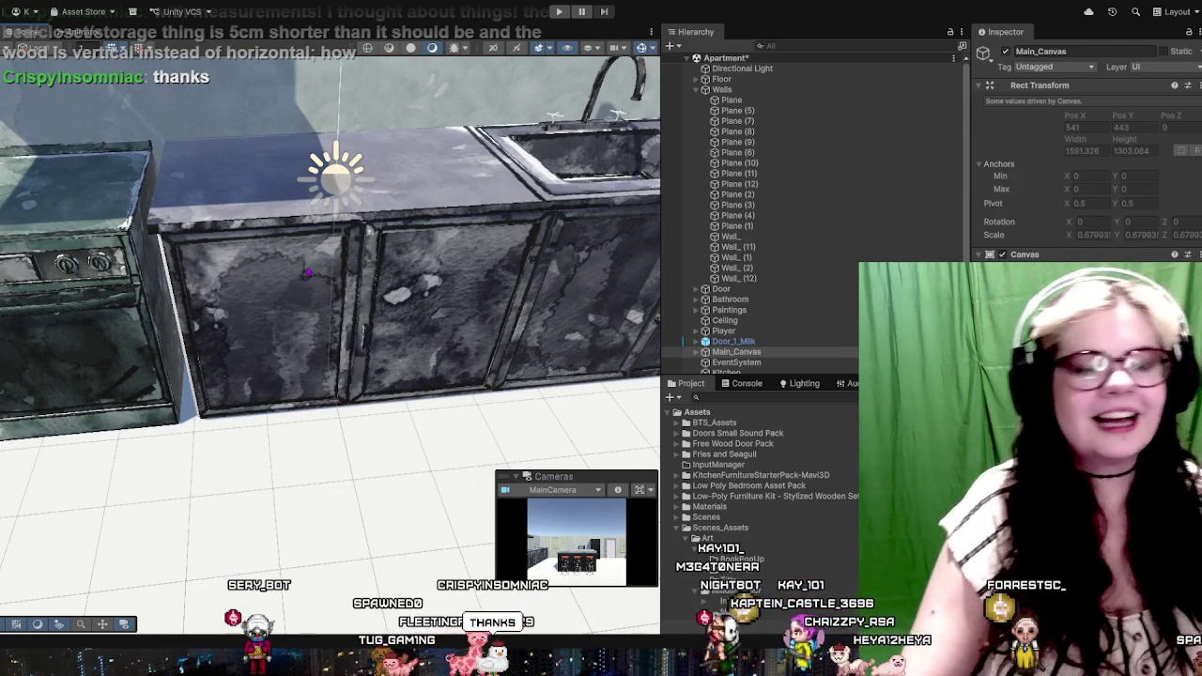
# Zoom out to a top-down view of the whole kitchen, selecting then deselecting the floor
pyautogui.scroll(-2, 259, 273)
pyautogui.scroll(-3, 259, 272)
pyautogui.scroll(-2, 355, 260)
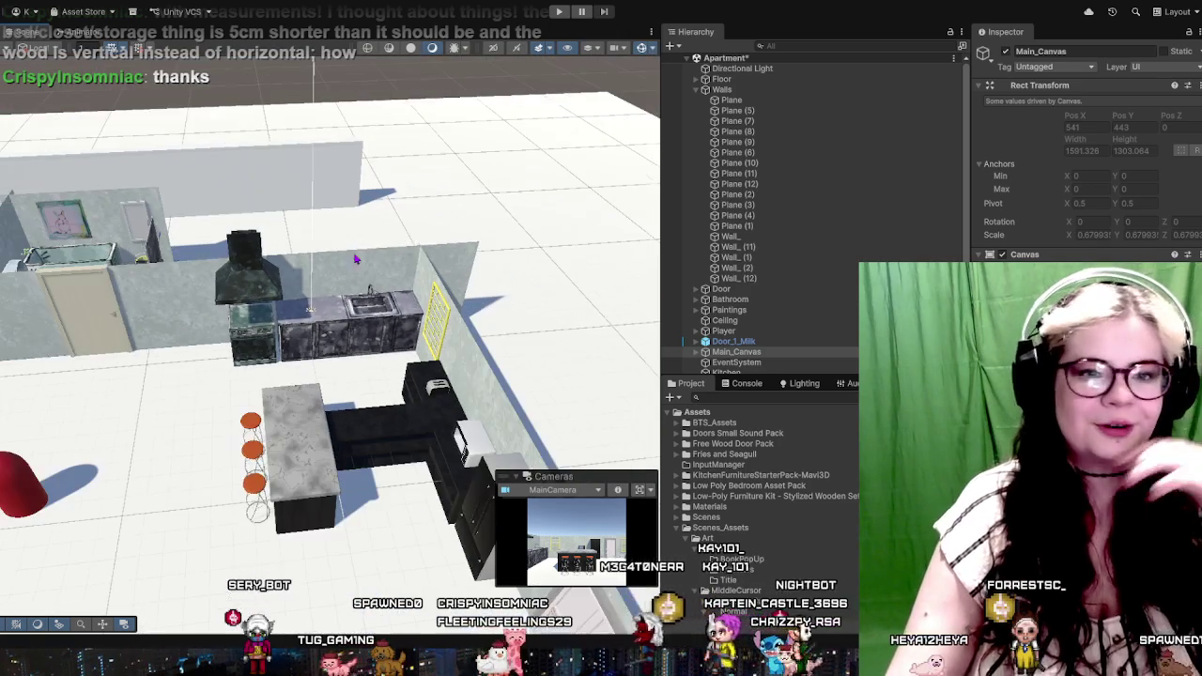
pyautogui.click(445, 222)
pyautogui.scroll(2, 363, 286)
pyautogui.scroll(2, 281, 350)
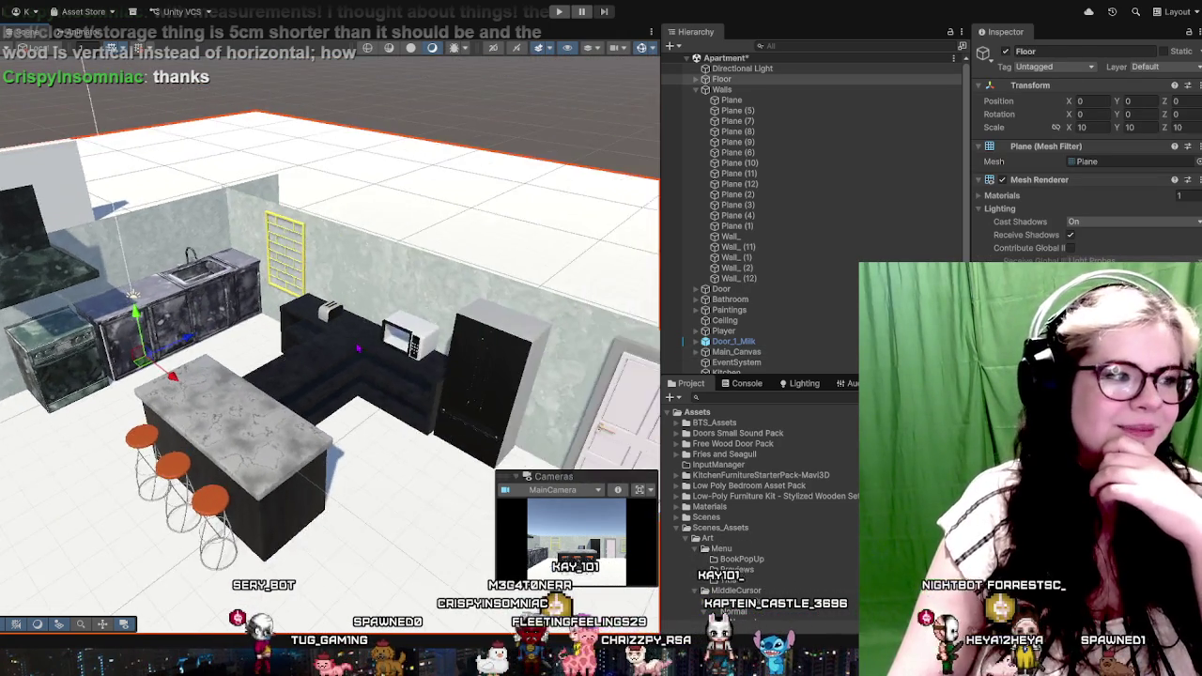
pyautogui.moveTo(196, 386); pyautogui.dragTo(282, 376)
pyautogui.scroll(2, 282, 376)
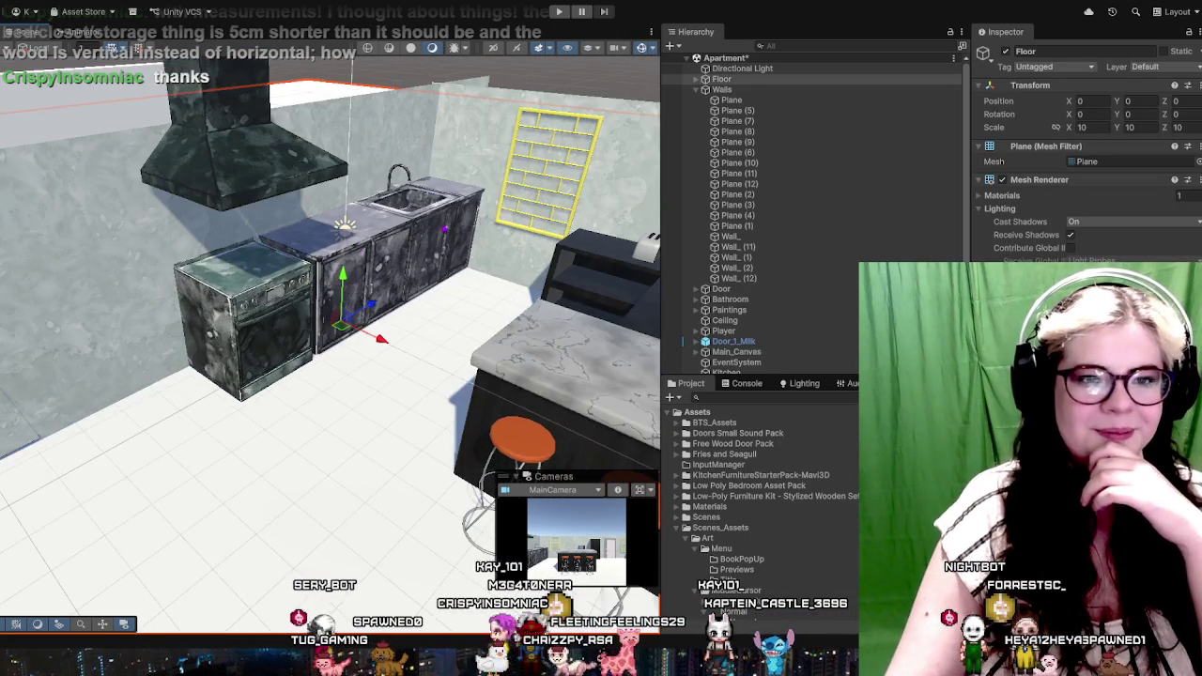
pyautogui.scroll(-1, 396, 241)
pyautogui.moveTo(397, 240); pyautogui.dragTo(506, 298)
pyautogui.click(491, 305)
# Orbit the kitchen view toward the sink cabinets and the yellow rack wall
pyautogui.scroll(3, 320, 511)
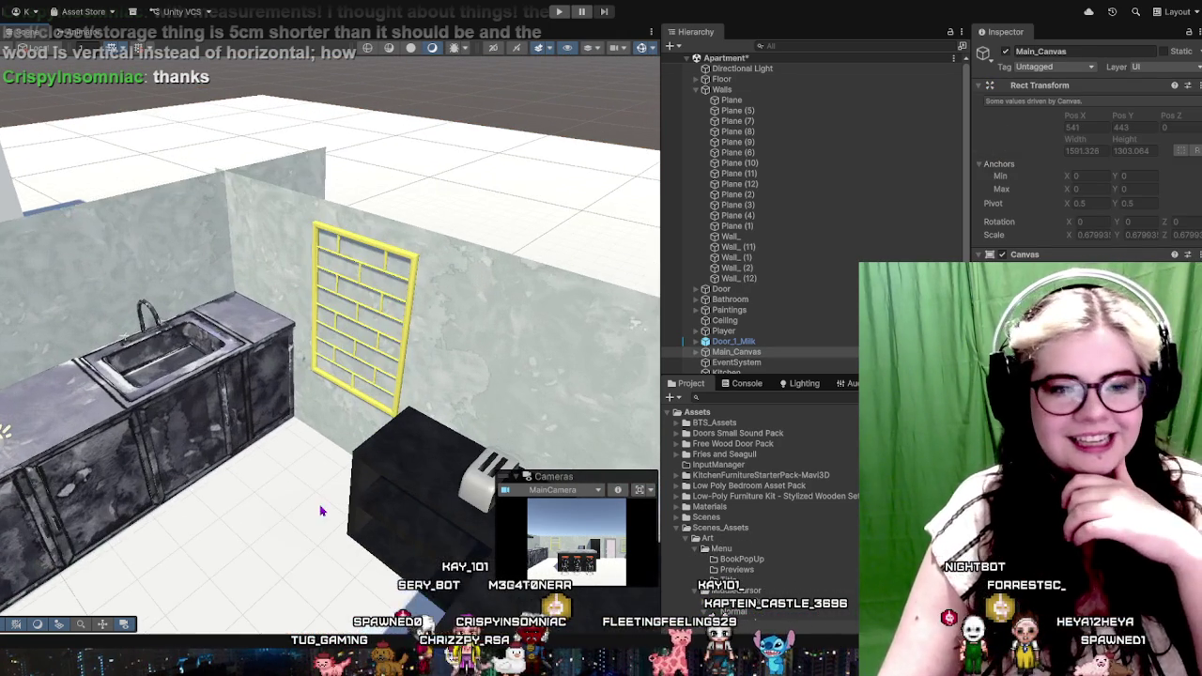
pyautogui.scroll(-1, 466, 410)
pyautogui.moveTo(423, 437); pyautogui.dragTo(396, 426)
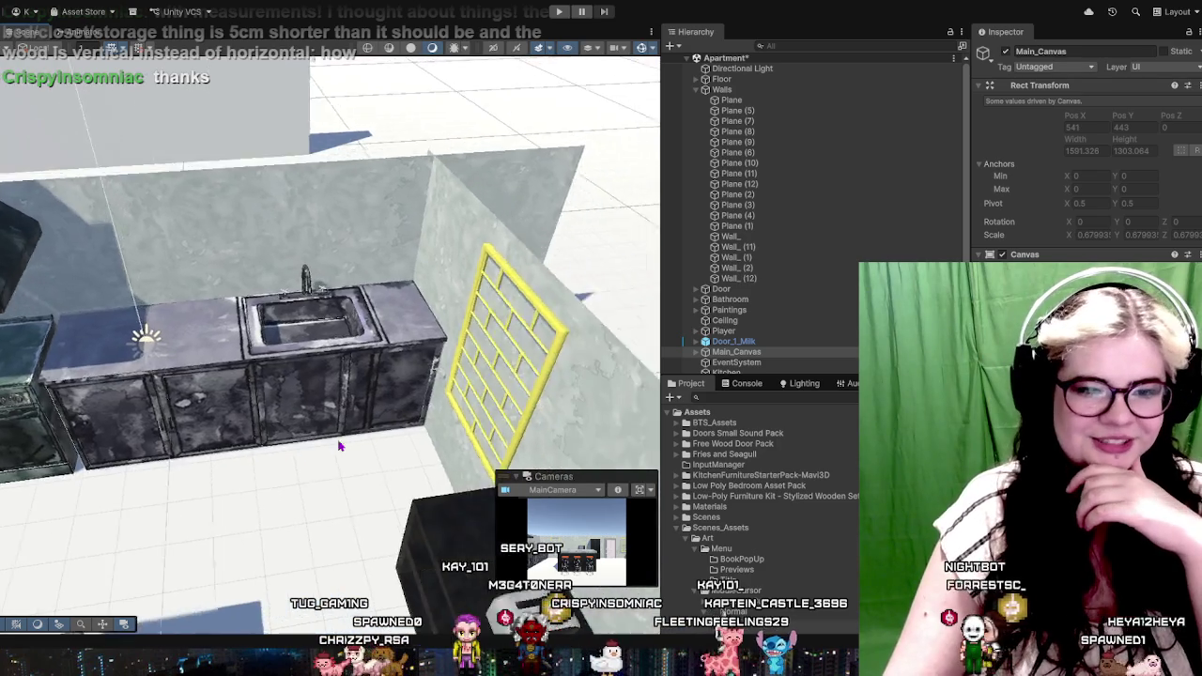
pyautogui.scroll(3, 397, 426)
pyautogui.scroll(2, 396, 425)
pyautogui.scroll(-5, 313, 435)
pyautogui.moveTo(405, 362)
pyautogui.mouseDown()
pyautogui.moveTo(276, 408)
pyautogui.moveTo(434, 351)
pyautogui.mouseUp()
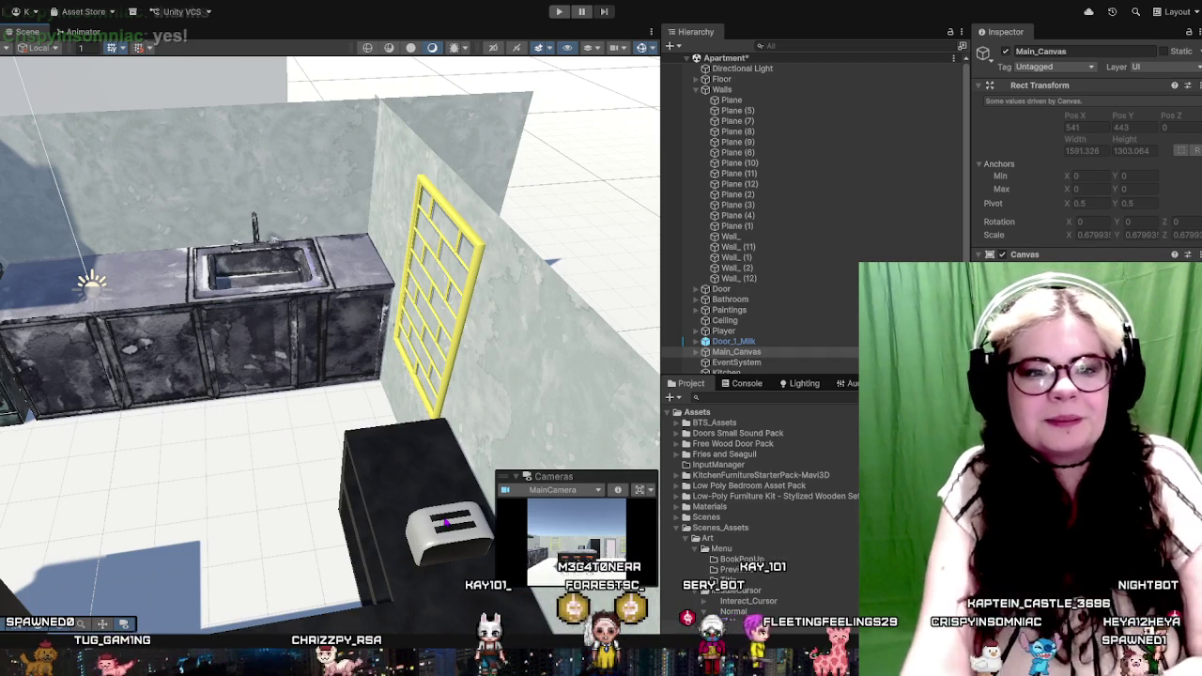
pyautogui.scroll(8, 308, 407)
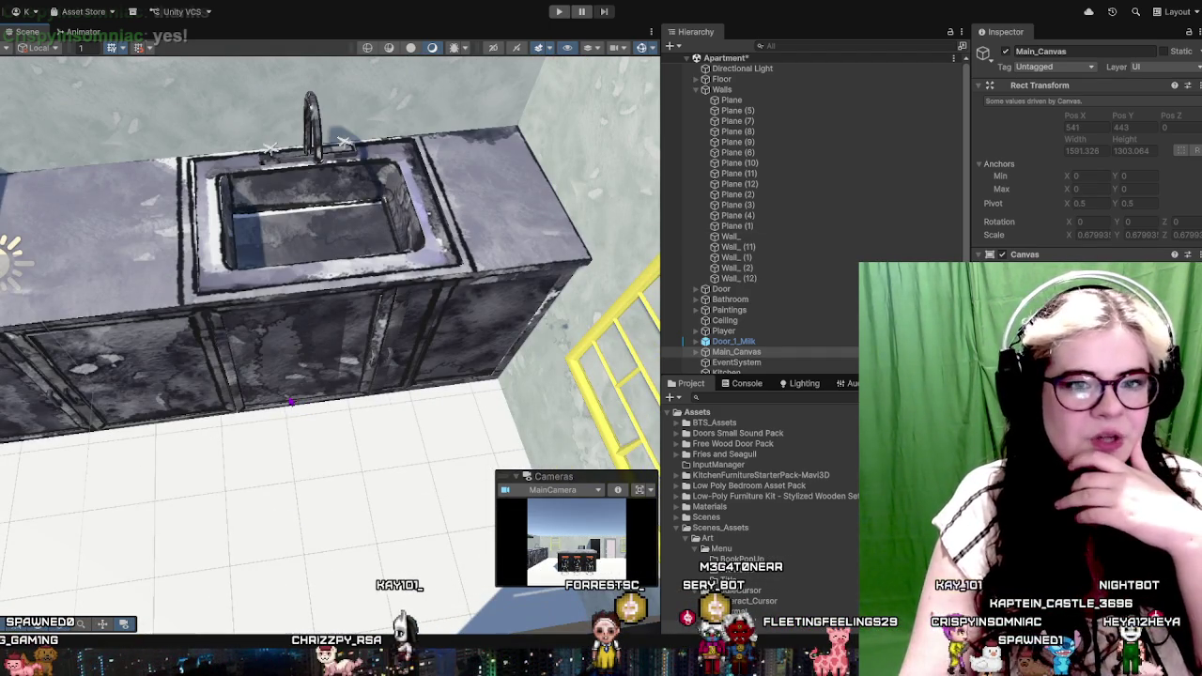
pyautogui.scroll(-3, 289, 405)
pyautogui.scroll(-3, 289, 406)
pyautogui.scroll(-3, 282, 385)
pyautogui.scroll(2, 280, 377)
pyautogui.scroll(2, 279, 377)
pyautogui.scroll(2, 280, 376)
pyautogui.scroll(3, 279, 377)
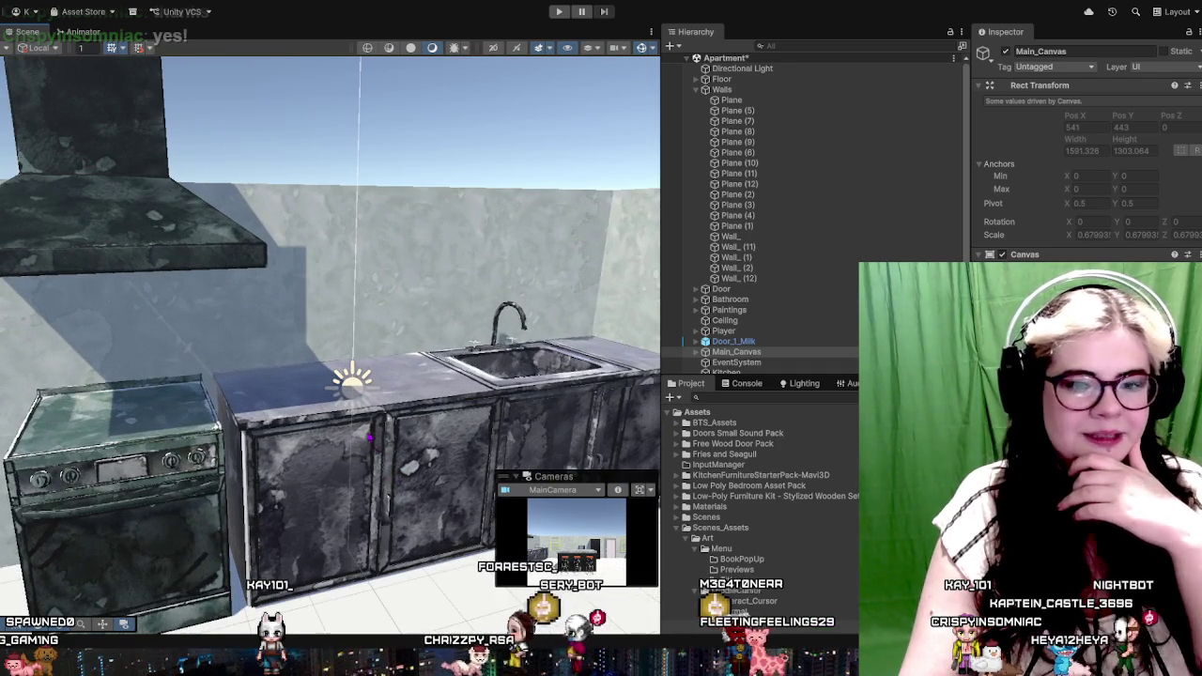
pyautogui.moveTo(439, 387); pyautogui.dragTo(359, 345)
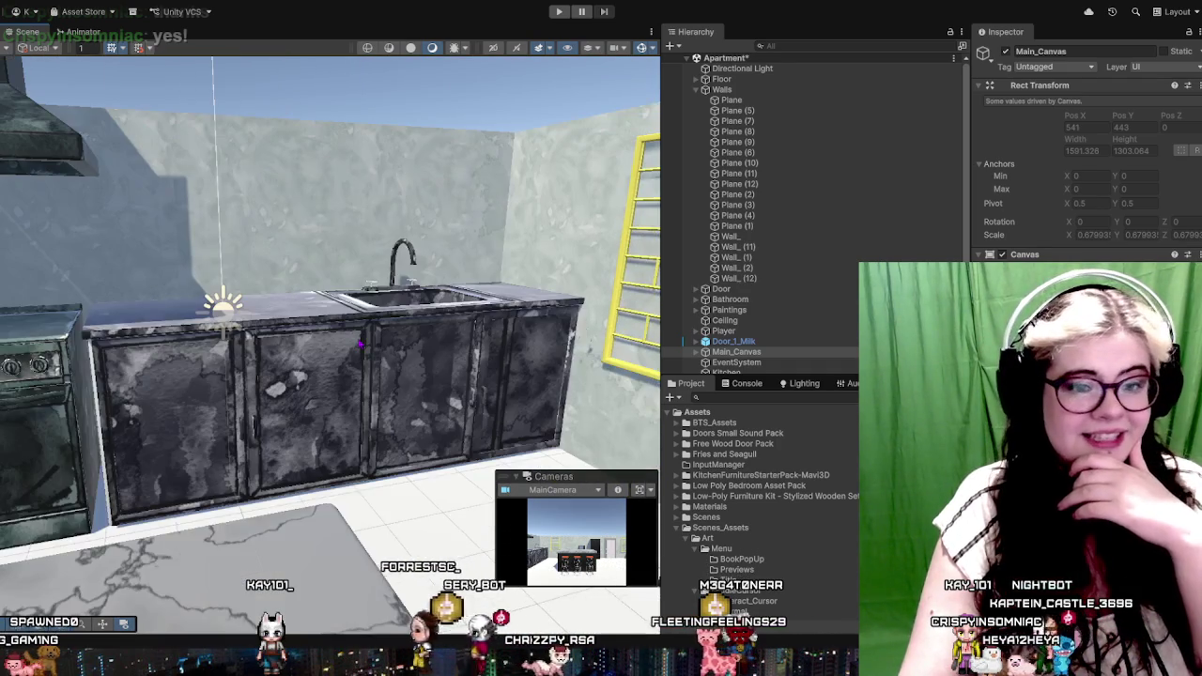
pyautogui.moveTo(351, 449); pyautogui.dragTo(415, 440)
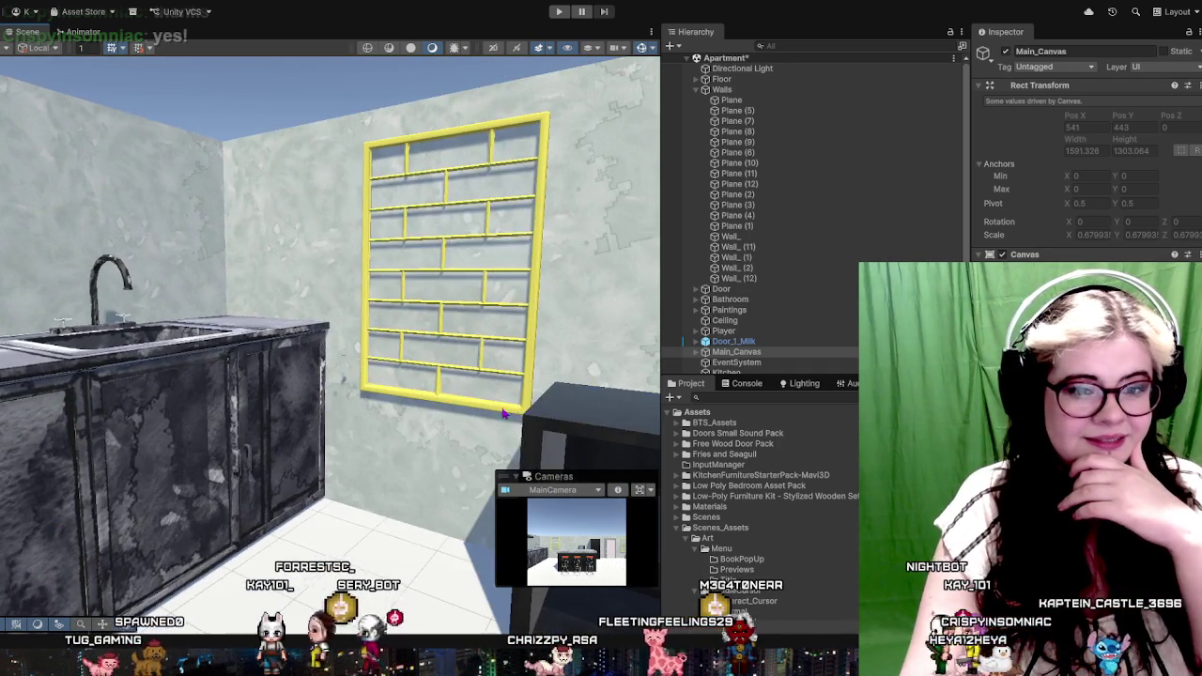
pyautogui.scroll(-5, 410, 446)
pyautogui.scroll(6, 406, 453)
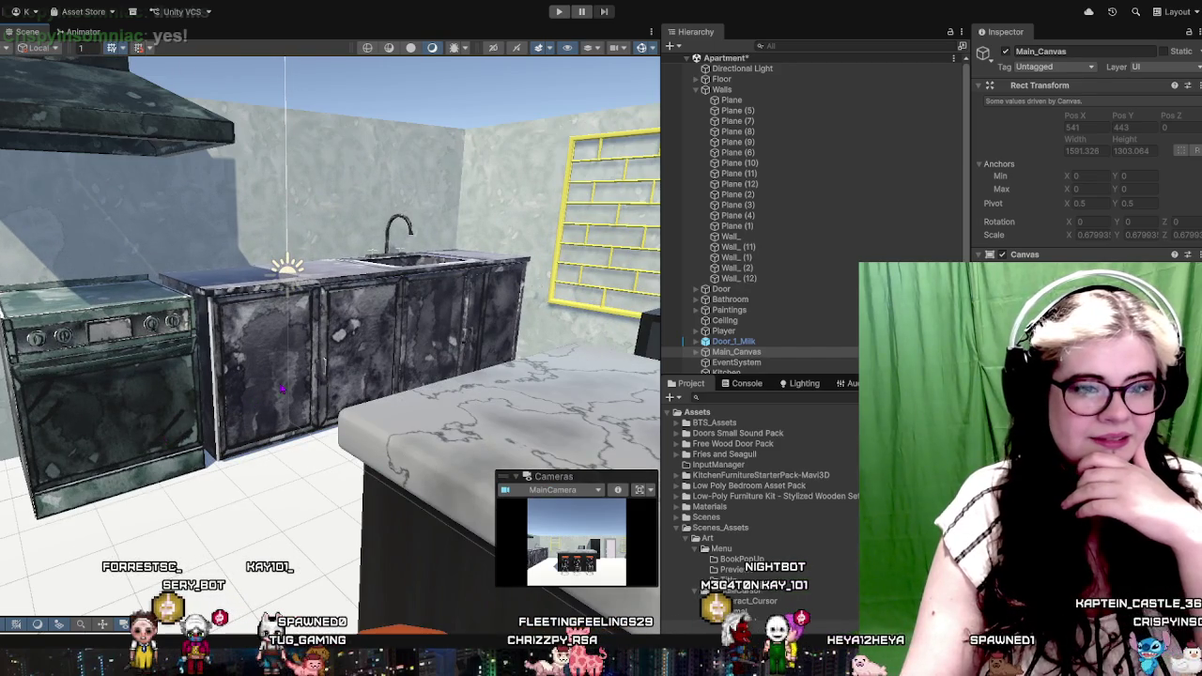
# View the kitchen from the right and select the fridge door (Cube.001)
pyautogui.moveTo(270, 395); pyautogui.dragTo(375, 394)
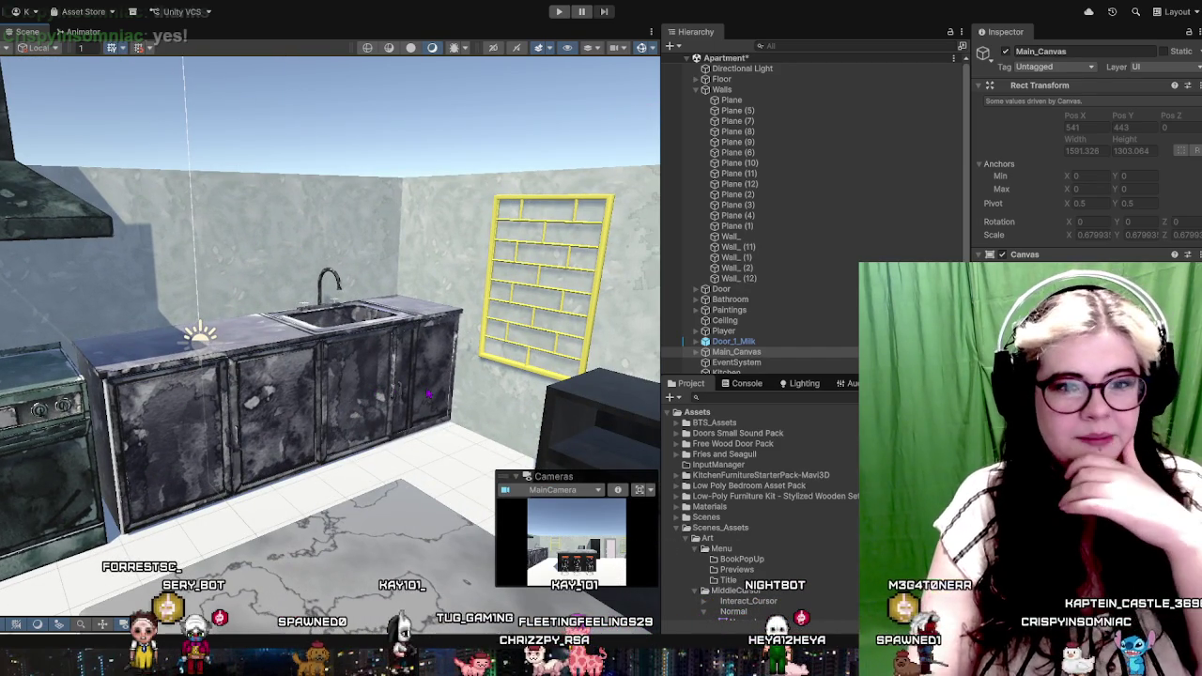
pyautogui.scroll(-3, 200, 485)
pyautogui.scroll(-2, 244, 511)
pyautogui.scroll(5, 296, 538)
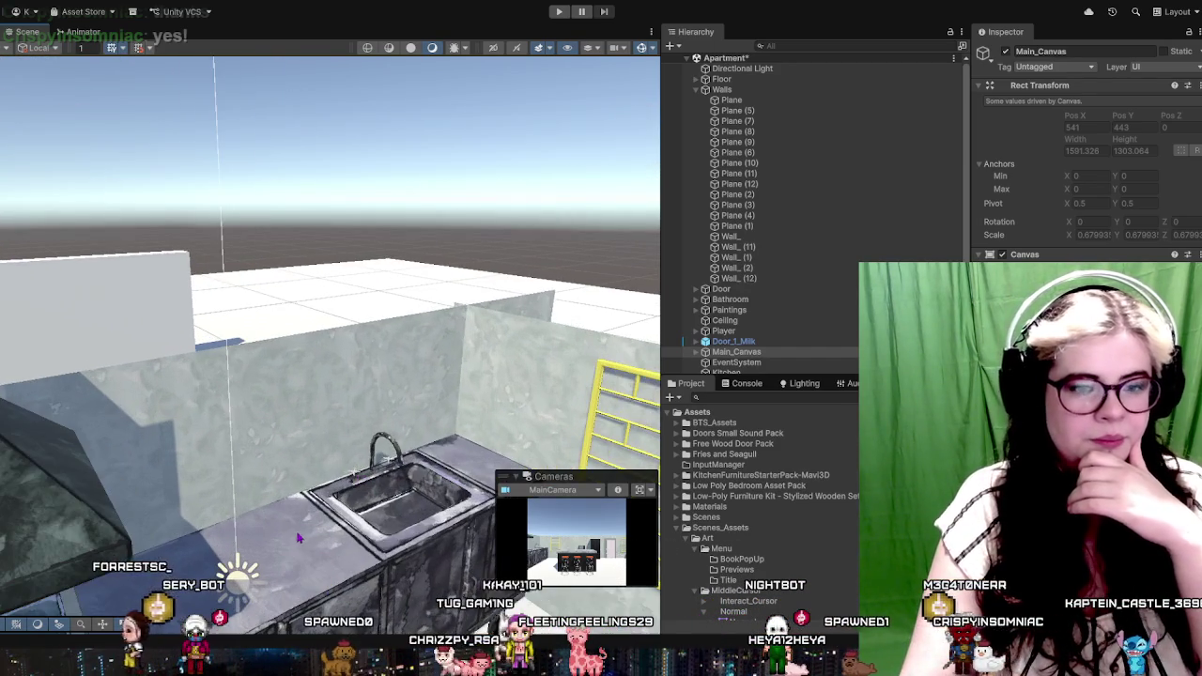
pyautogui.moveTo(373, 538); pyautogui.dragTo(333, 381)
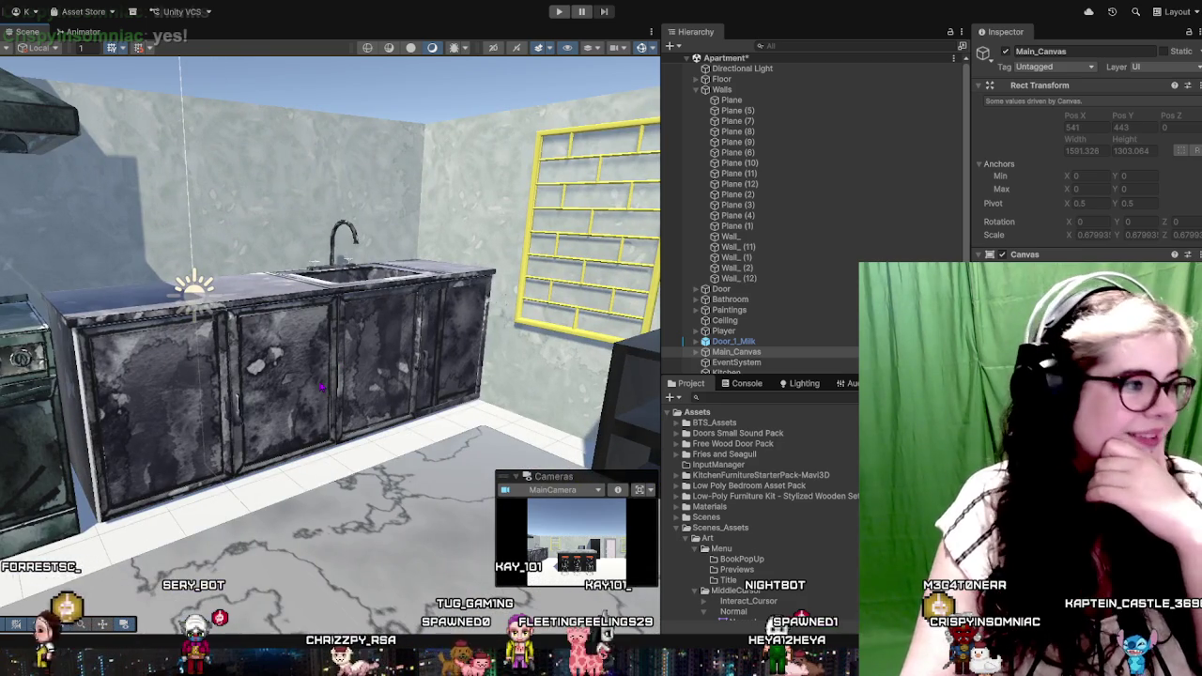
pyautogui.scroll(-3, 321, 386)
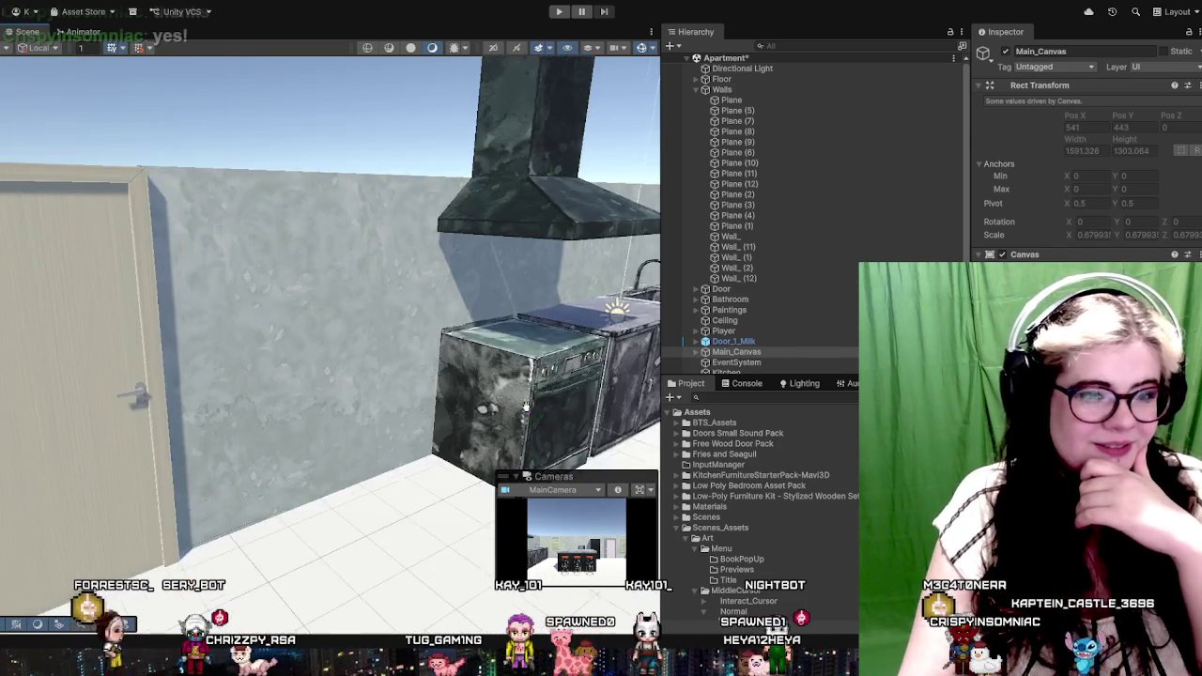
pyautogui.scroll(-3, 357, 408)
pyautogui.scroll(-2, 394, 430)
pyautogui.scroll(3, 394, 430)
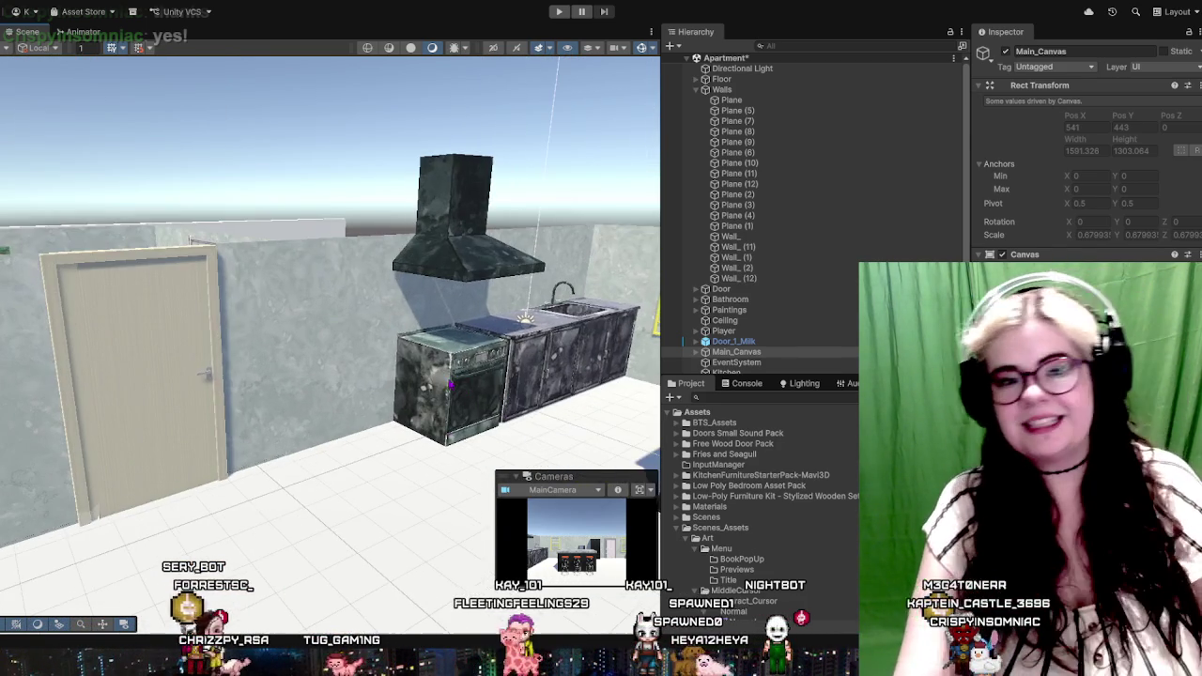
pyautogui.moveTo(432, 413)
pyautogui.mouseDown()
pyautogui.moveTo(478, 391)
pyautogui.moveTo(357, 394)
pyautogui.mouseUp()
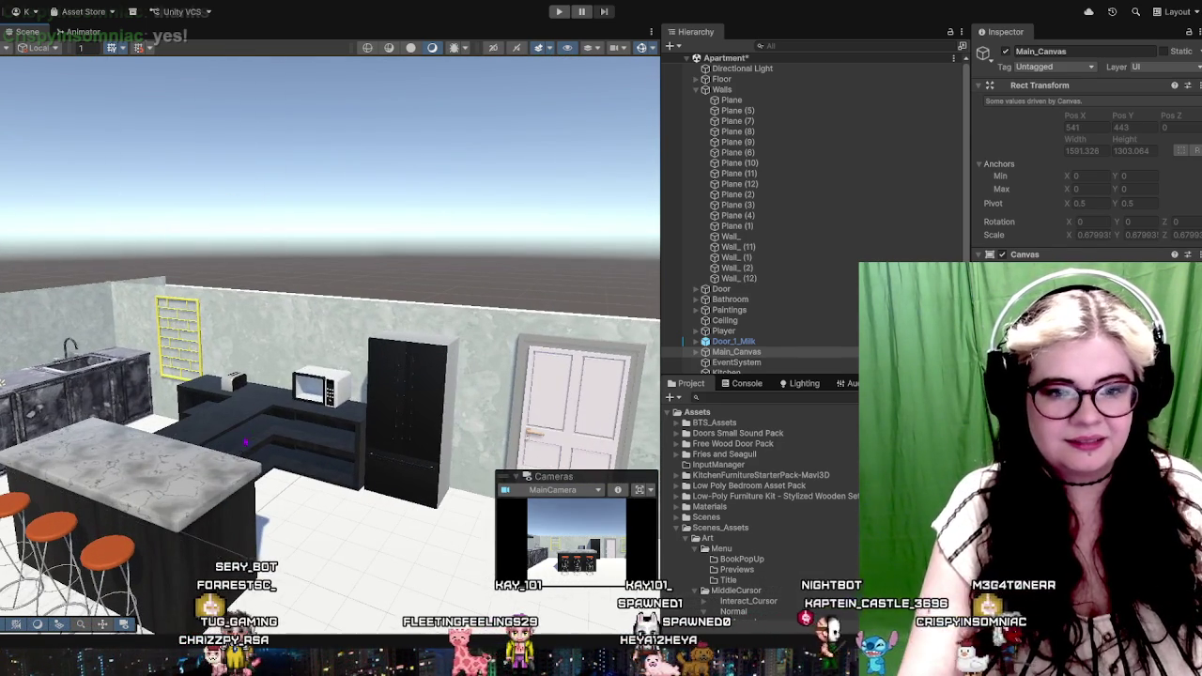
pyautogui.click(390, 403)
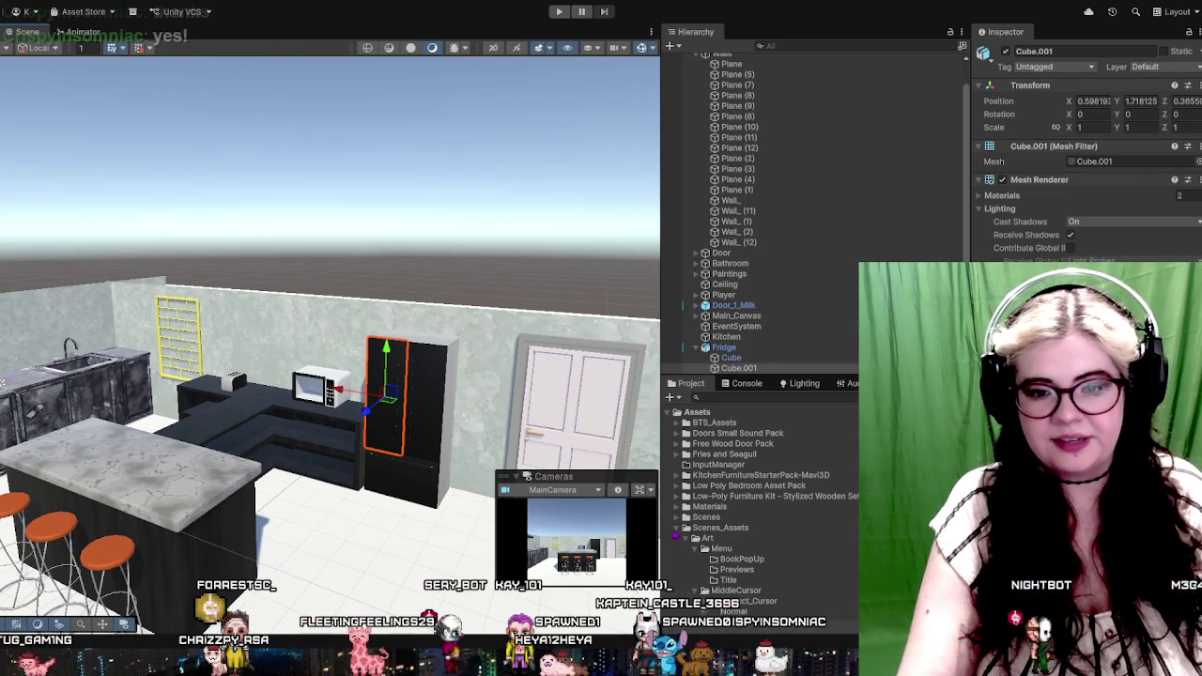
# Expand KitchenFurnitureStarterPack-Mavi3D and select the Fridge model to show Fridge Import Settings
pyautogui.click(685, 527)
pyautogui.moveTo(767, 375); pyautogui.dragTo(785, 130)
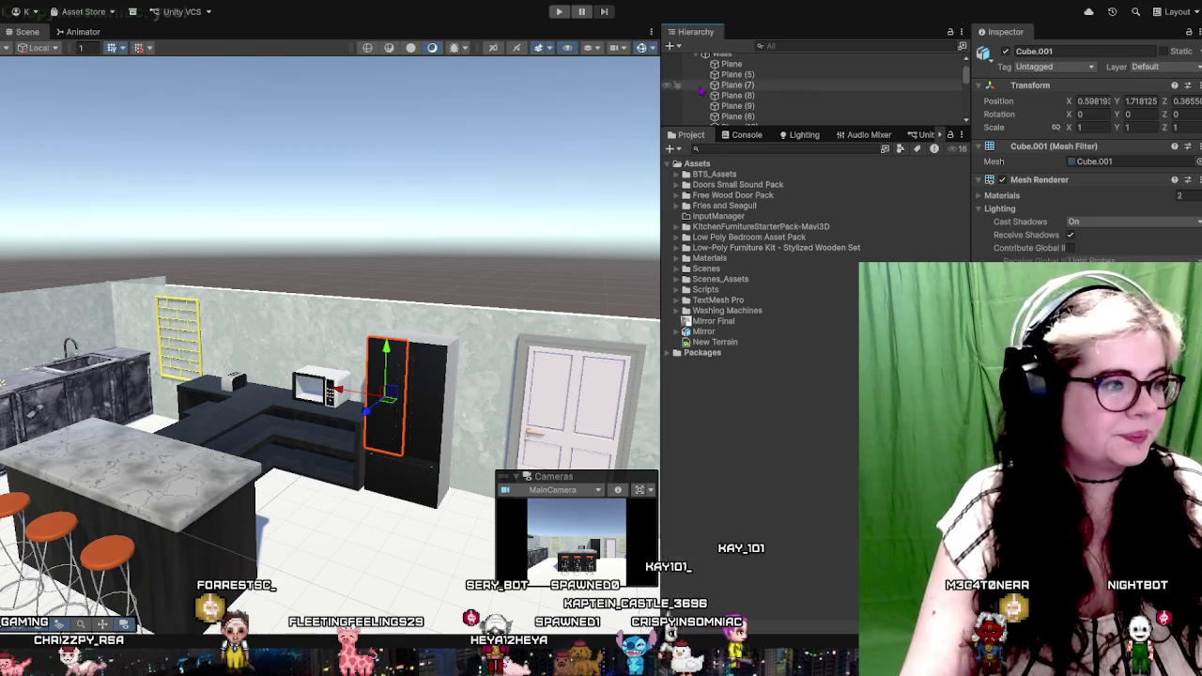
pyautogui.click(685, 226)
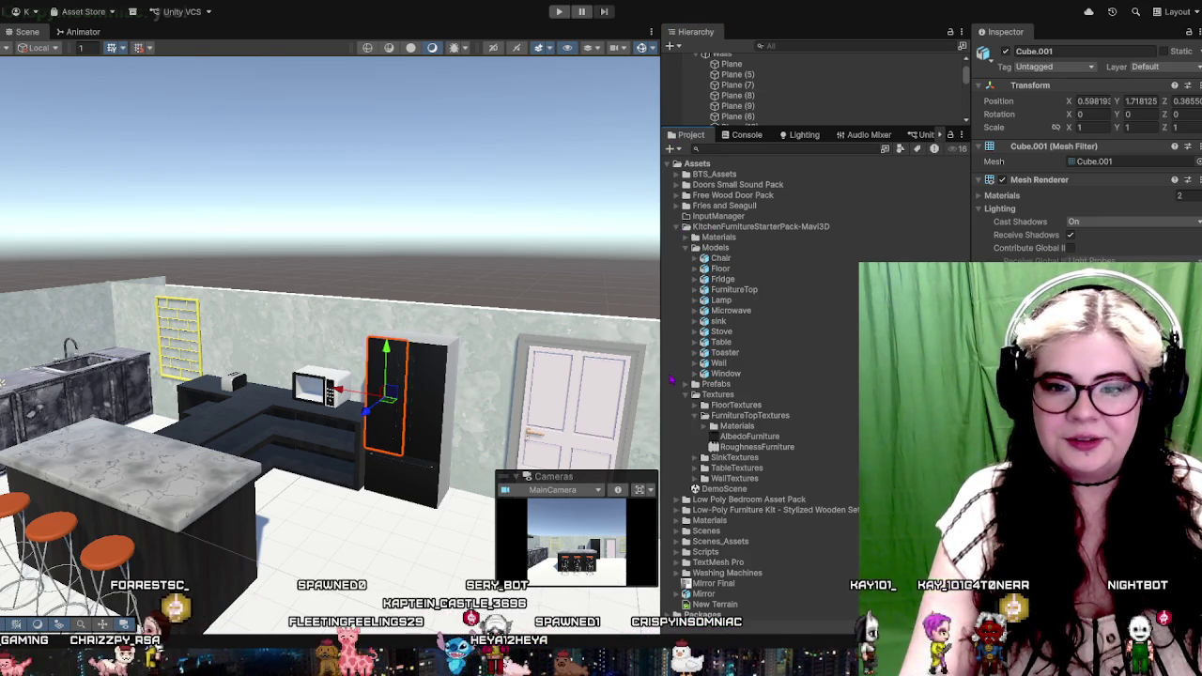
pyautogui.click(695, 394)
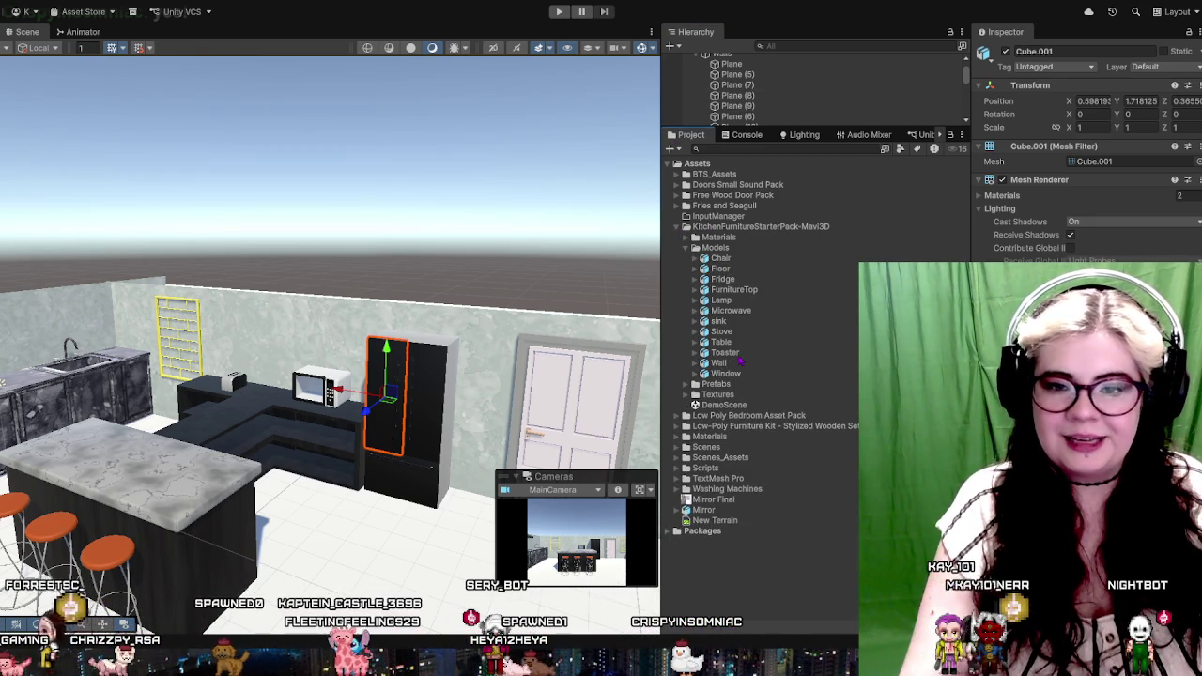
pyautogui.click(723, 279)
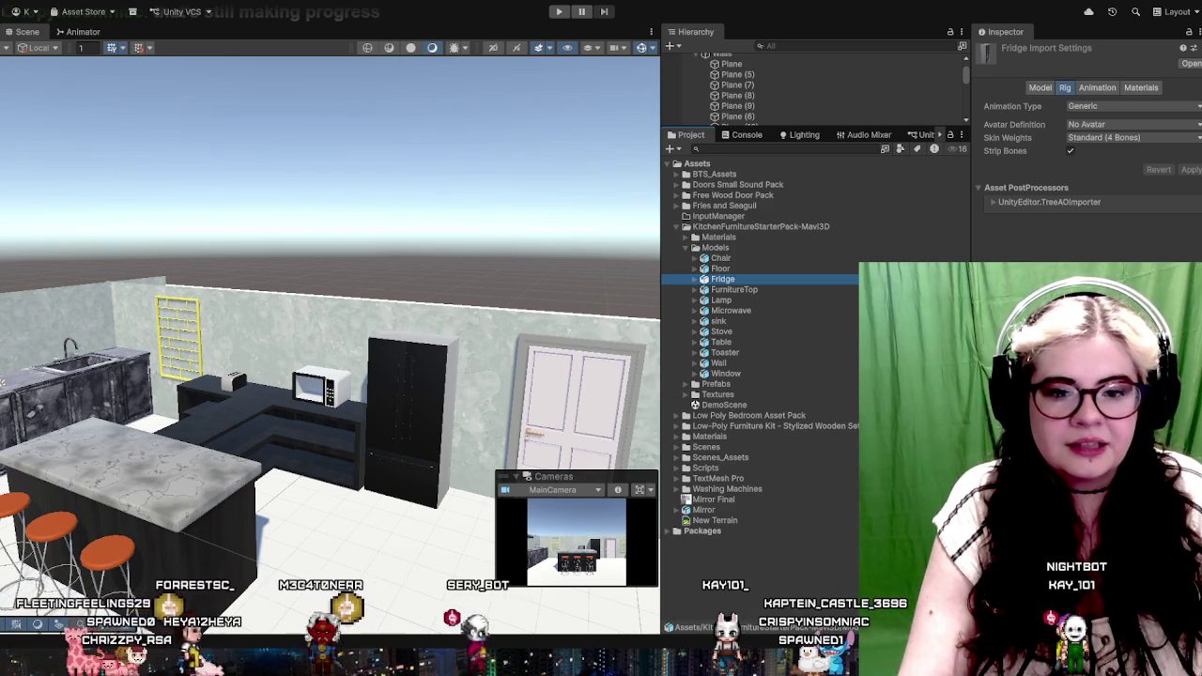
pyautogui.hotkey('alt', 'Tab')
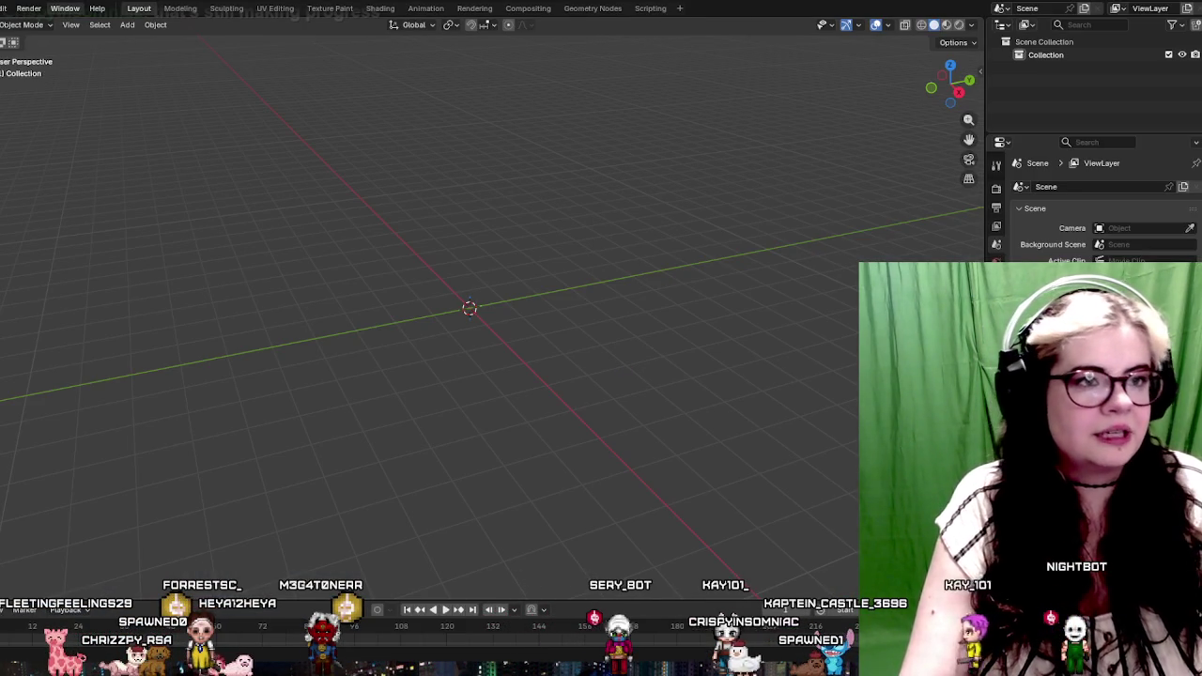
# Paste the fridge model (Cube through Cube.004) into the empty Blender scene
pyautogui.click(2, 9)
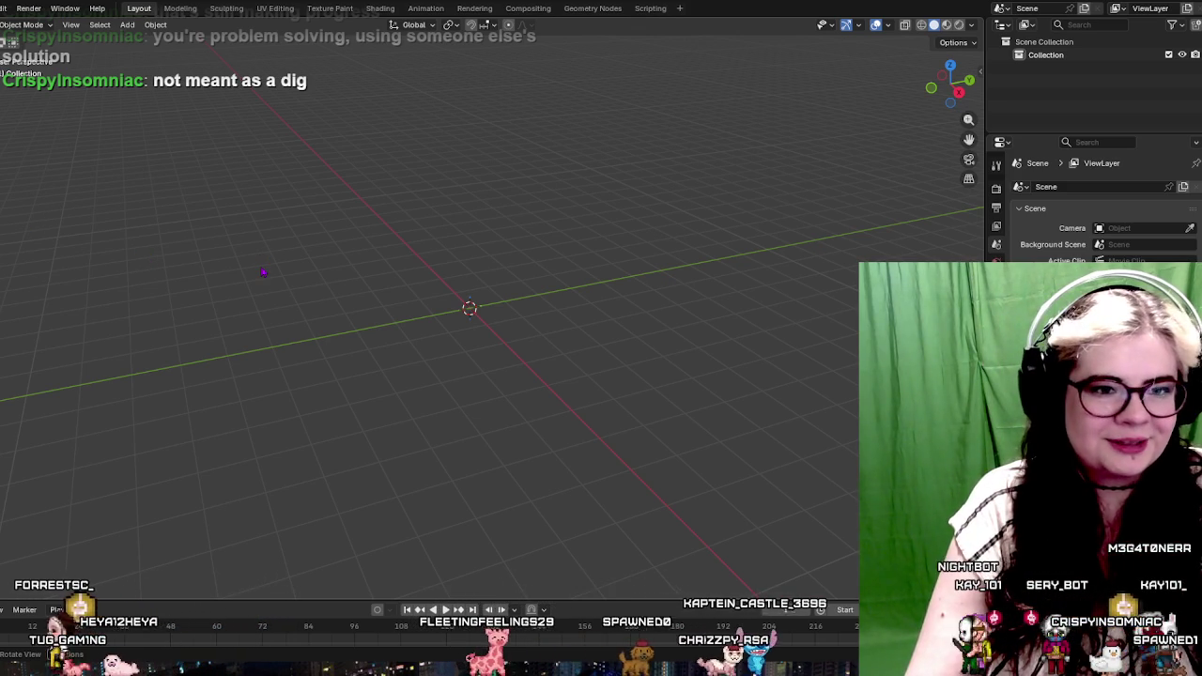
pyautogui.hotkey('ctrl', 'v')
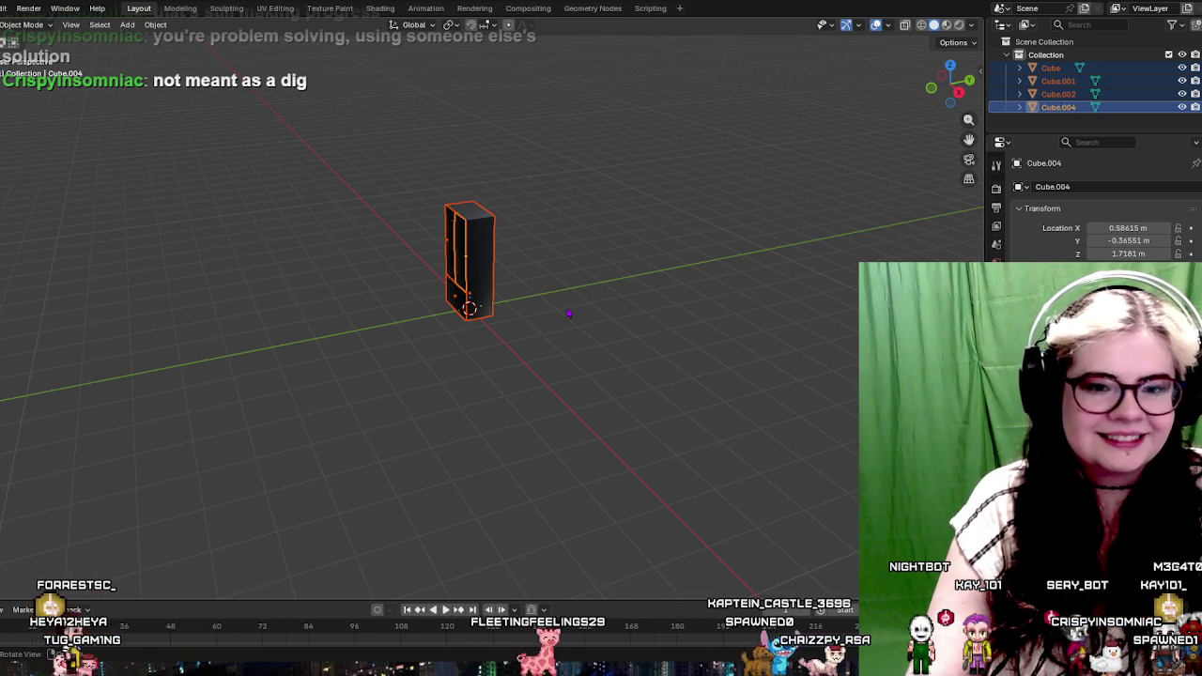
# Scale up the fridge cabinet and show its cross-shaped UV layout in UV Editing
pyautogui.scroll(-3, 510, 324)
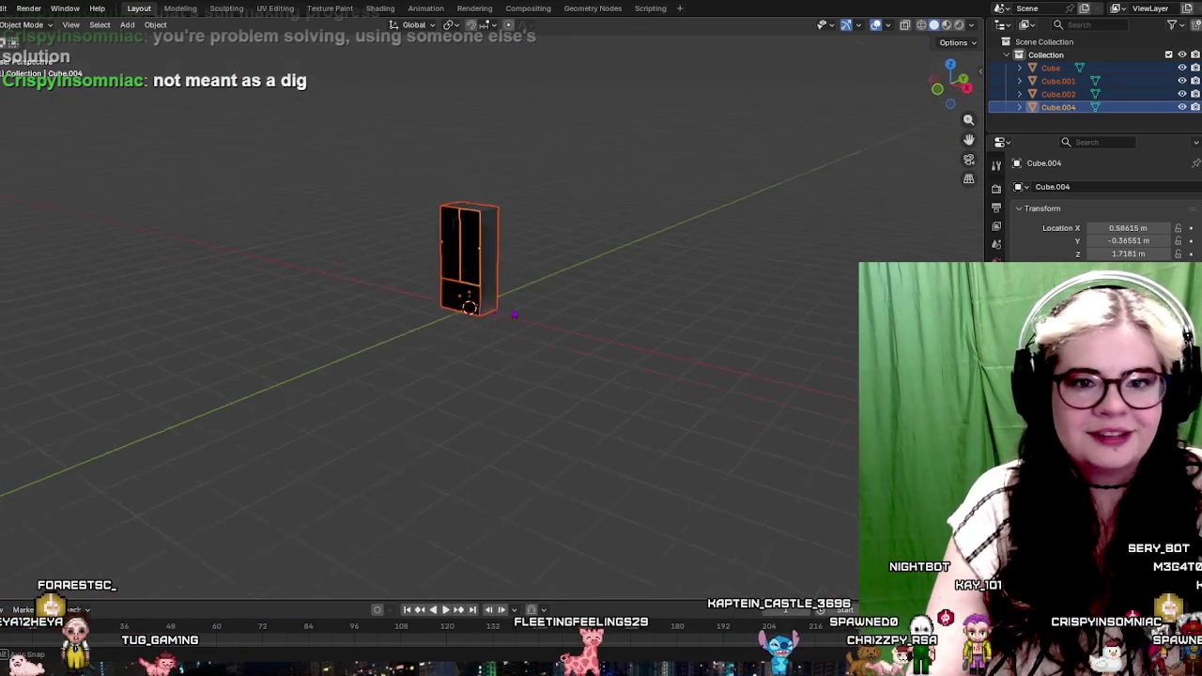
pyautogui.moveTo(462, 303); pyautogui.dragTo(546, 308)
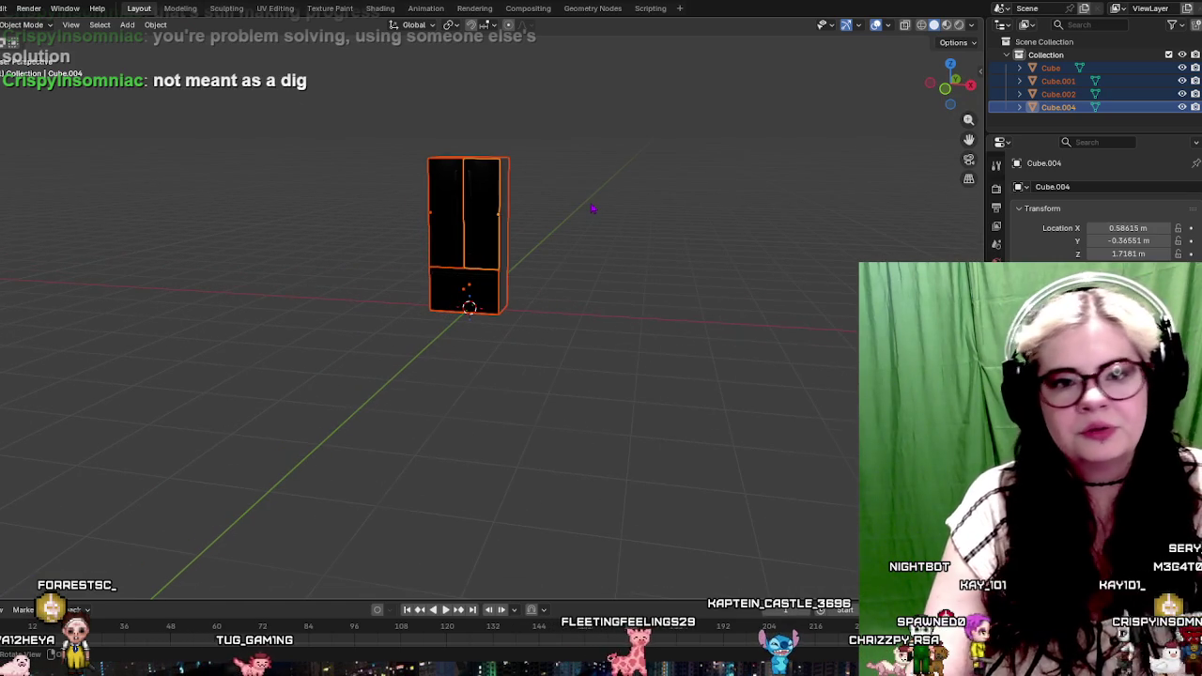
pyautogui.moveTo(592, 208); pyautogui.dragTo(508, 288)
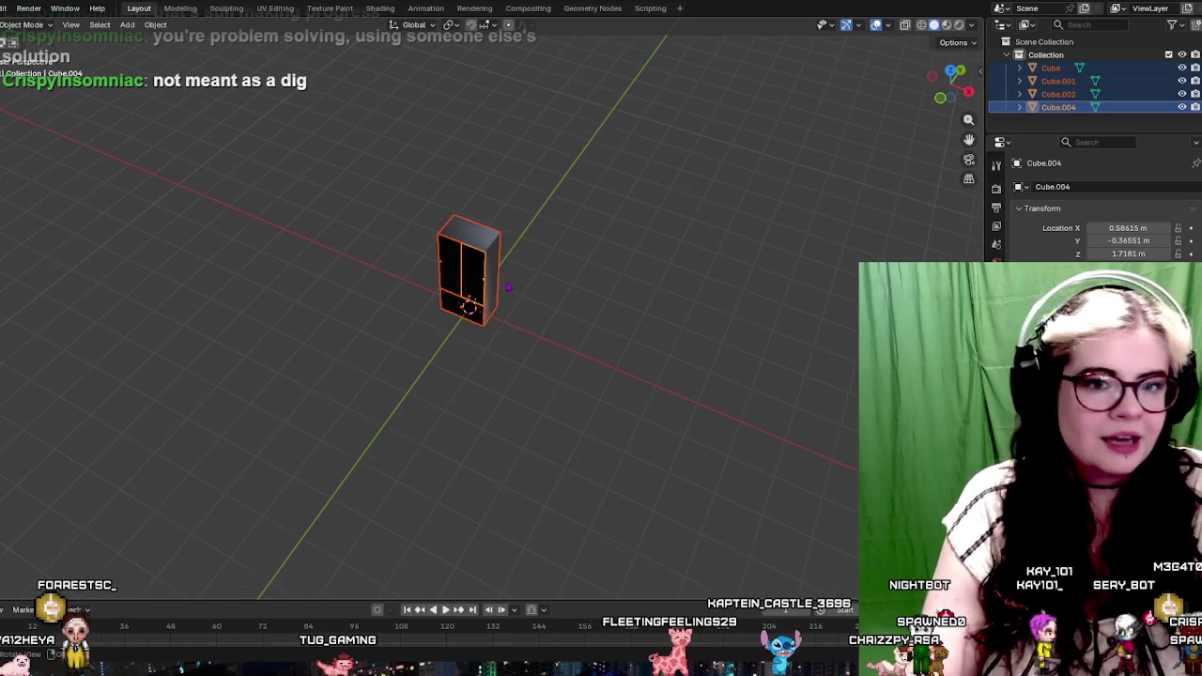
pyautogui.scroll(2, 470, 272)
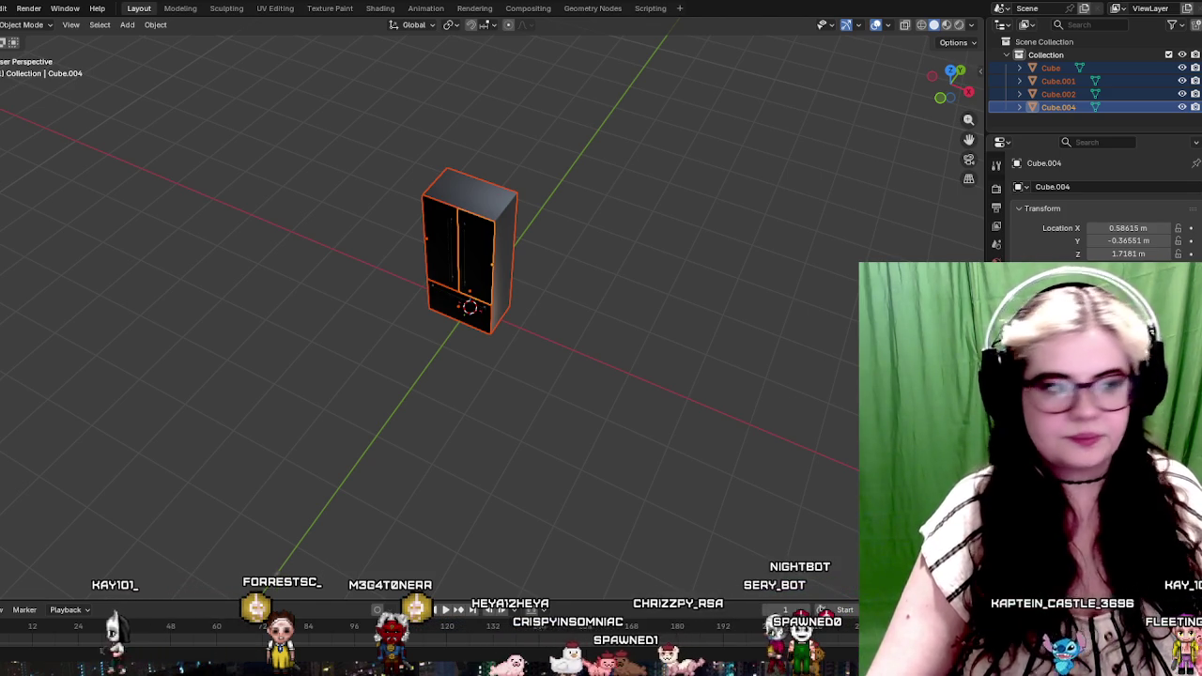
pyautogui.press('s')
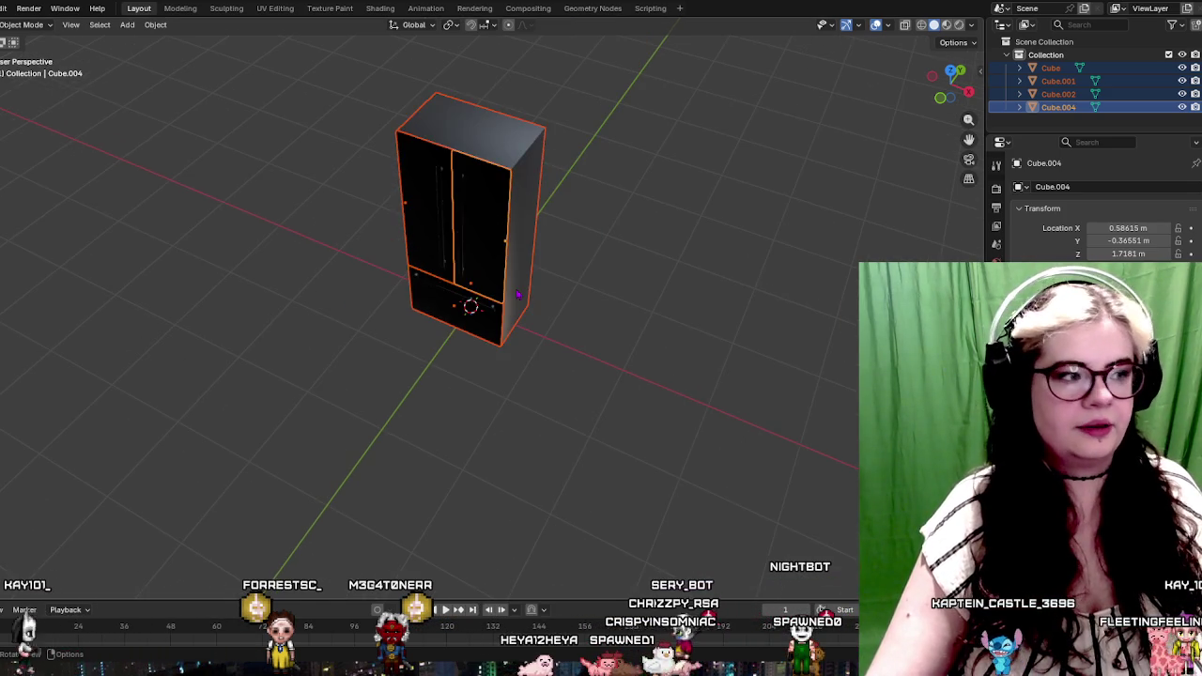
pyautogui.moveTo(518, 295); pyautogui.dragTo(241, 16)
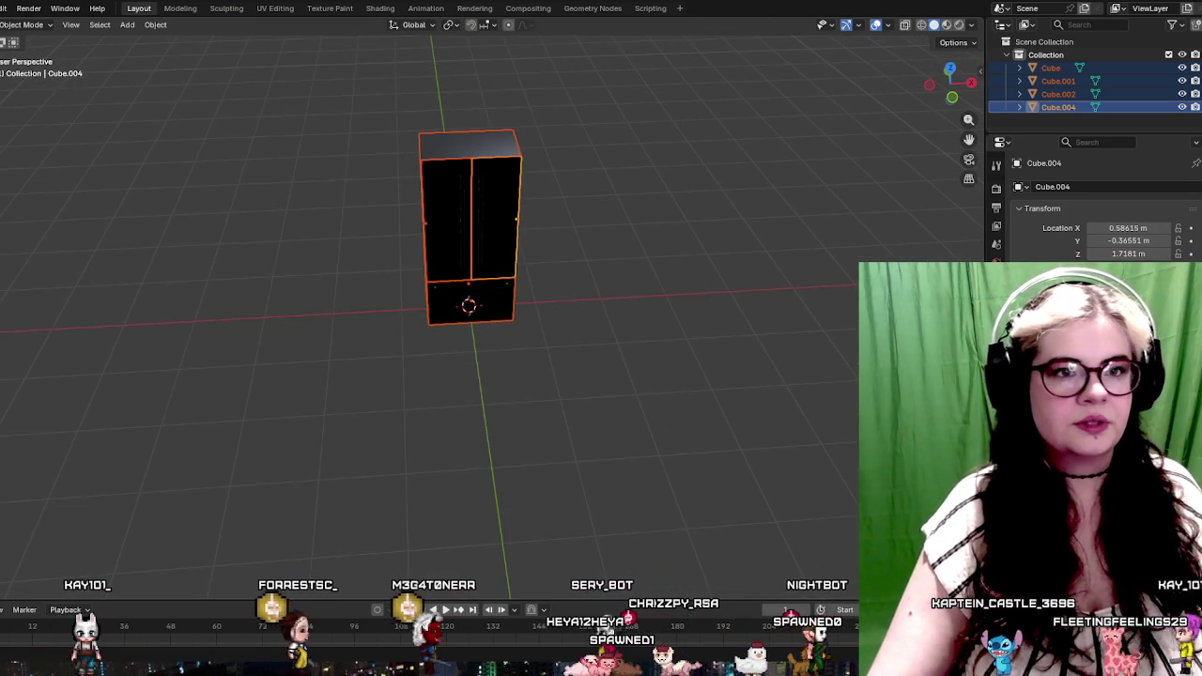
pyautogui.click(275, 9)
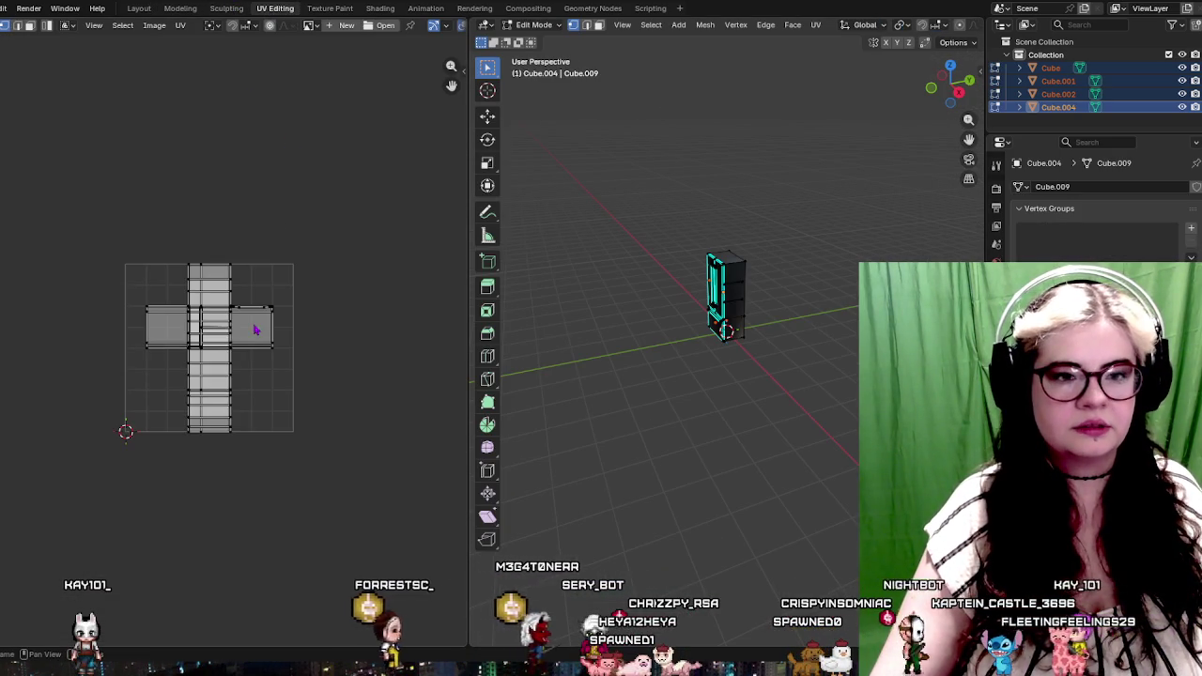
# Create a new 2048×2048 image named Fridge_UV and fit the UV layout in view
pyautogui.moveTo(693, 364); pyautogui.dragTo(761, 357)
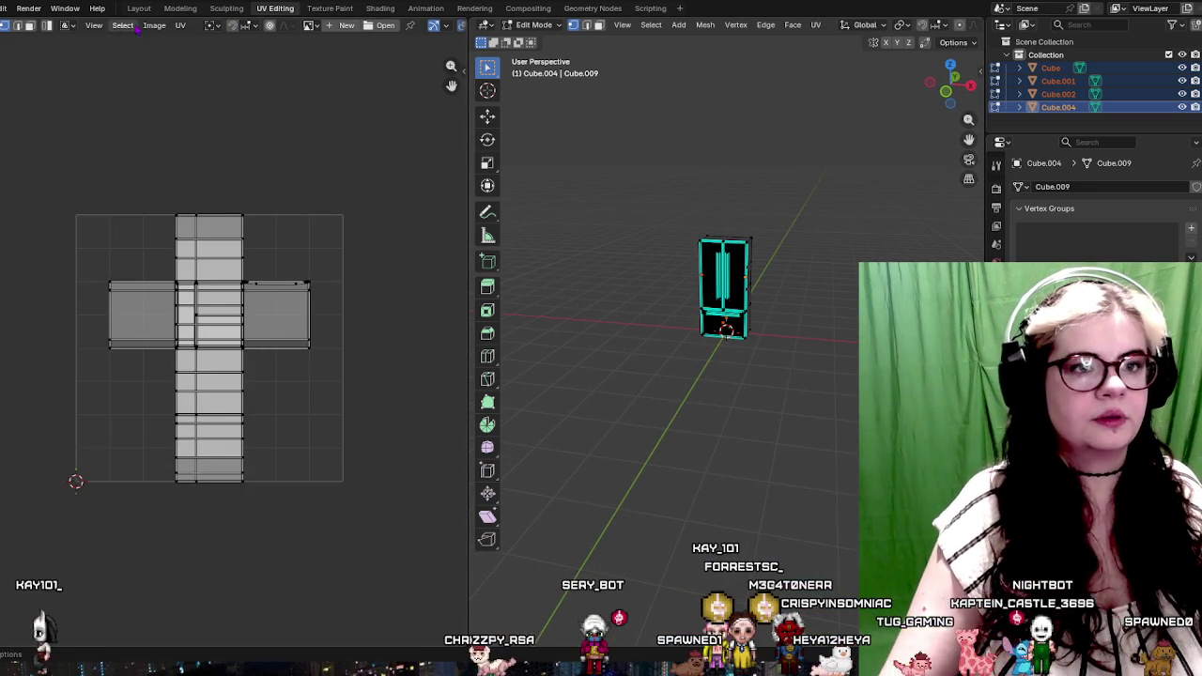
pyautogui.click(154, 26)
pyautogui.click(163, 41)
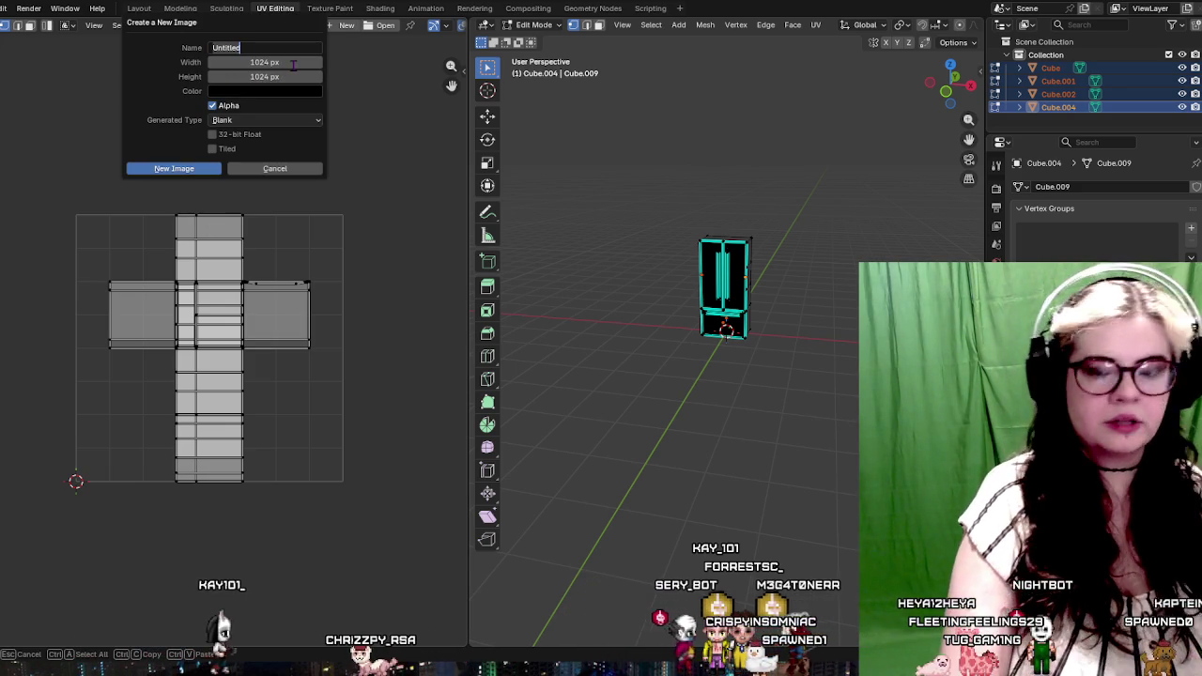
pyautogui.write('Fridge_UV')
pyautogui.click(225, 60)
pyautogui.write('2048')
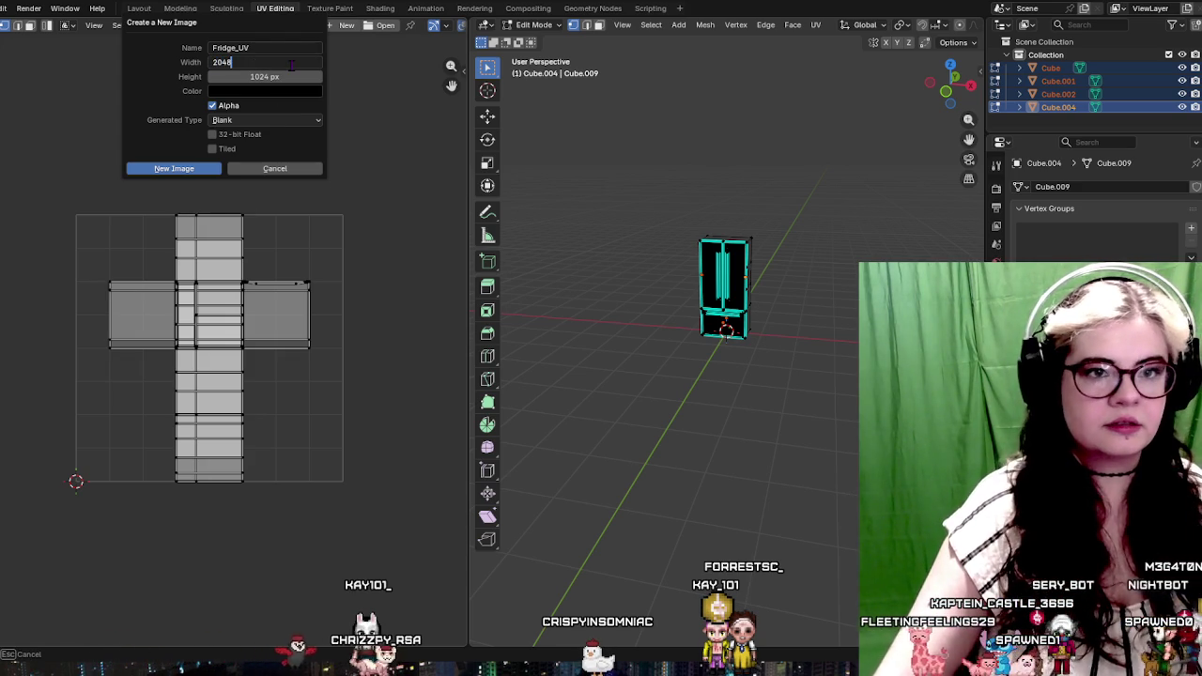
pyautogui.press('Return')
pyautogui.click(288, 78)
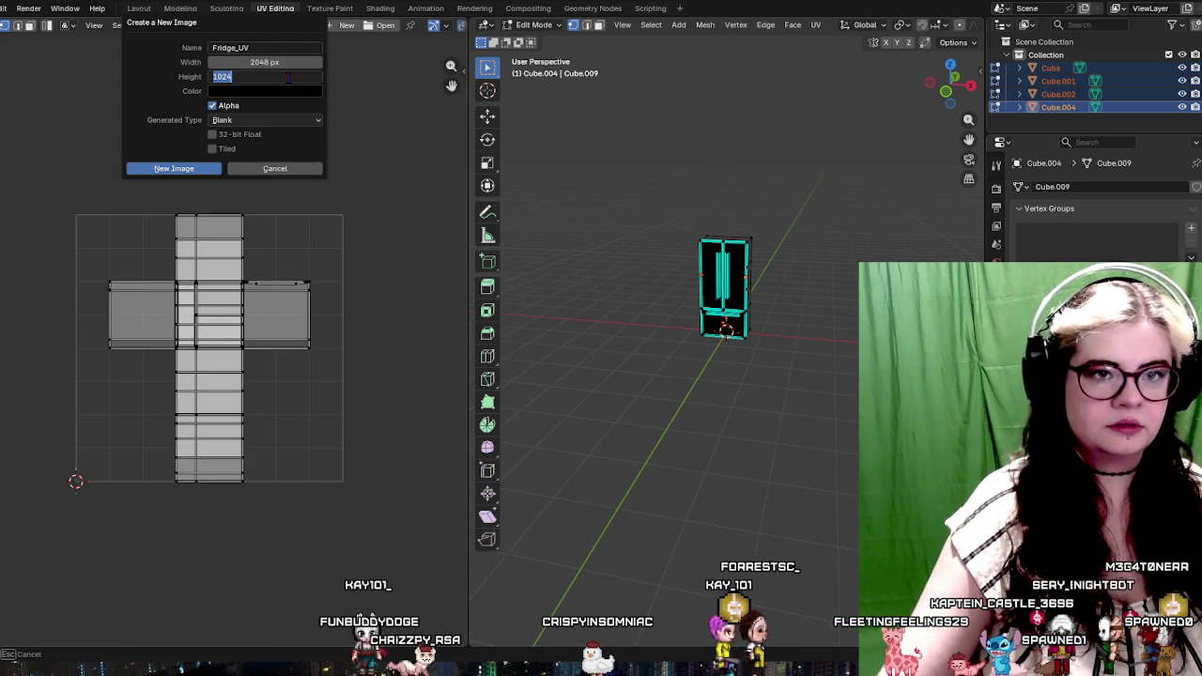
pyautogui.write('2048')
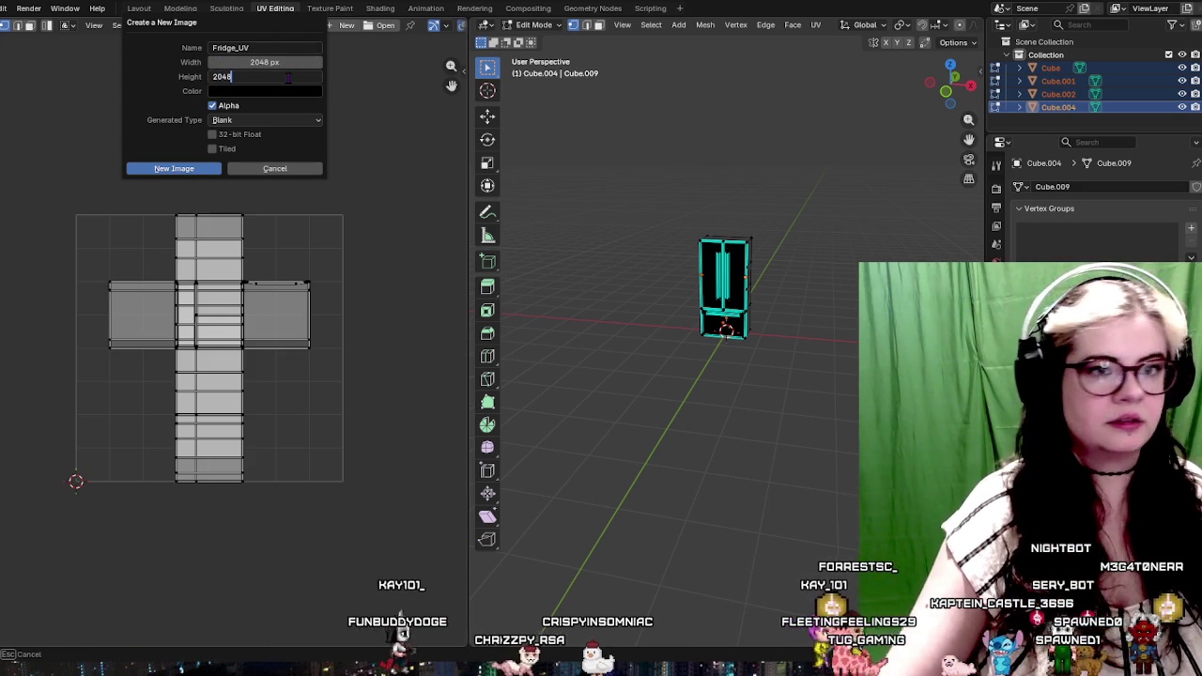
pyautogui.press('Return')
pyautogui.click(172, 169)
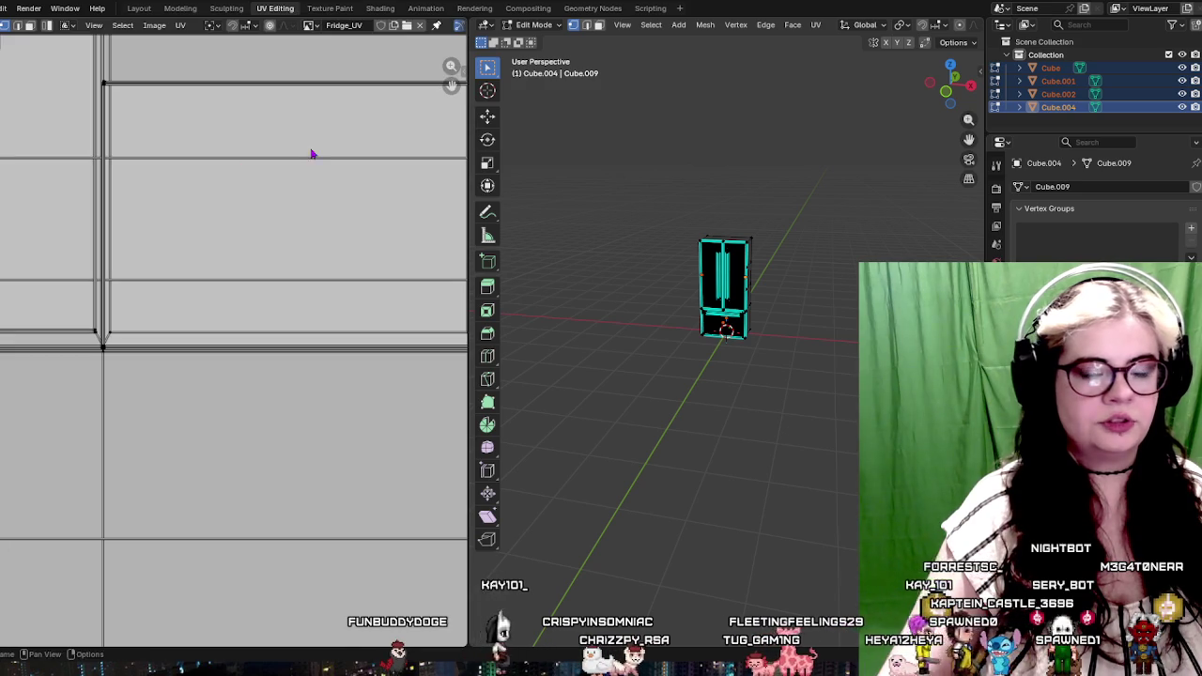
pyautogui.press('Home')
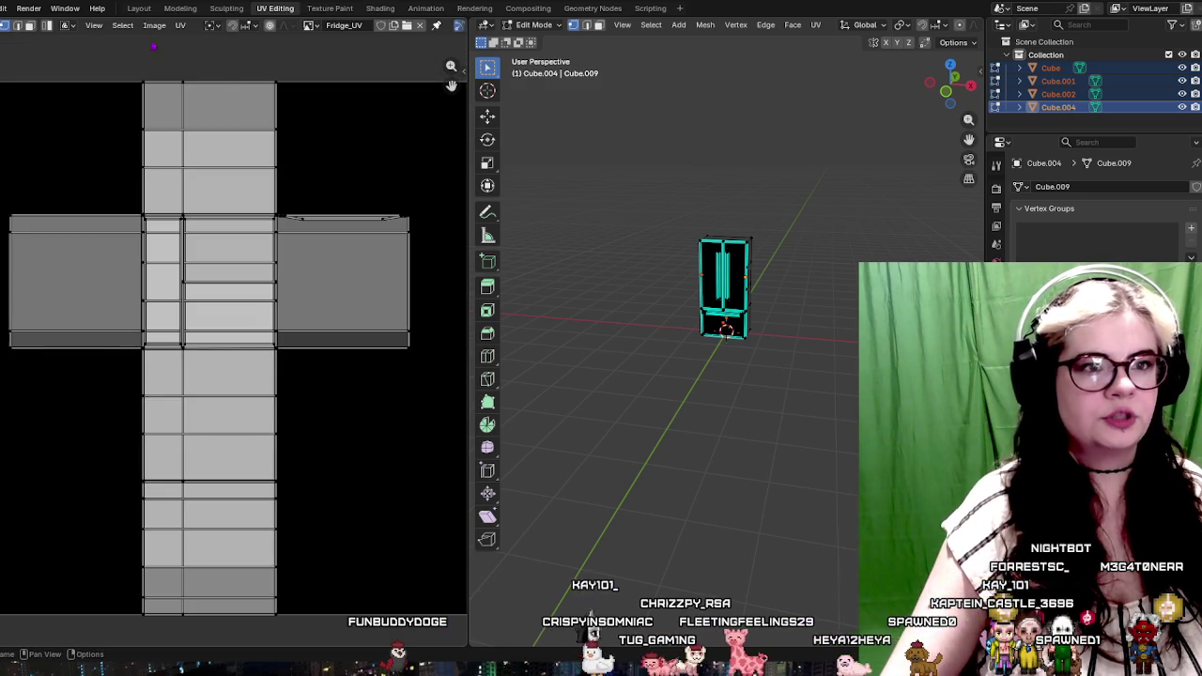
# Create a second, white-filled image named Fridge_UV_2
pyautogui.click(154, 26)
pyautogui.click(168, 40)
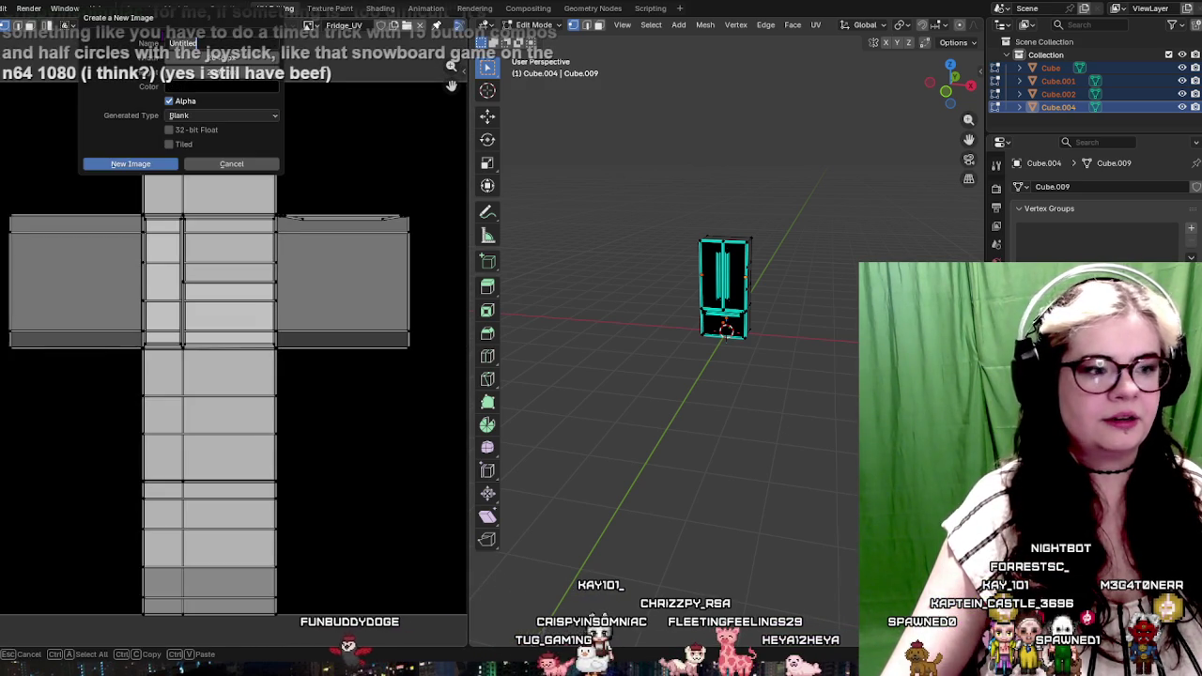
pyautogui.click(247, 89)
pyautogui.moveTo(285, 199); pyautogui.dragTo(284, 99)
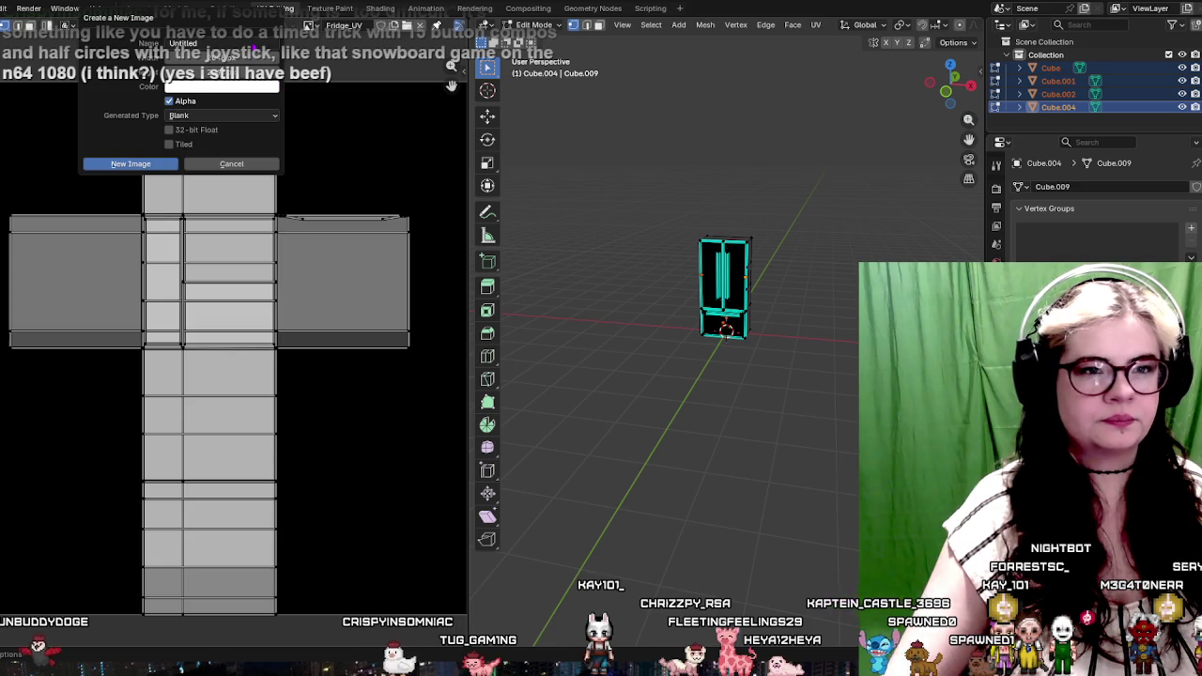
pyautogui.click(202, 43)
pyautogui.press('BackSpace')
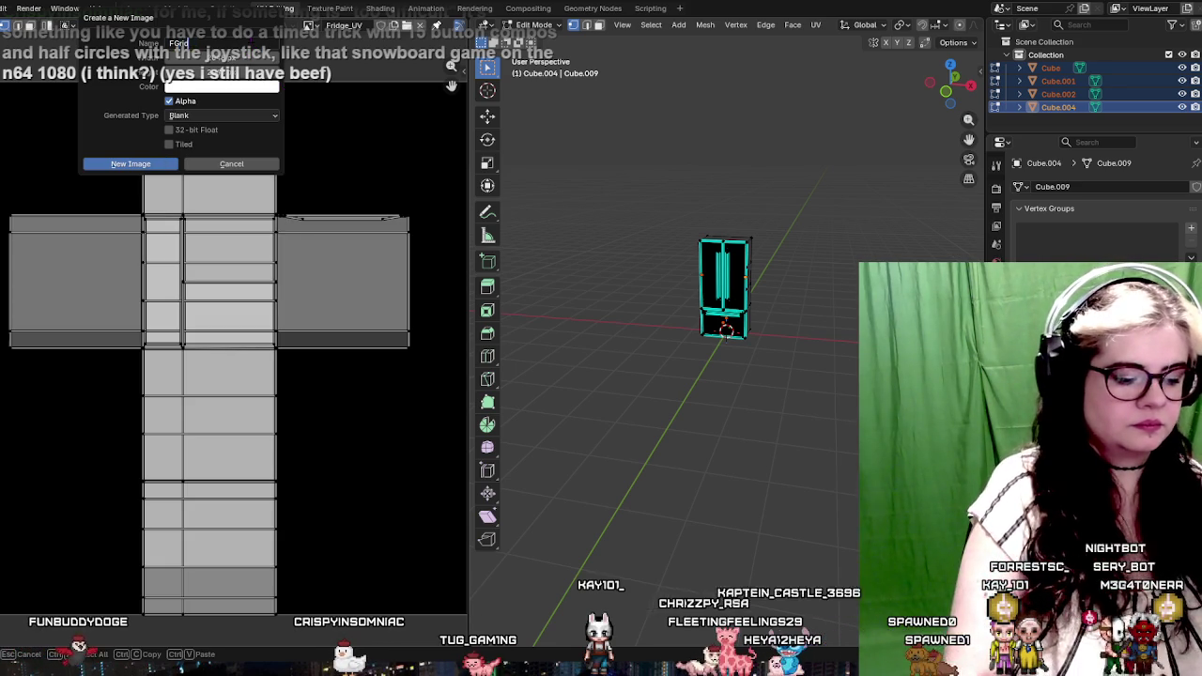
pyautogui.write('geFridge')
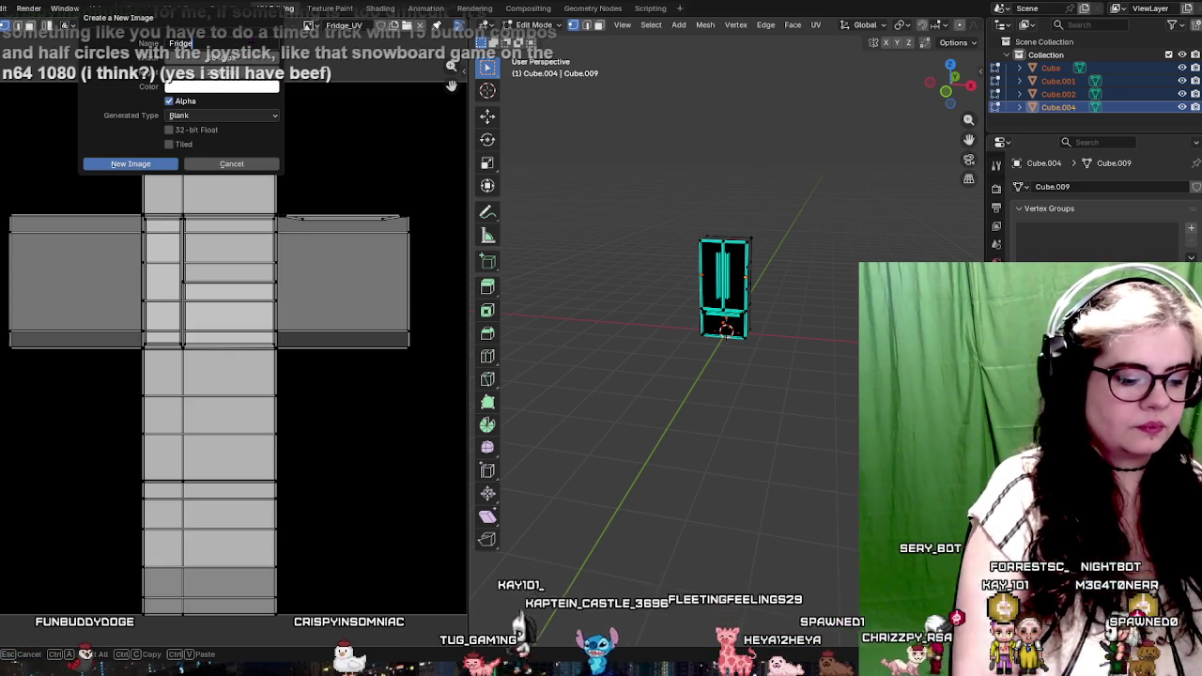
pyautogui.write('_UV_2')
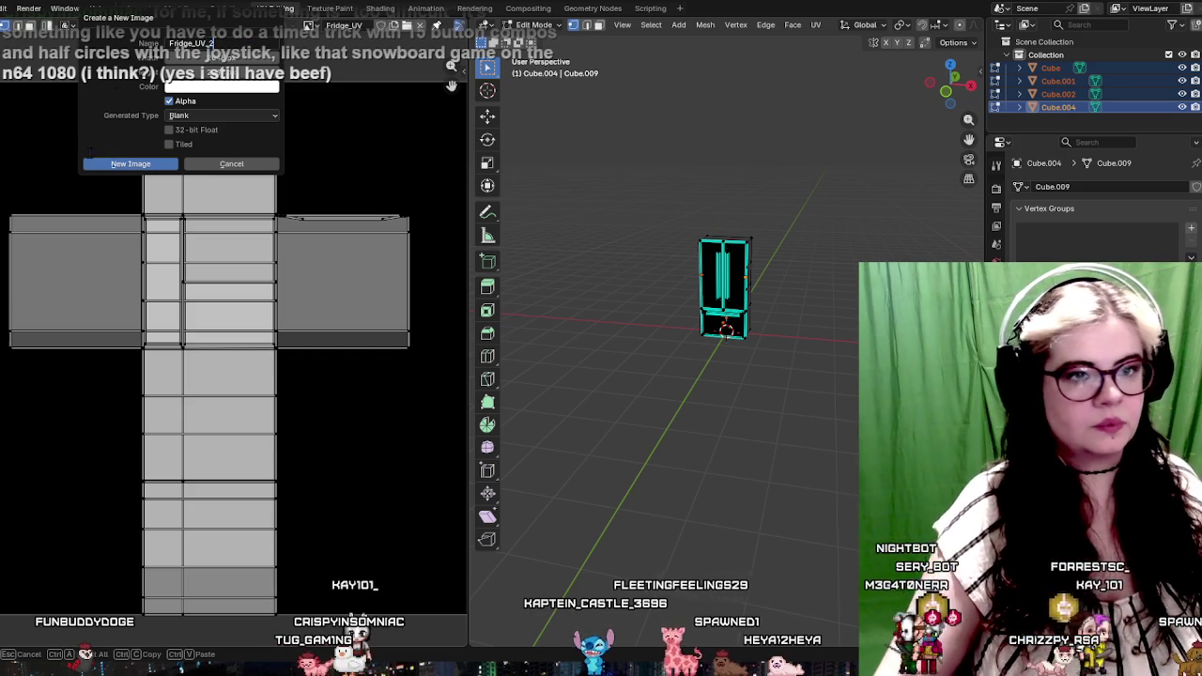
pyautogui.click(117, 164)
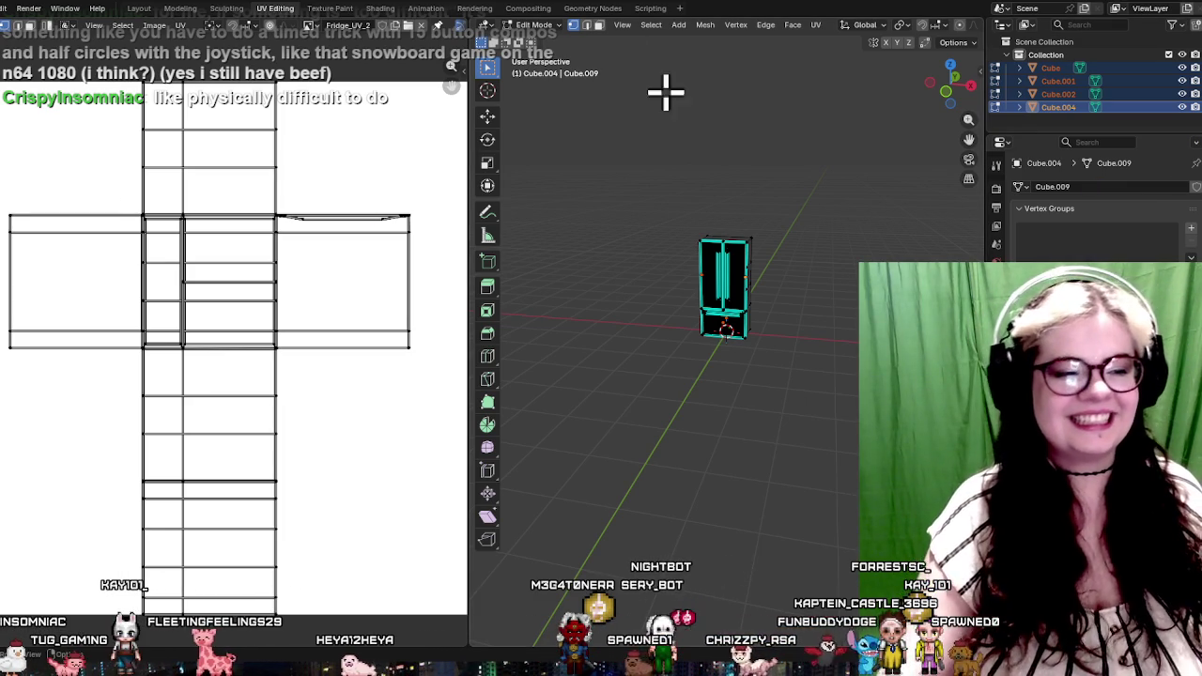
# Select all of the fridge mesh and re-unwrap it with Smart UV Project
pyautogui.scroll(4, 783, 177)
pyautogui.scroll(2, 740, 183)
pyautogui.press('a')
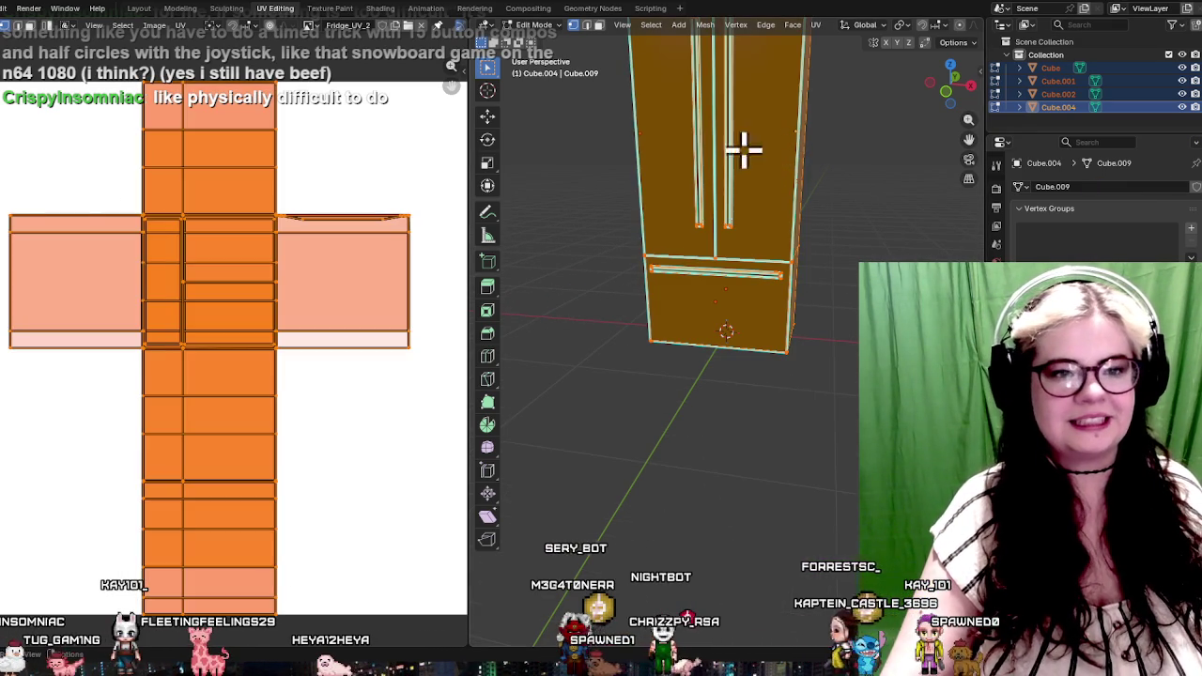
pyautogui.scroll(-2, 235, 347)
pyautogui.scroll(-2, 657, 147)
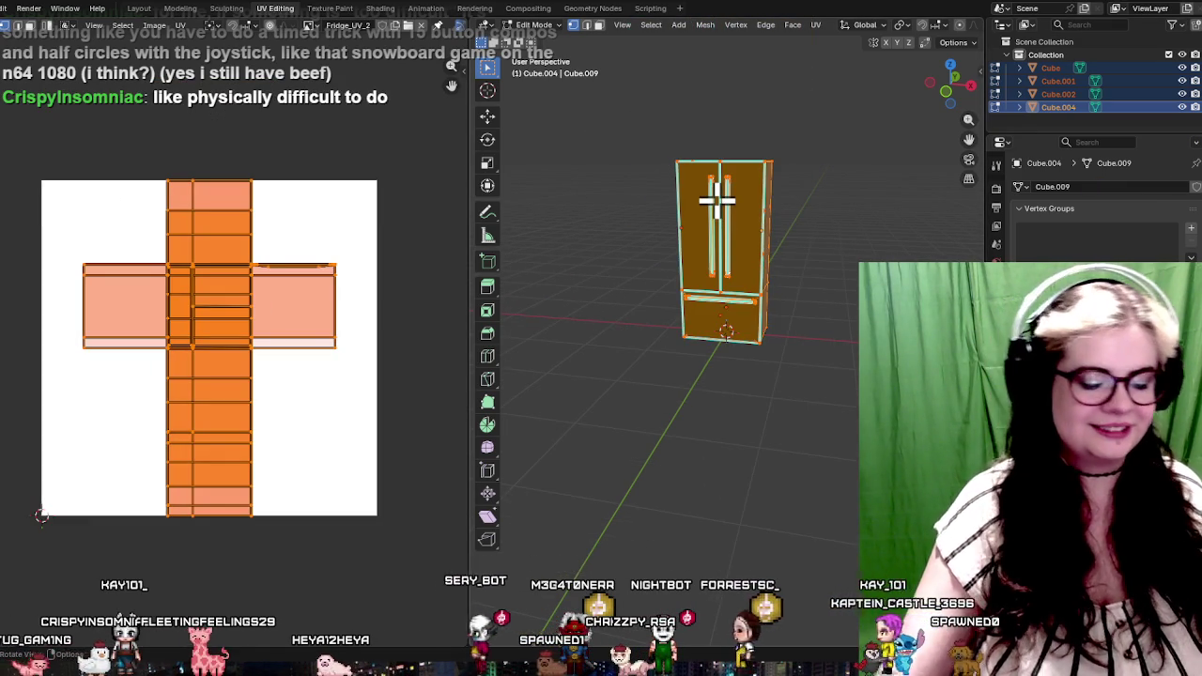
pyautogui.press('u')
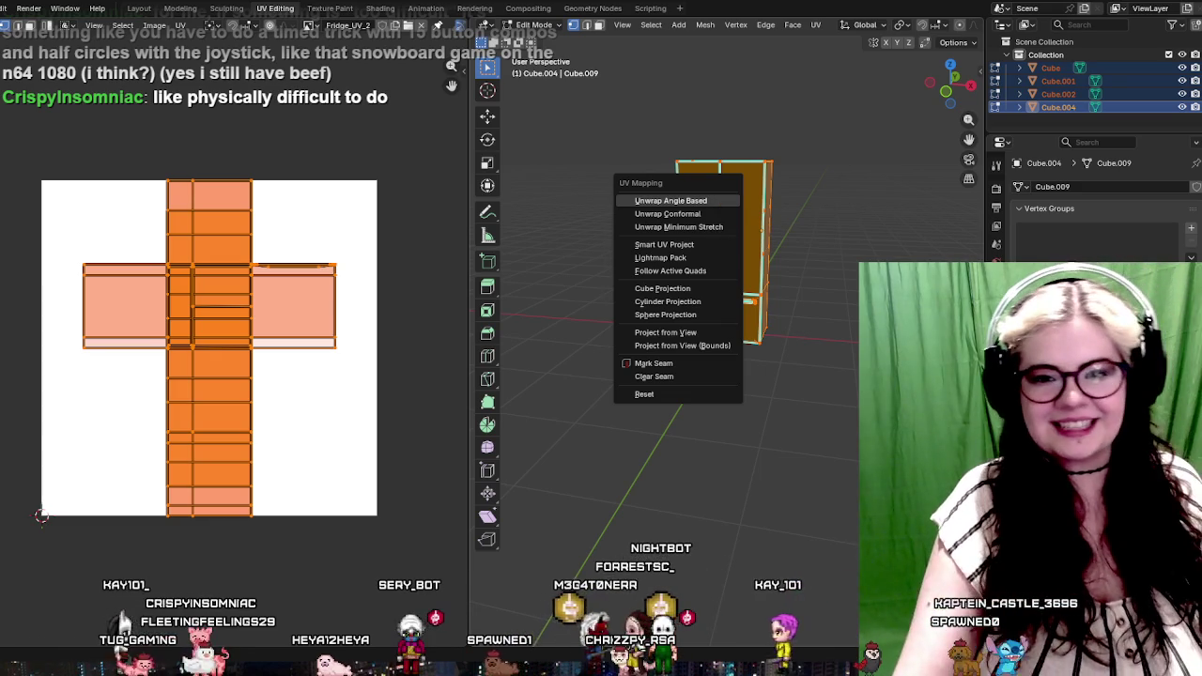
pyautogui.click(663, 244)
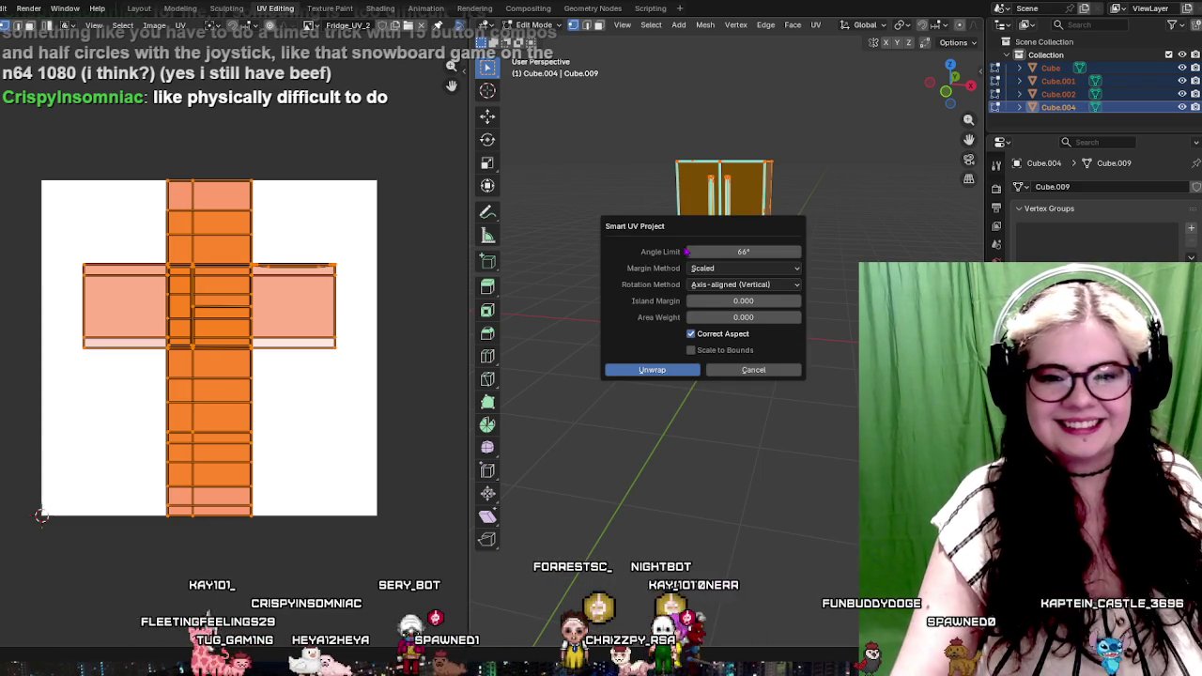
pyautogui.click(691, 373)
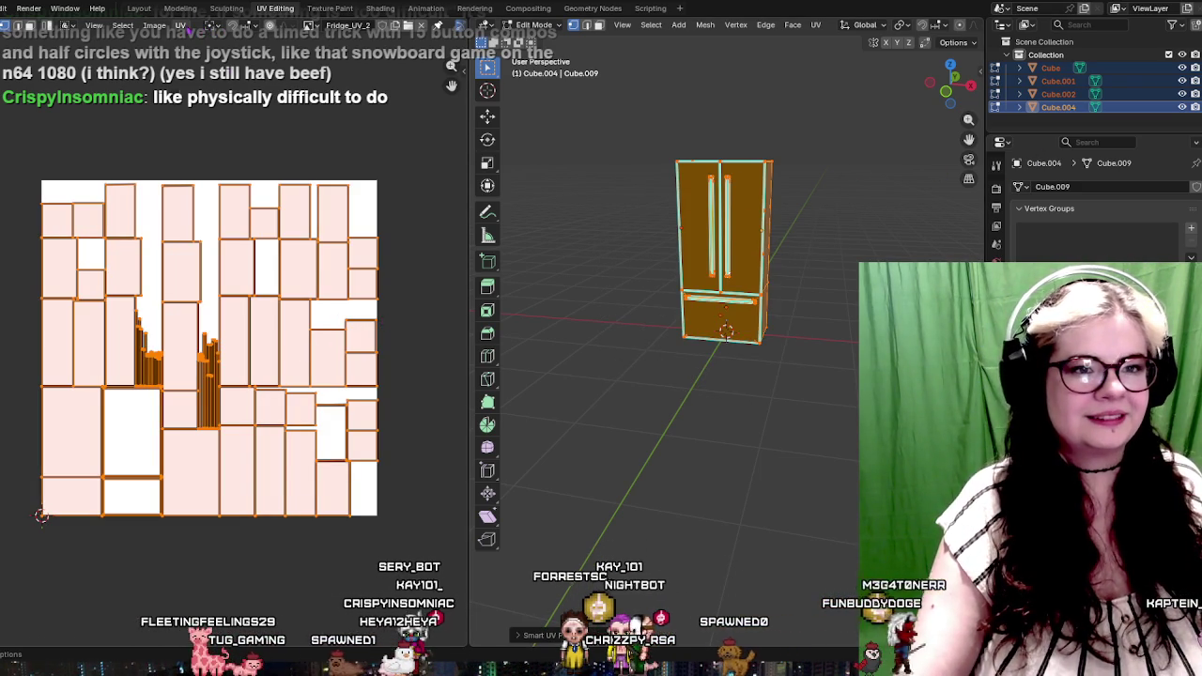
pyautogui.click(183, 26)
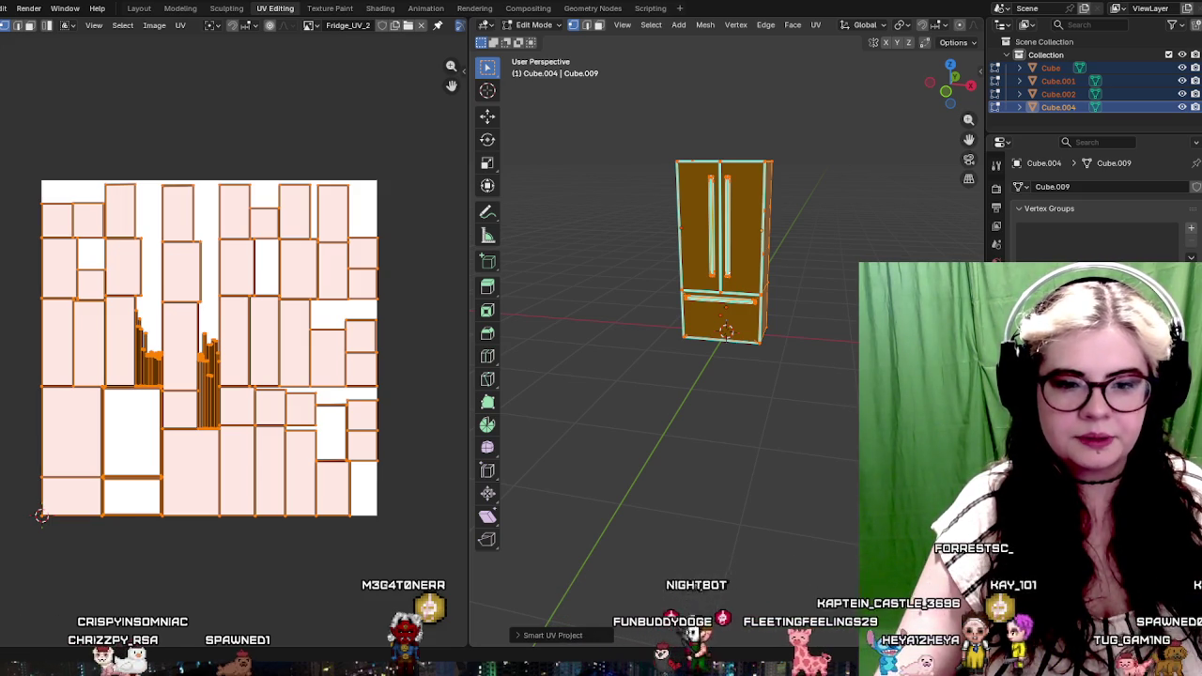
pyautogui.hotkey('alt', 'Tab')
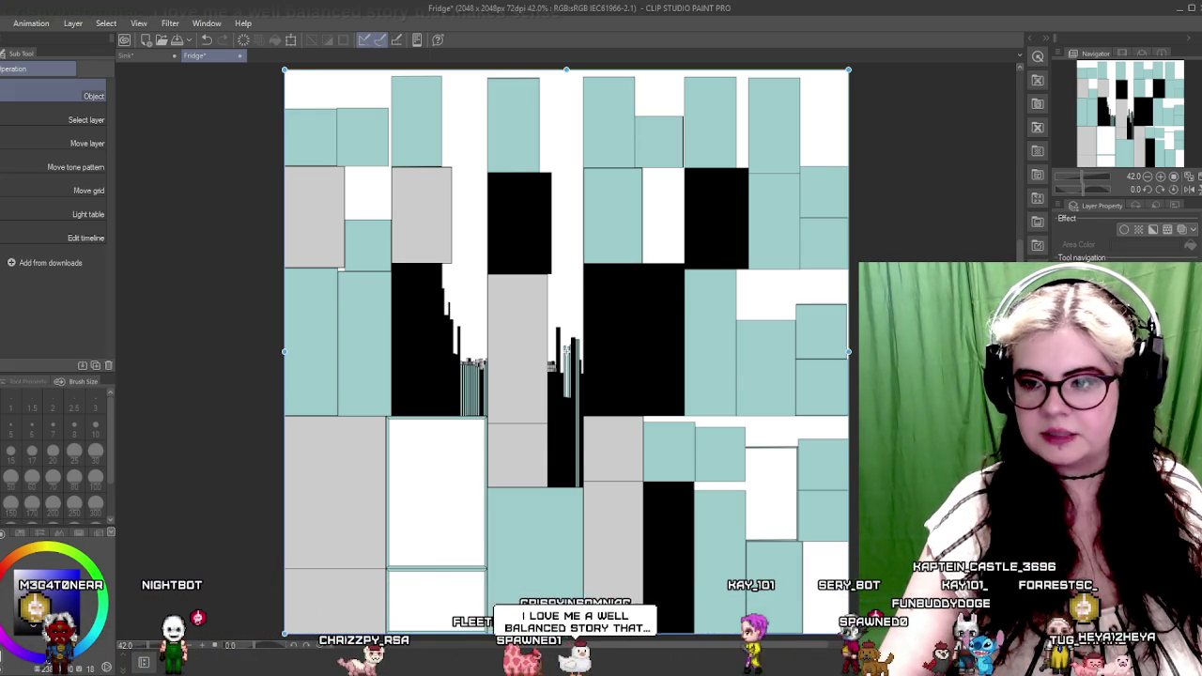
# Lighten the layout layer's black islands to dark grey and drop the selection
pyautogui.press('Escape')
pyautogui.hotkey('ctrl', 'z')
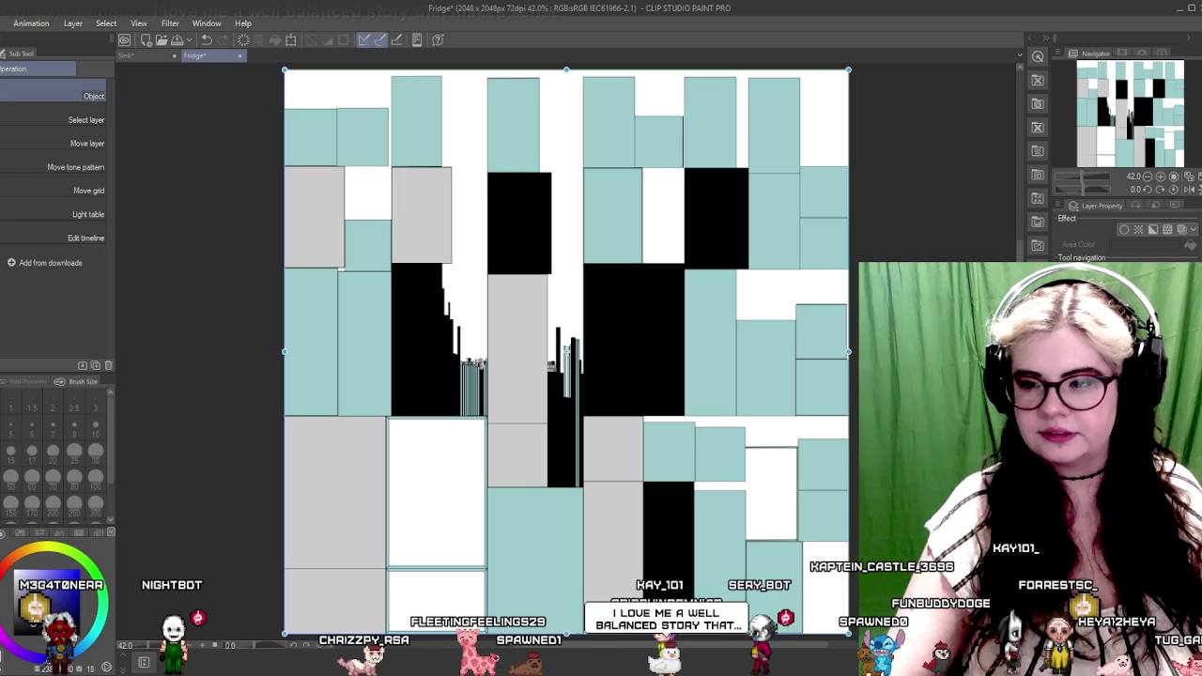
pyautogui.press('Escape')
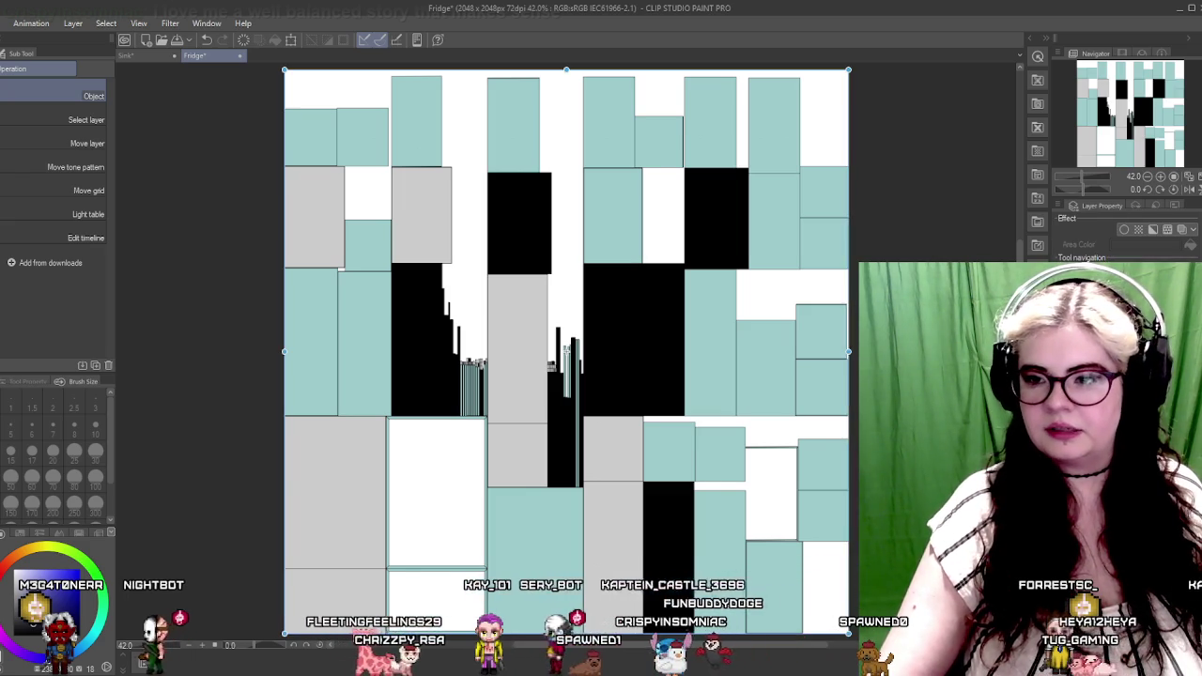
pyautogui.hotkey('ctrl', 'z')
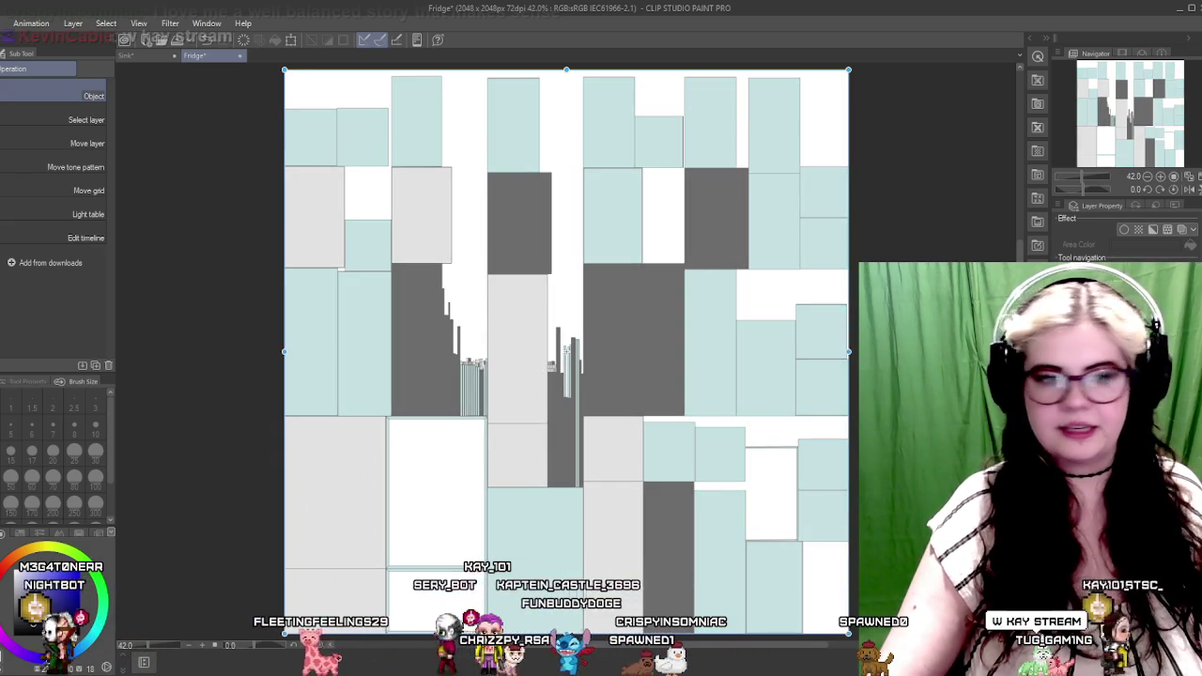
pyautogui.press('Escape')
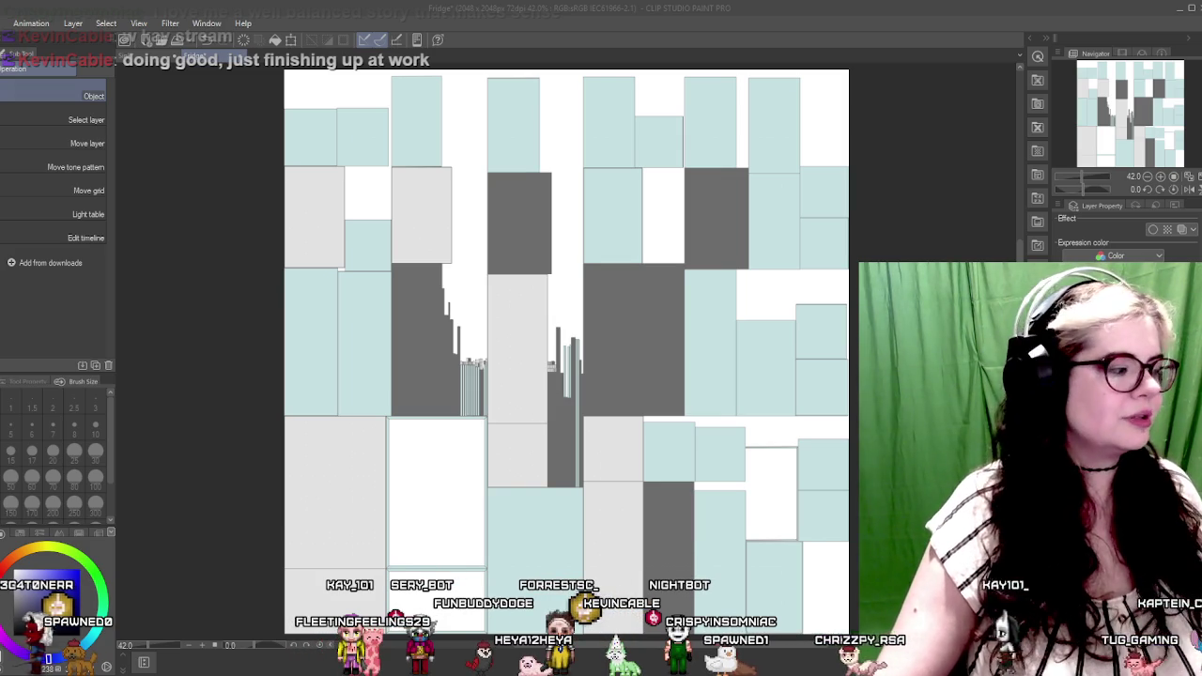
# Zoom and pan across the fridge layout, then select the whole layout image
pyautogui.scroll(1, 673, 239)
pyautogui.scroll(1, 673, 238)
pyautogui.scroll(1, 673, 238)
pyautogui.scroll(1, 673, 239)
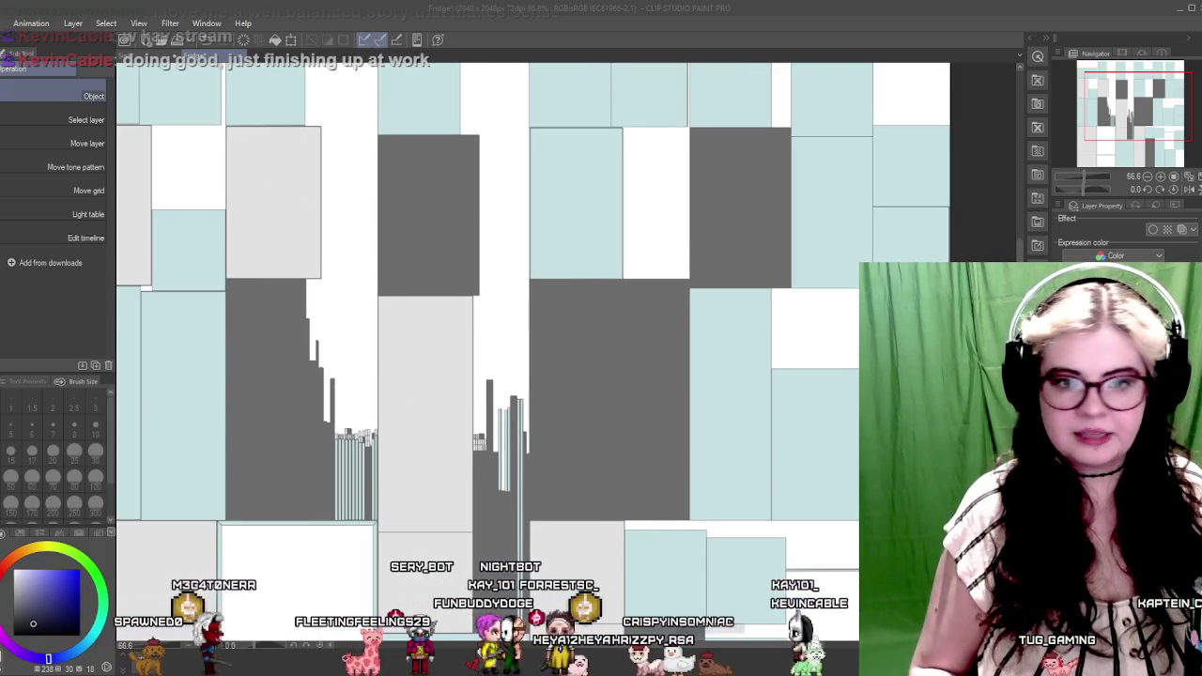
pyautogui.moveTo(574, 301); pyautogui.dragTo(628, 339)
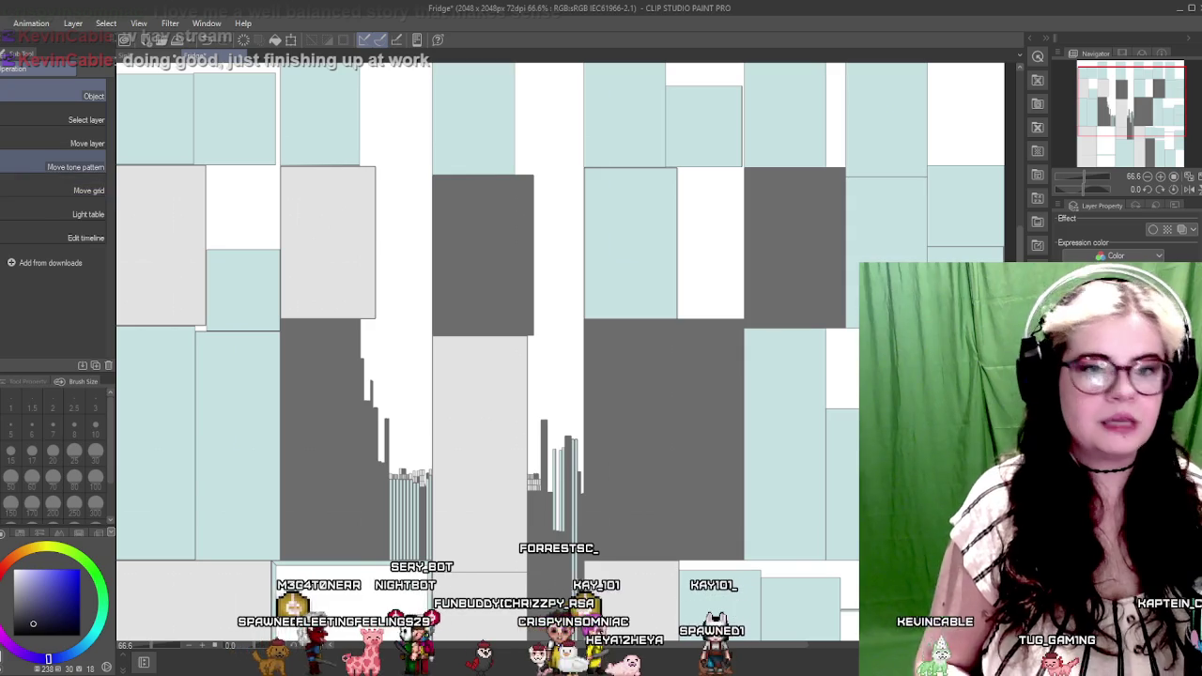
pyautogui.scroll(-1, 538, 178)
pyautogui.scroll(-1, 537, 179)
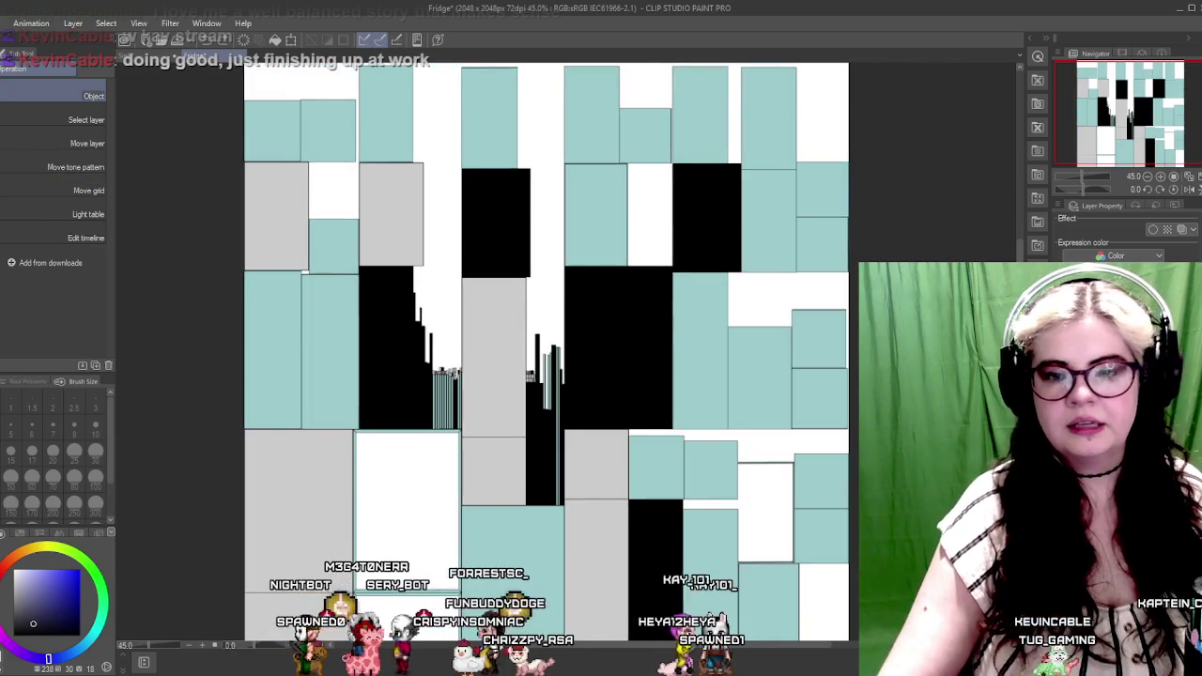
pyautogui.scroll(-1, 651, 322)
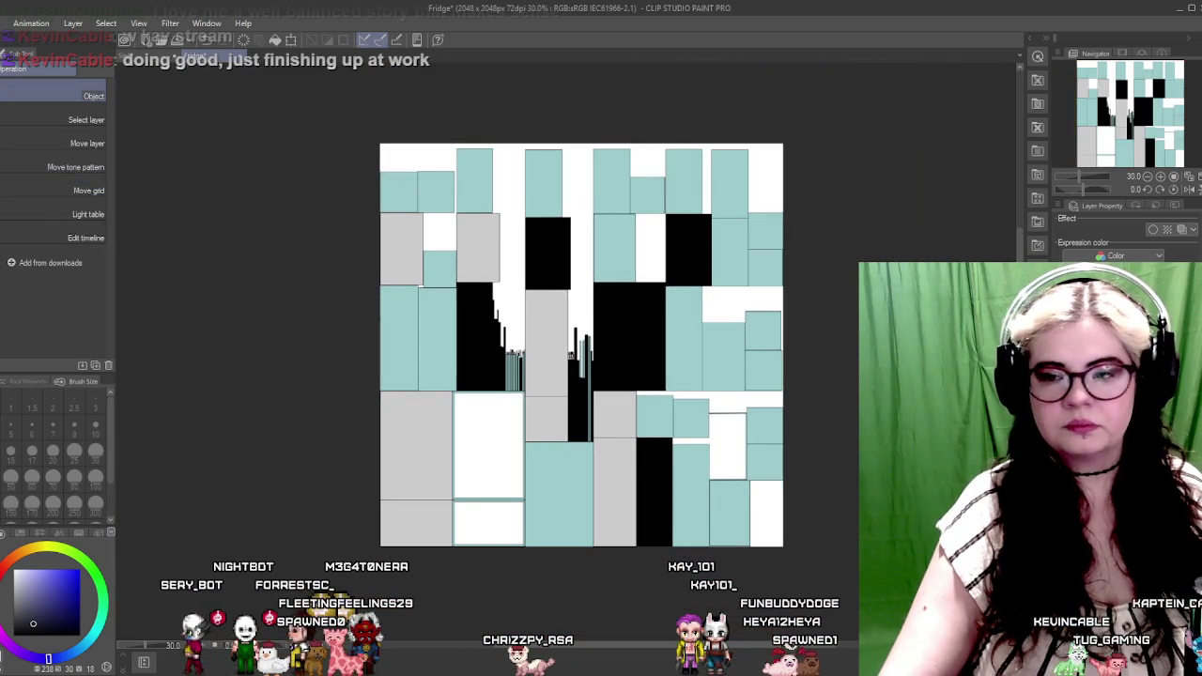
pyautogui.click(580, 343)
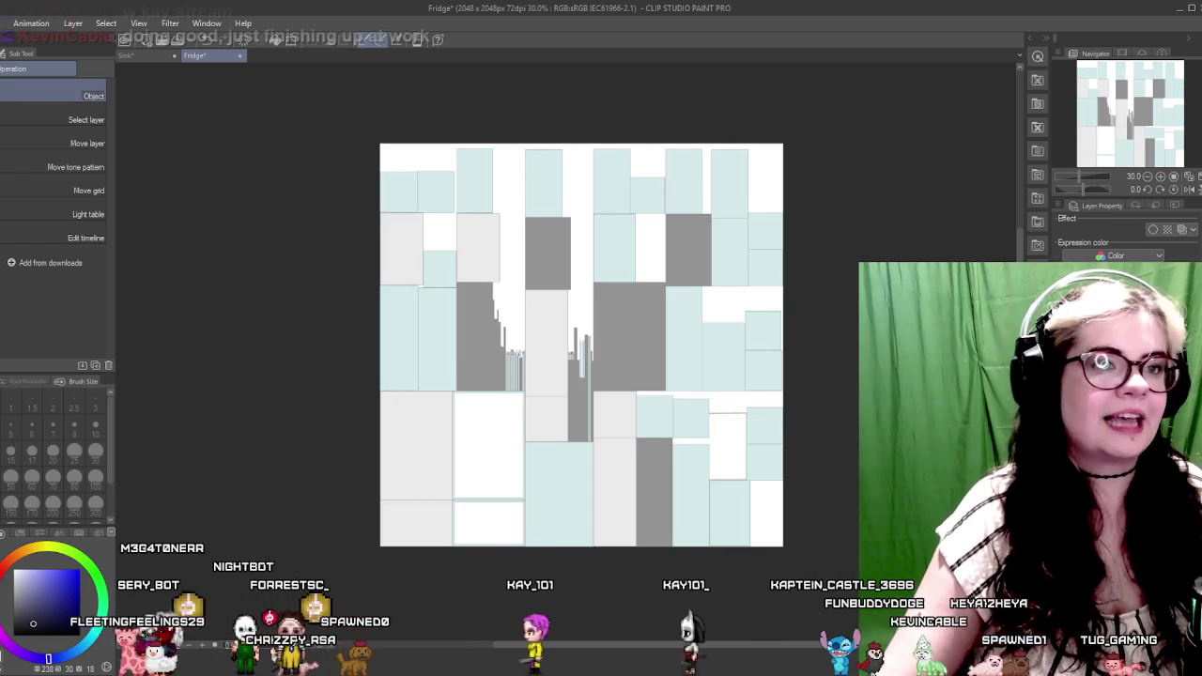
pyautogui.press('p')
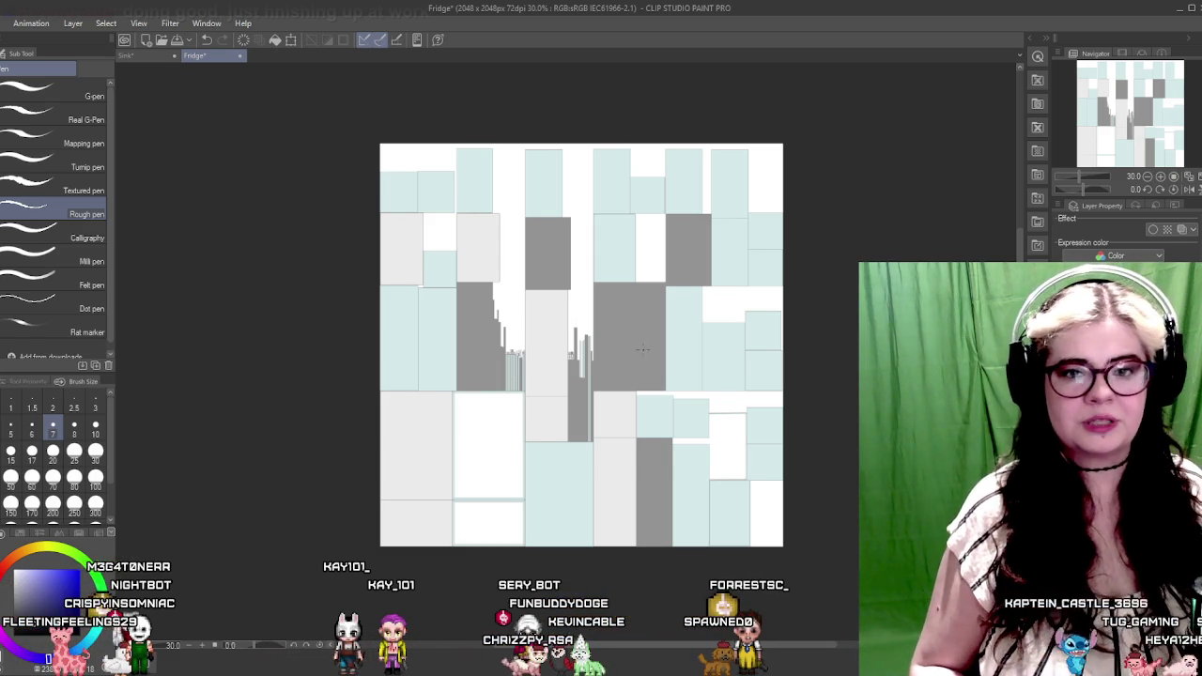
# Reset the canvas rotation to upright and zoom in on the fridge layout
pyautogui.moveTo(618, 285)
pyautogui.mouseDown()
pyautogui.moveTo(572, 351)
pyautogui.moveTo(562, 345)
pyautogui.mouseUp()
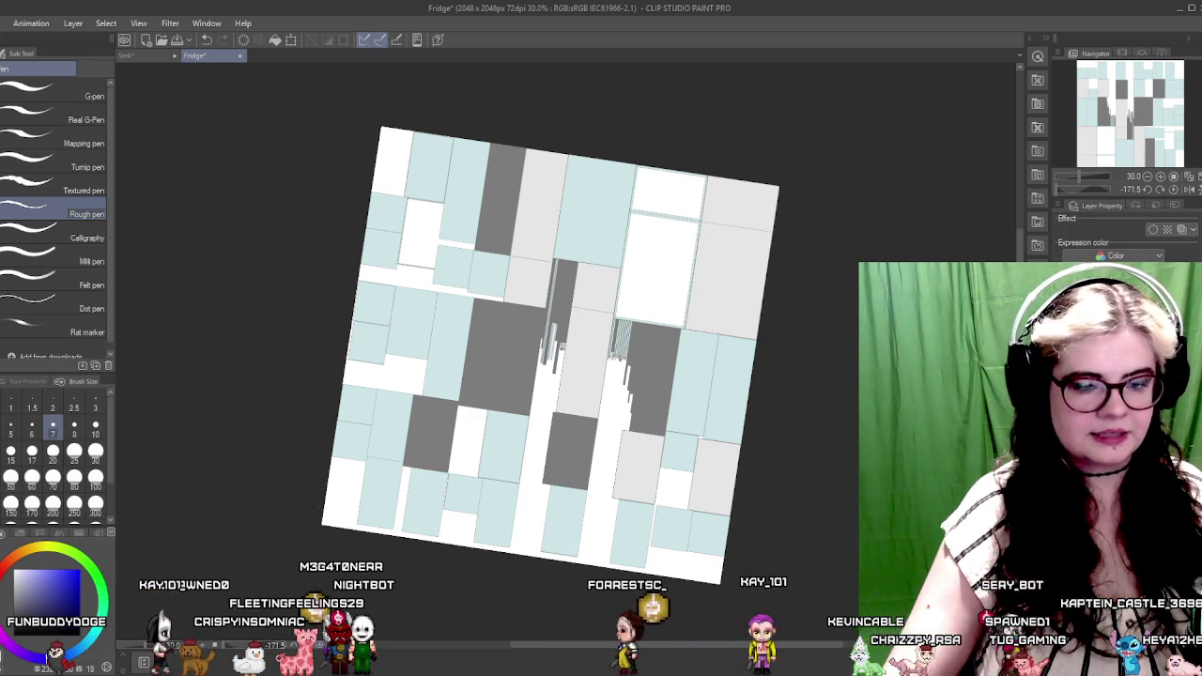
pyautogui.hotkey('ctrl', '@')
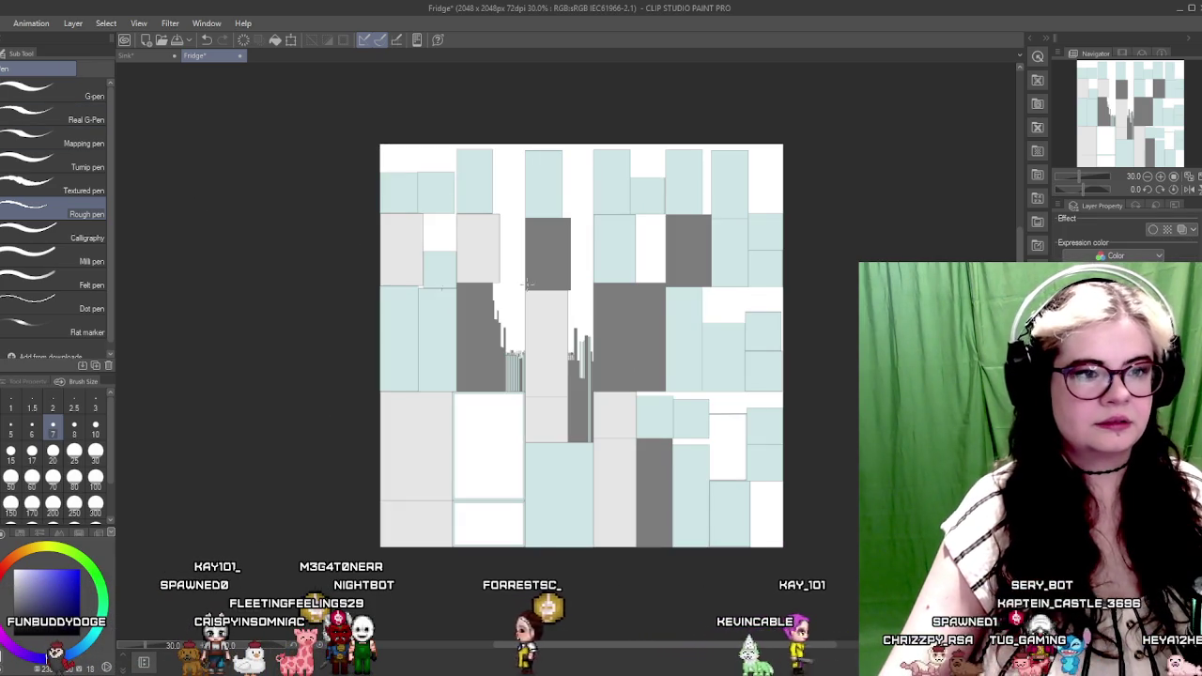
pyautogui.scroll(2, 770, 297)
pyautogui.scroll(2, 770, 296)
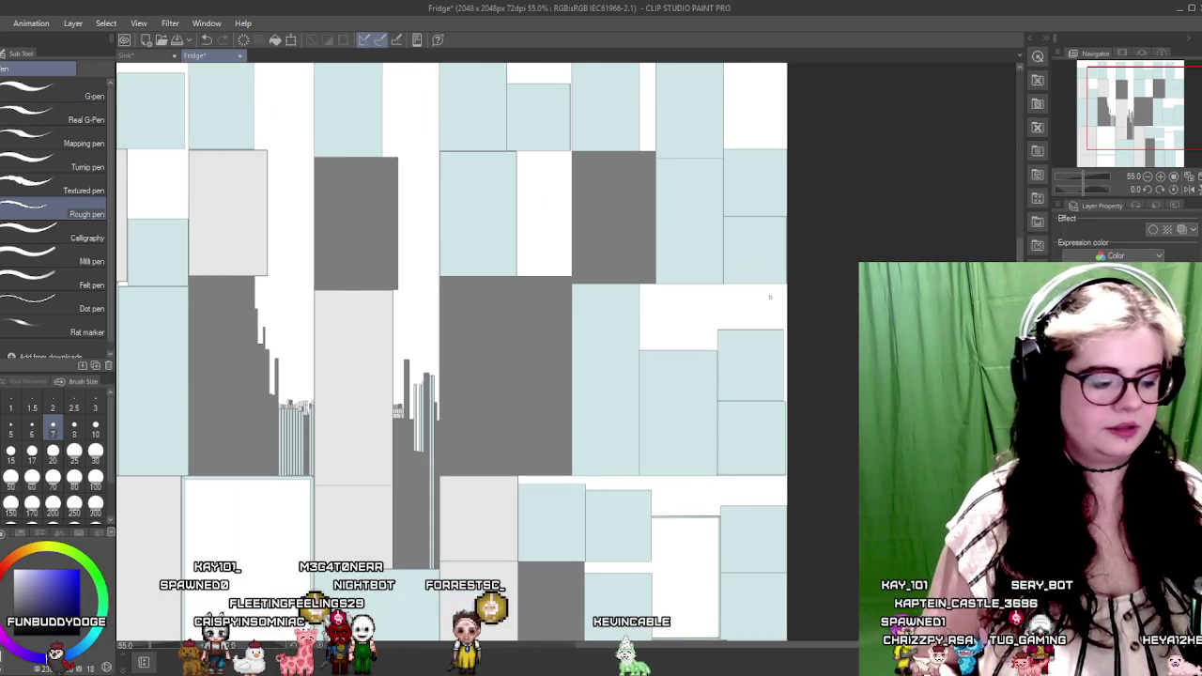
pyautogui.scroll(3, 457, 310)
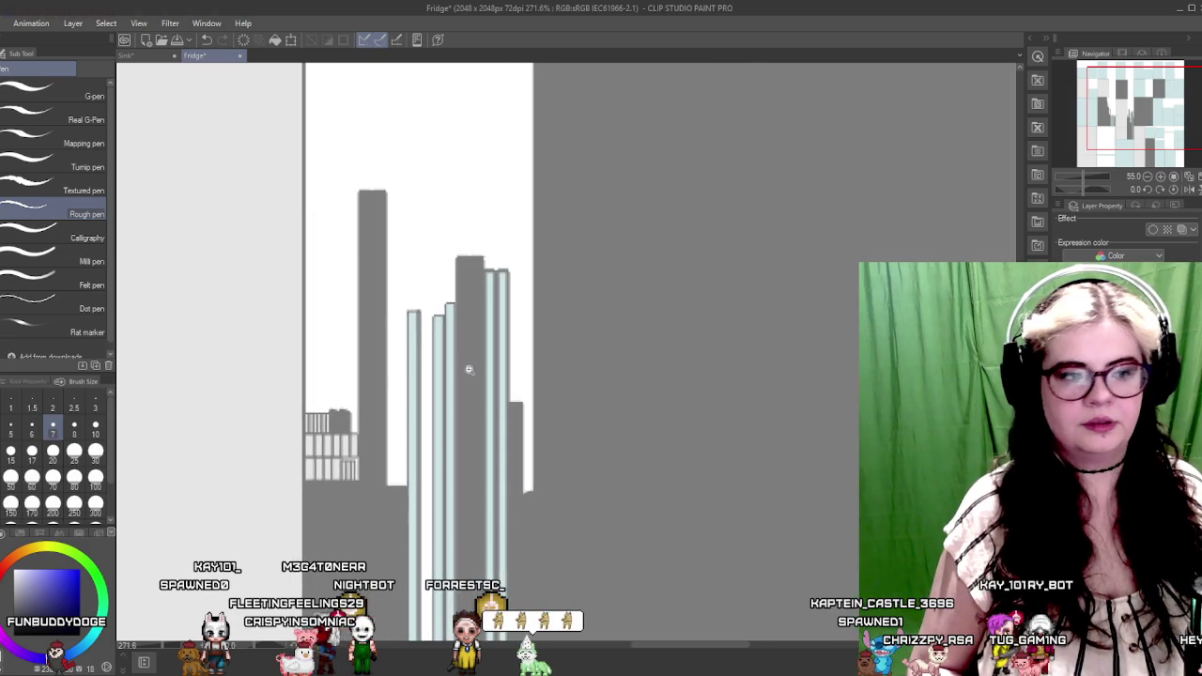
# Set the pen size to 8, then undo a misplaced straight line on the panel
pyautogui.scroll(4, 457, 311)
pyautogui.moveTo(457, 310)
pyautogui.mouseDown()
pyautogui.moveTo(528, 314)
pyautogui.moveTo(388, 335)
pyautogui.mouseUp()
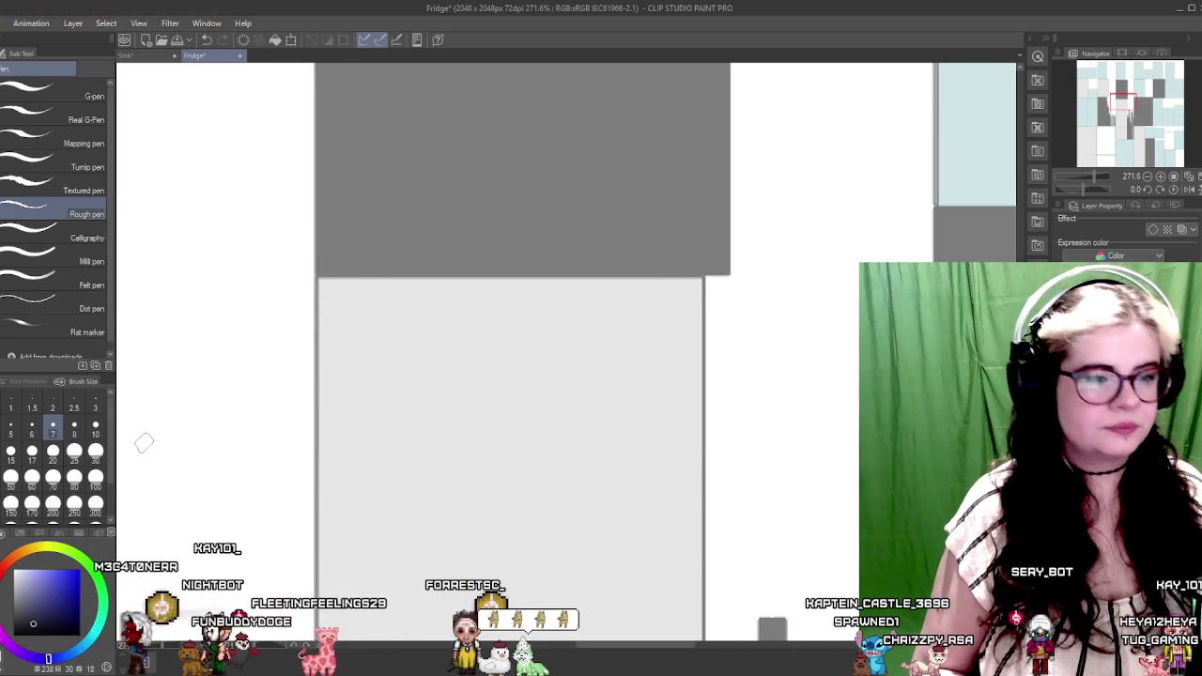
pyautogui.click(74, 425)
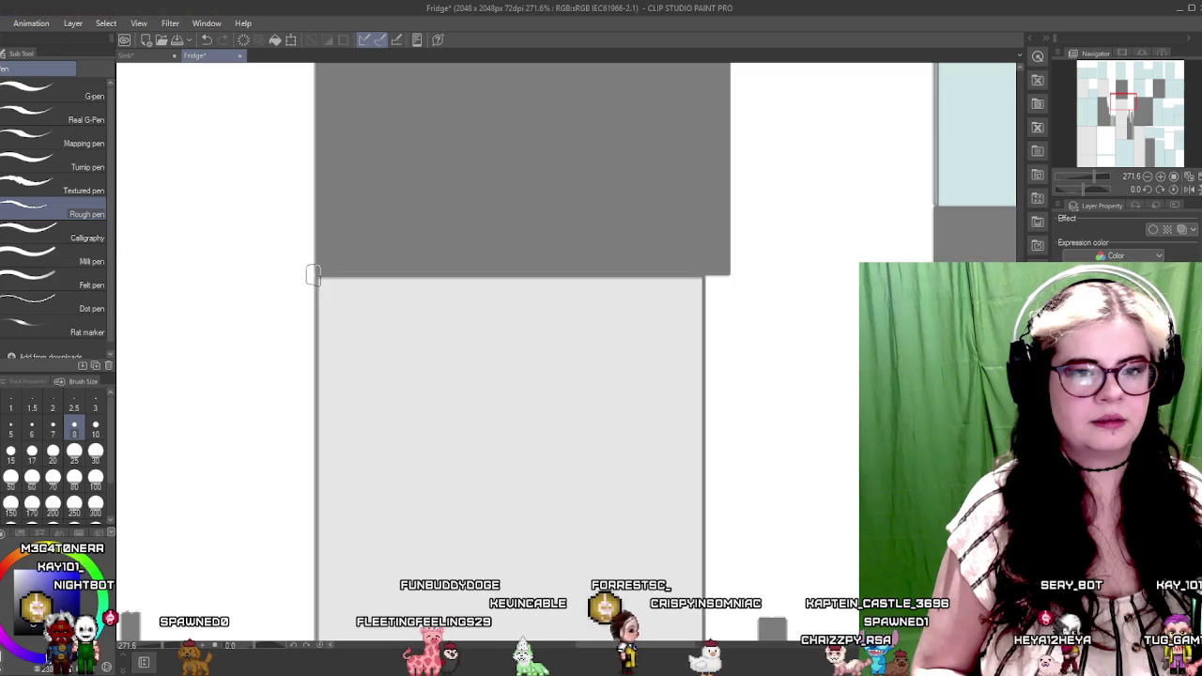
pyautogui.keyDown('shift'); pyautogui.click(729, 275); pyautogui.keyUp('shift')
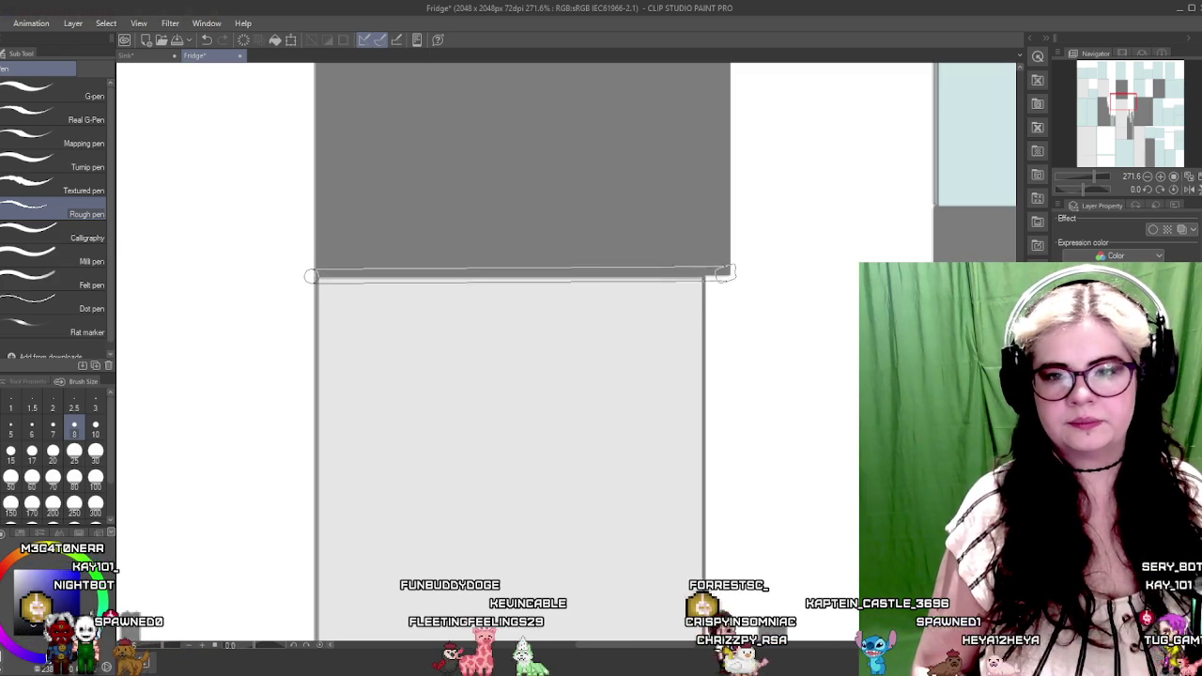
pyautogui.moveTo(547, 205); pyautogui.dragTo(667, 254)
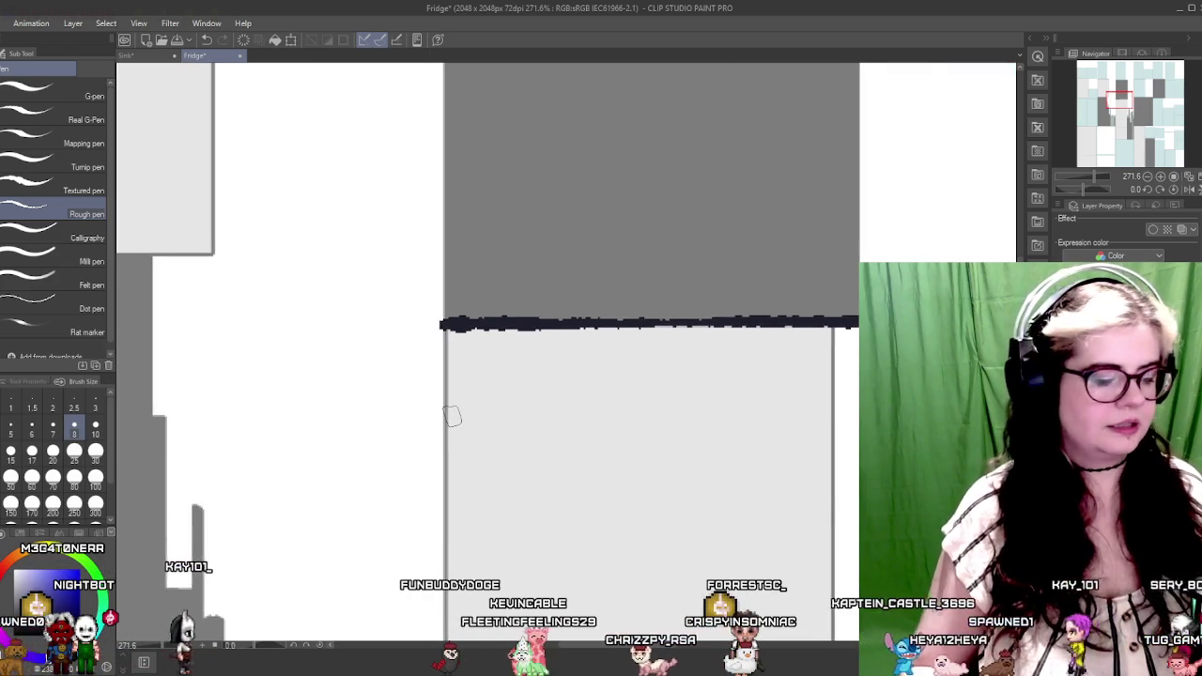
pyautogui.hotkey('ctrl', 'z')
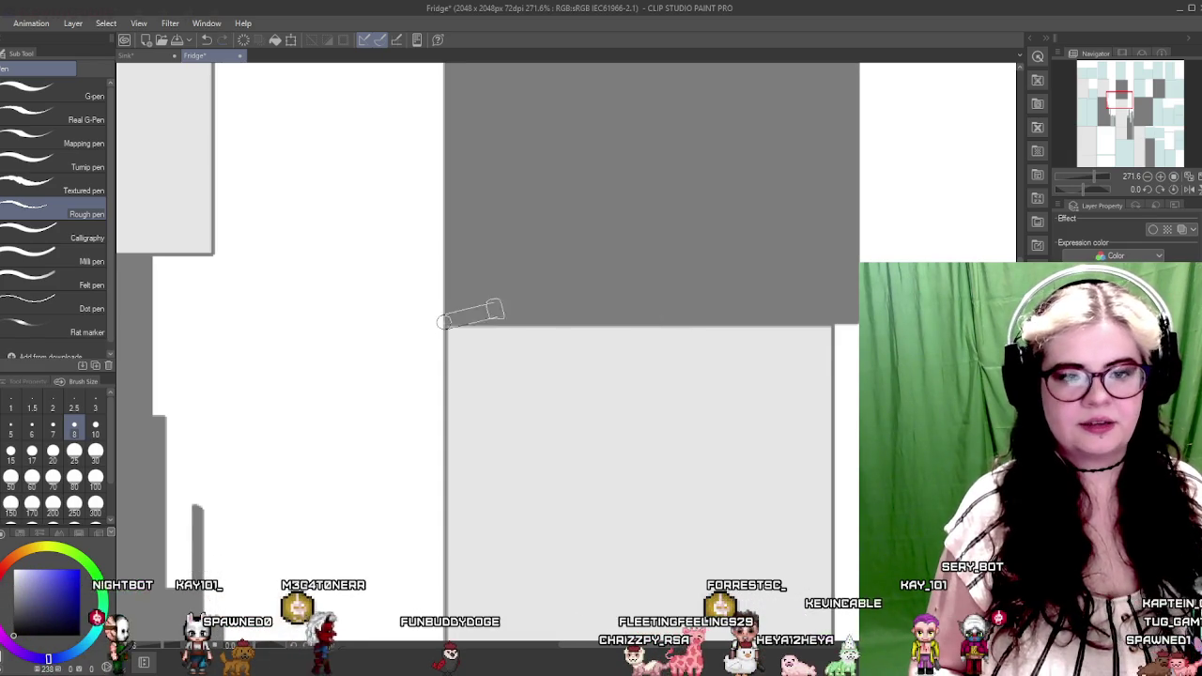
# Ink rough black lines along the grey rectangle's top and left edges
pyautogui.moveTo(447, 317); pyautogui.dragTo(850, 322)
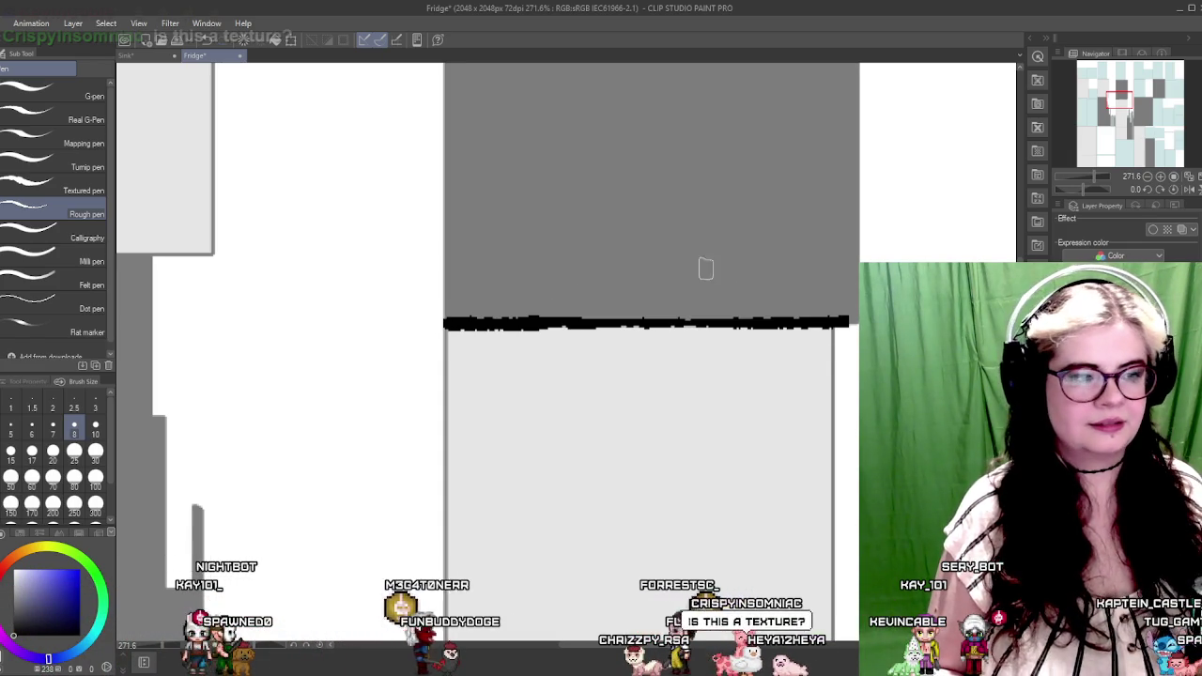
pyautogui.moveTo(608, 214); pyautogui.dragTo(683, 315)
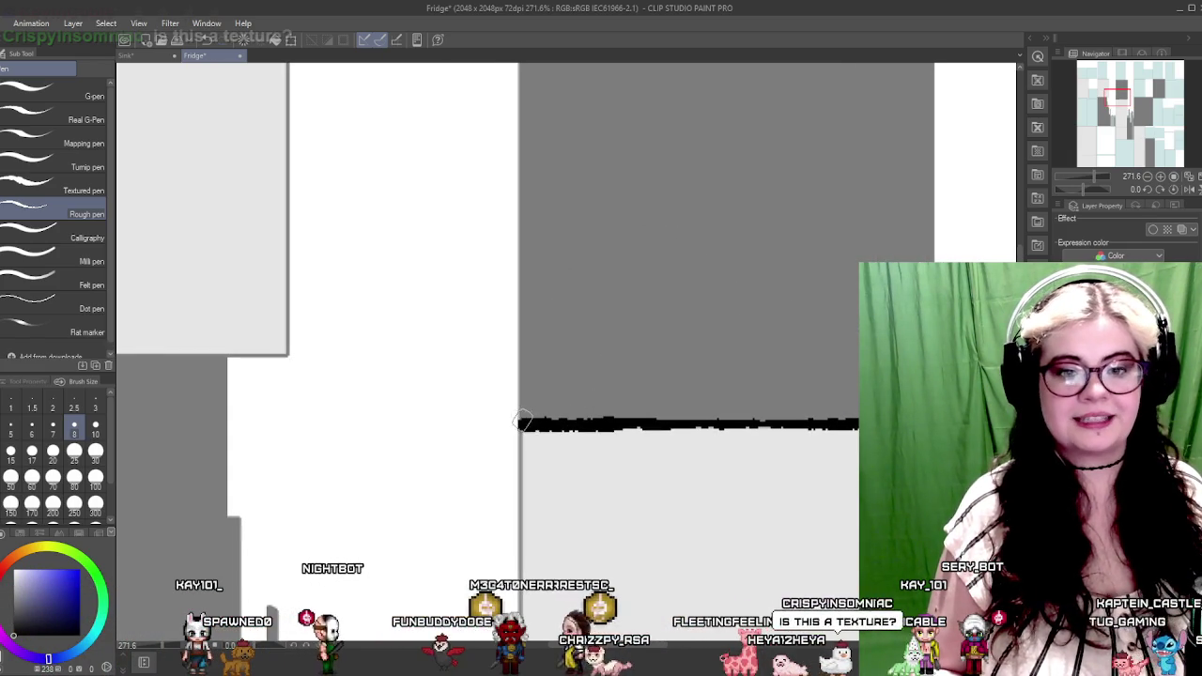
pyautogui.scroll(3, 515, 385)
pyautogui.scroll(5, 569, 422)
pyautogui.scroll(2, 553, 438)
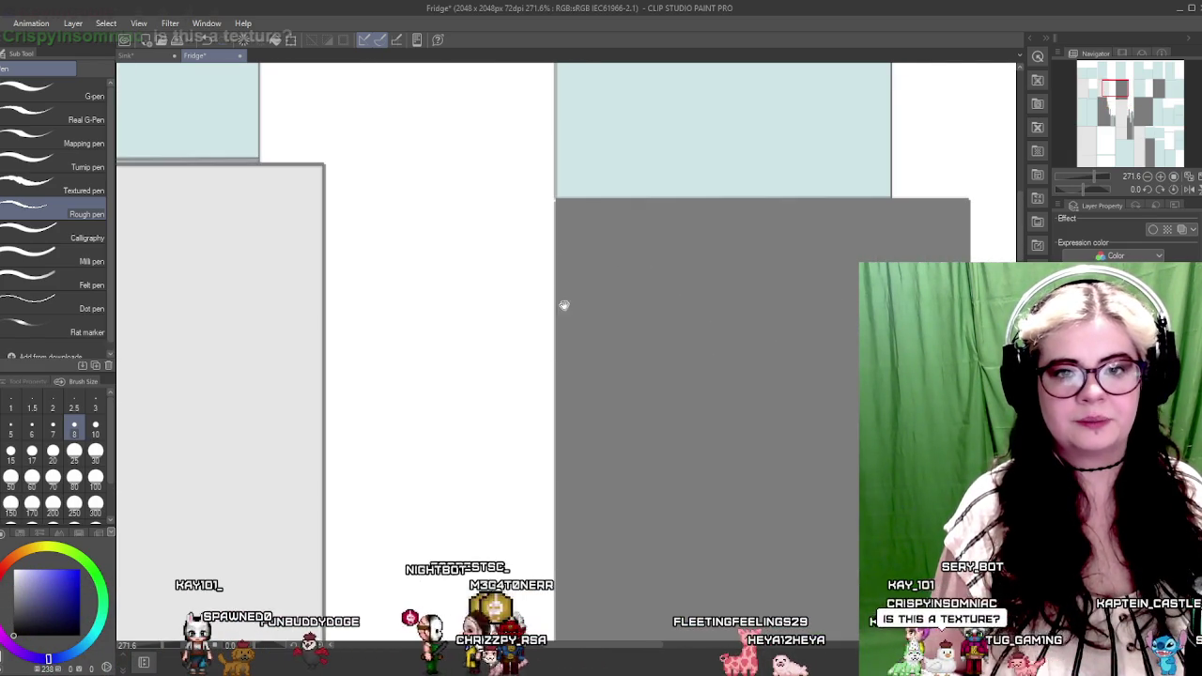
pyautogui.moveTo(554, 197); pyautogui.dragTo(554, 638)
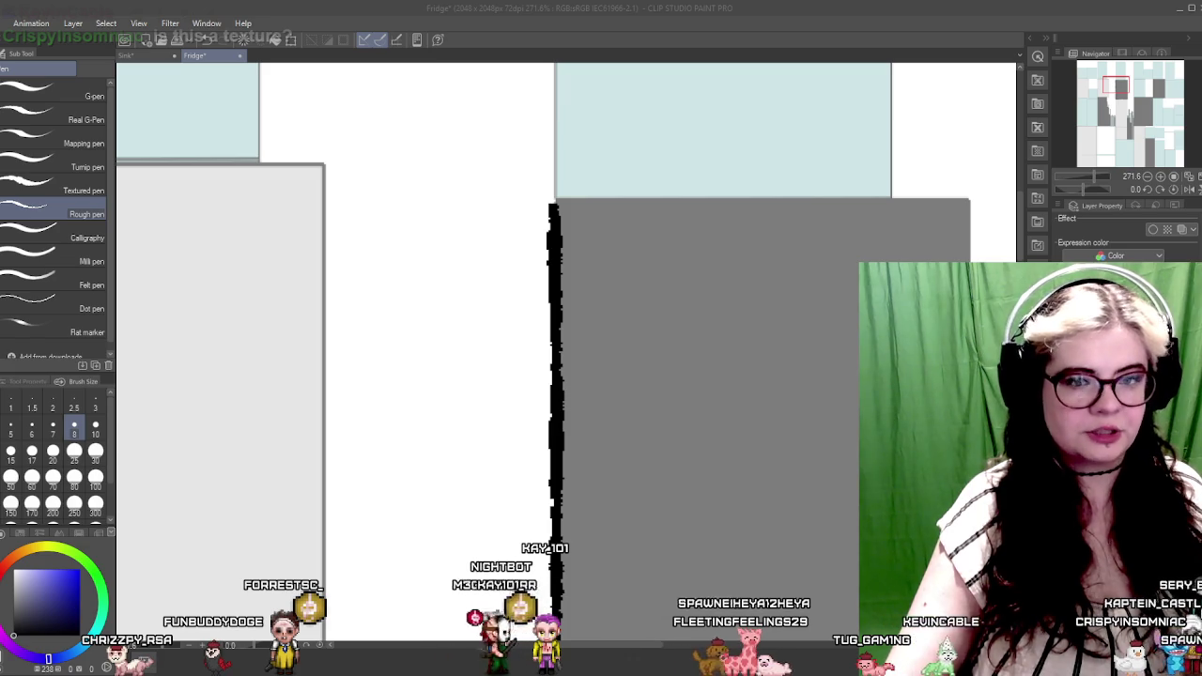
pyautogui.hotkey('alt', 'Tab')
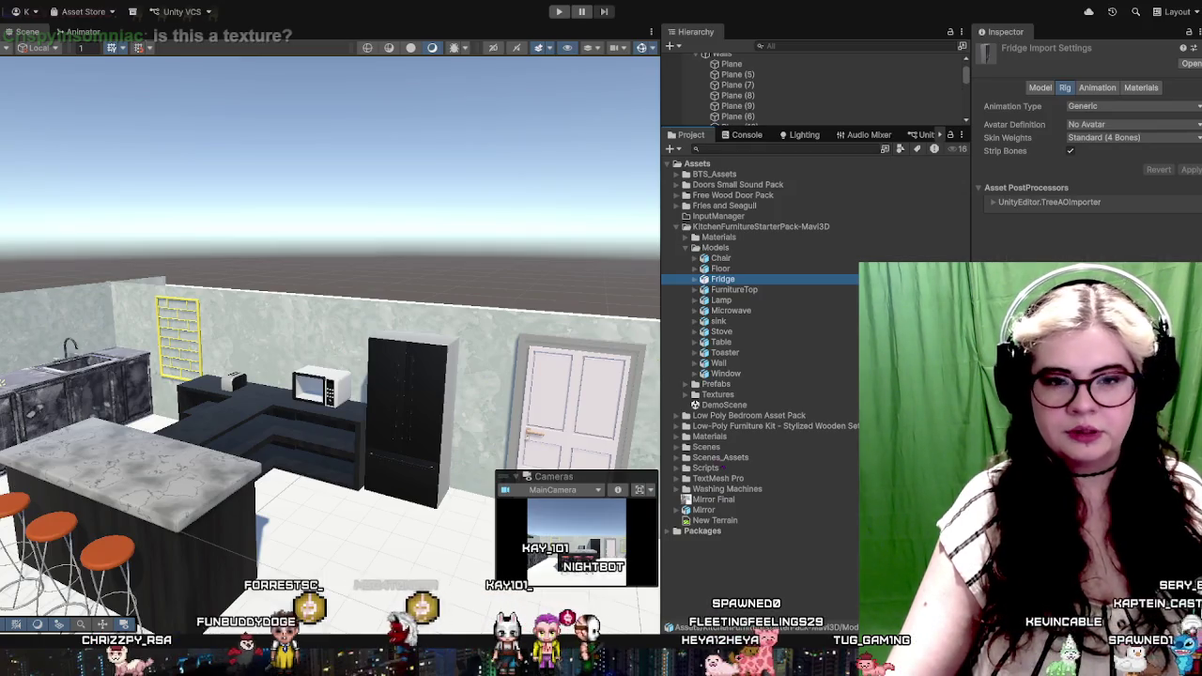
# Zoom and orbit Unity's Scene view toward the sink counter and the stove cabinets
pyautogui.scroll(-3, 314, 471)
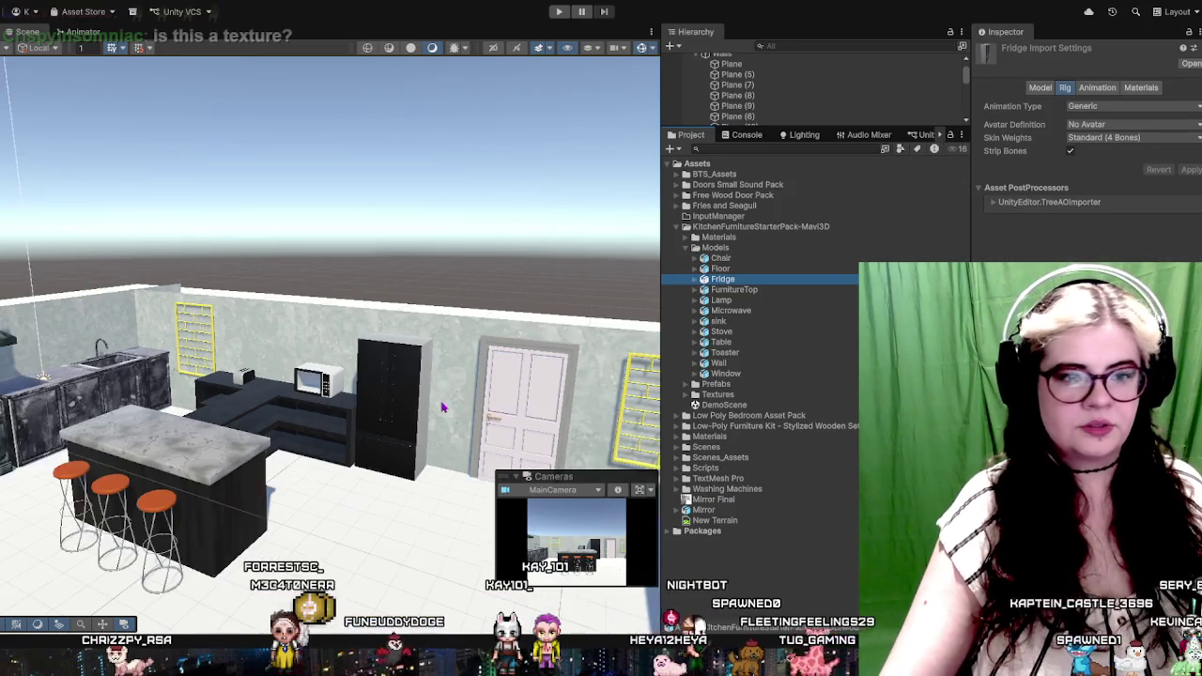
pyautogui.scroll(-3, 315, 471)
pyautogui.scroll(-2, 314, 471)
pyautogui.scroll(3, 331, 356)
pyautogui.scroll(-2, 330, 356)
pyautogui.scroll(2, 184, 312)
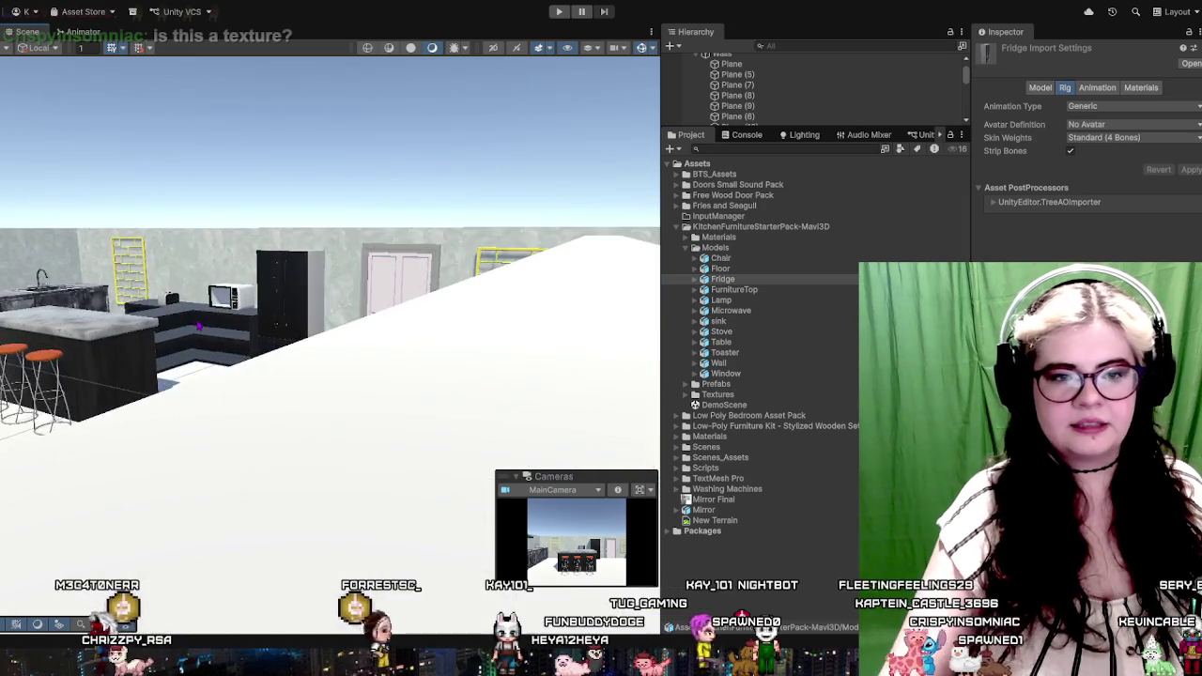
pyautogui.scroll(3, 184, 312)
pyautogui.scroll(2, 328, 403)
pyautogui.scroll(3, 328, 403)
pyautogui.scroll(3, 328, 404)
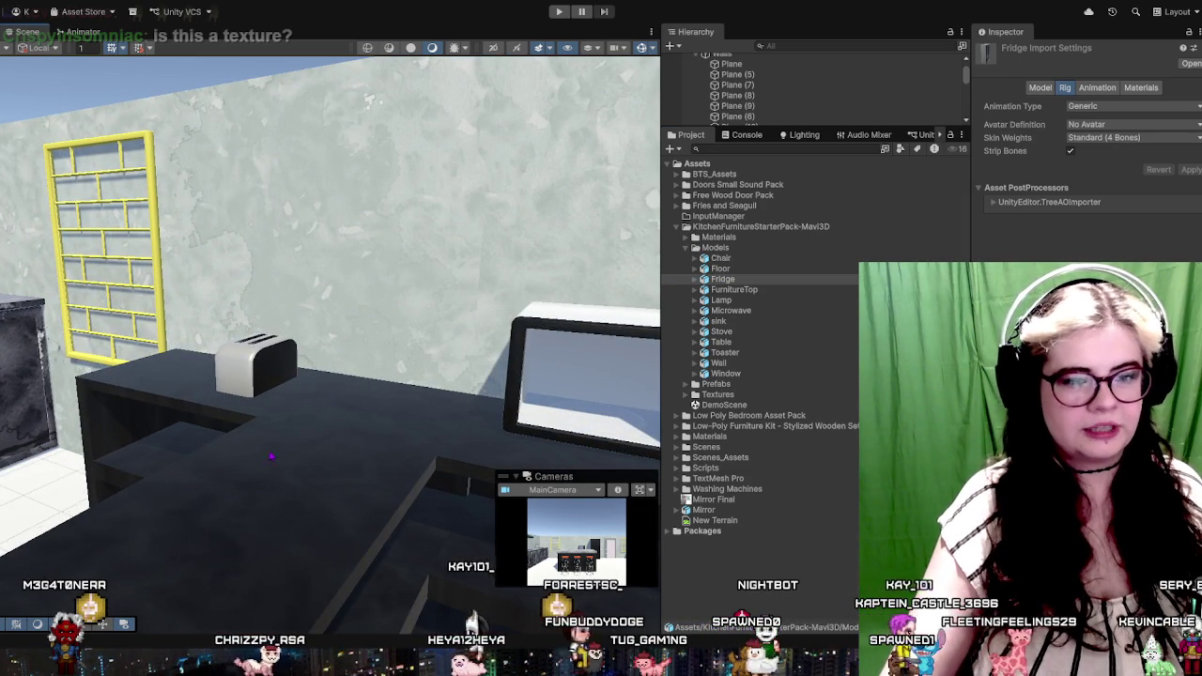
pyautogui.click(237, 299)
pyautogui.moveTo(260, 303); pyautogui.dragTo(623, 255)
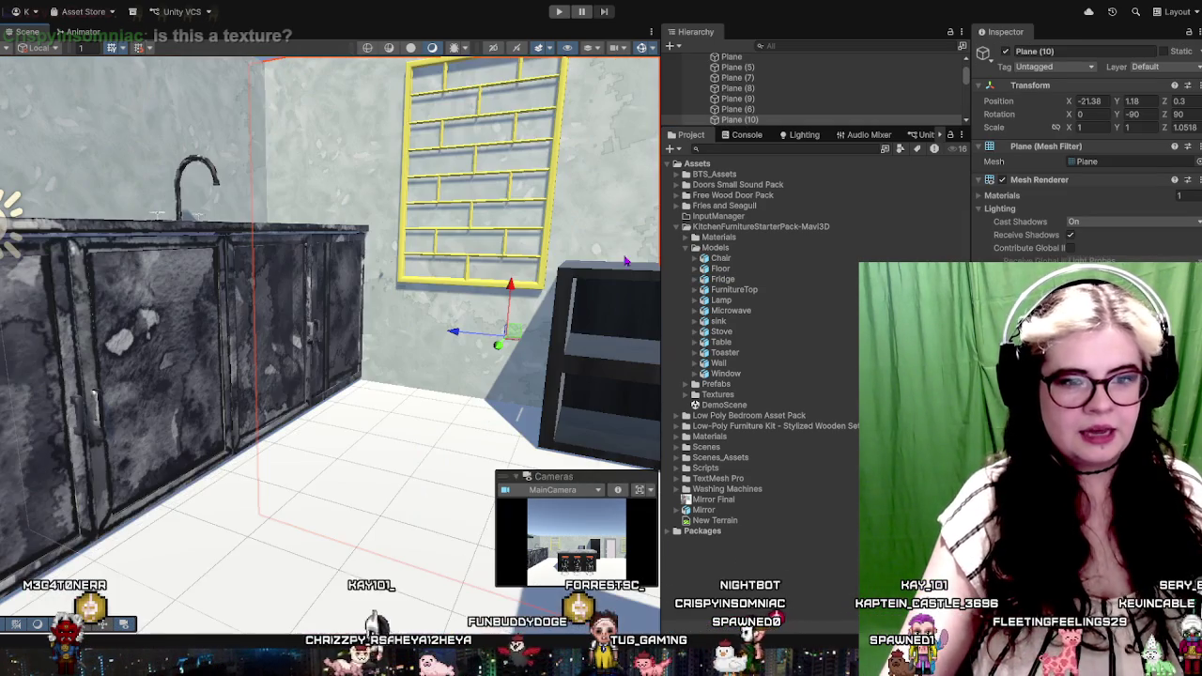
pyautogui.moveTo(539, 292); pyautogui.dragTo(379, 369)
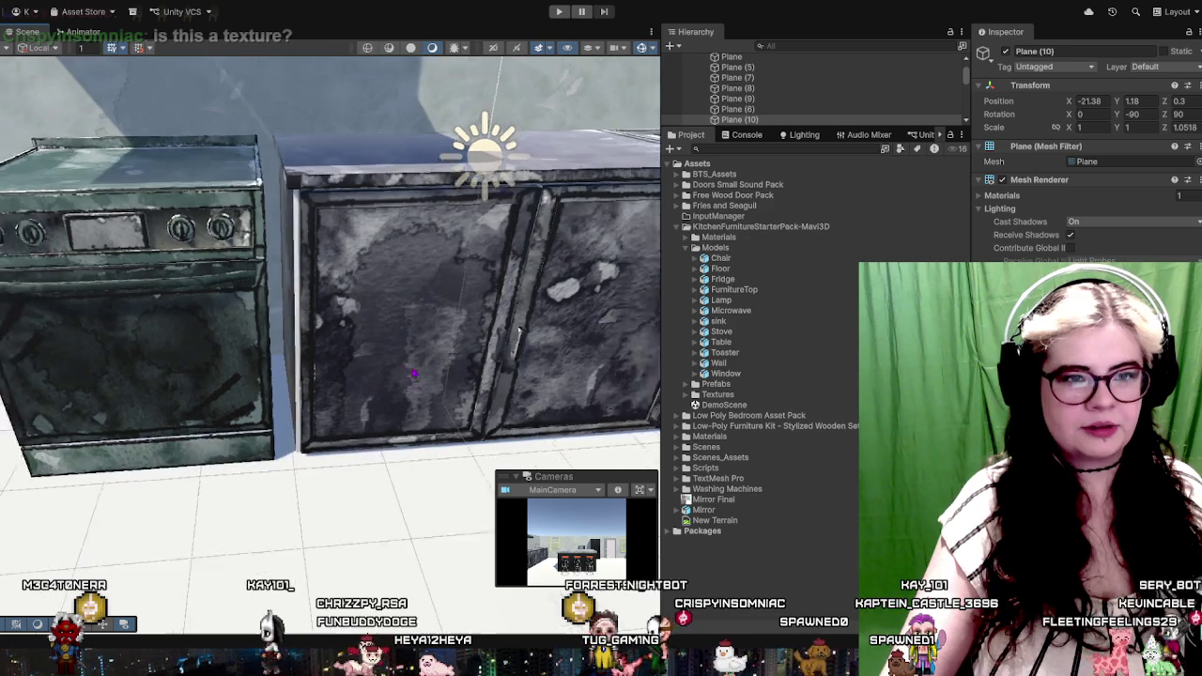
# Pan and re-angle the view to show the whole stove and sink counter, selecting Main_Canvas
pyautogui.scroll(2, 378, 368)
pyautogui.scroll(2, 337, 366)
pyautogui.scroll(2, 282, 362)
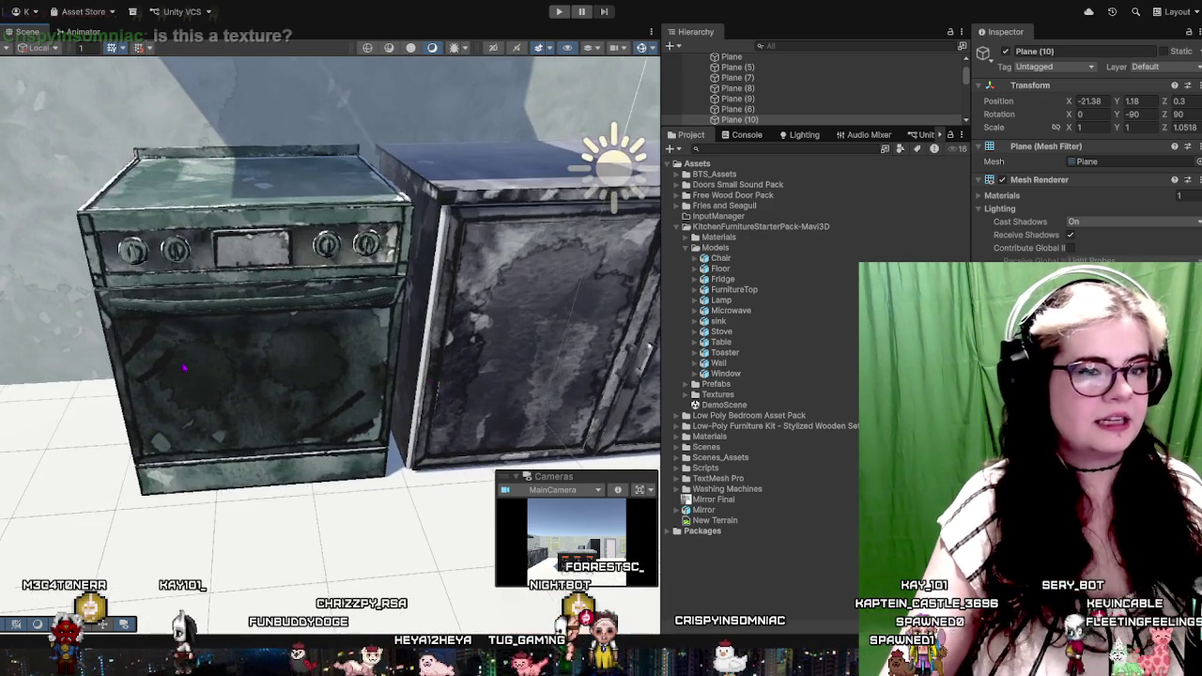
pyautogui.scroll(3, 221, 357)
pyautogui.scroll(-3, 220, 358)
pyautogui.moveTo(220, 358); pyautogui.dragTo(311, 279)
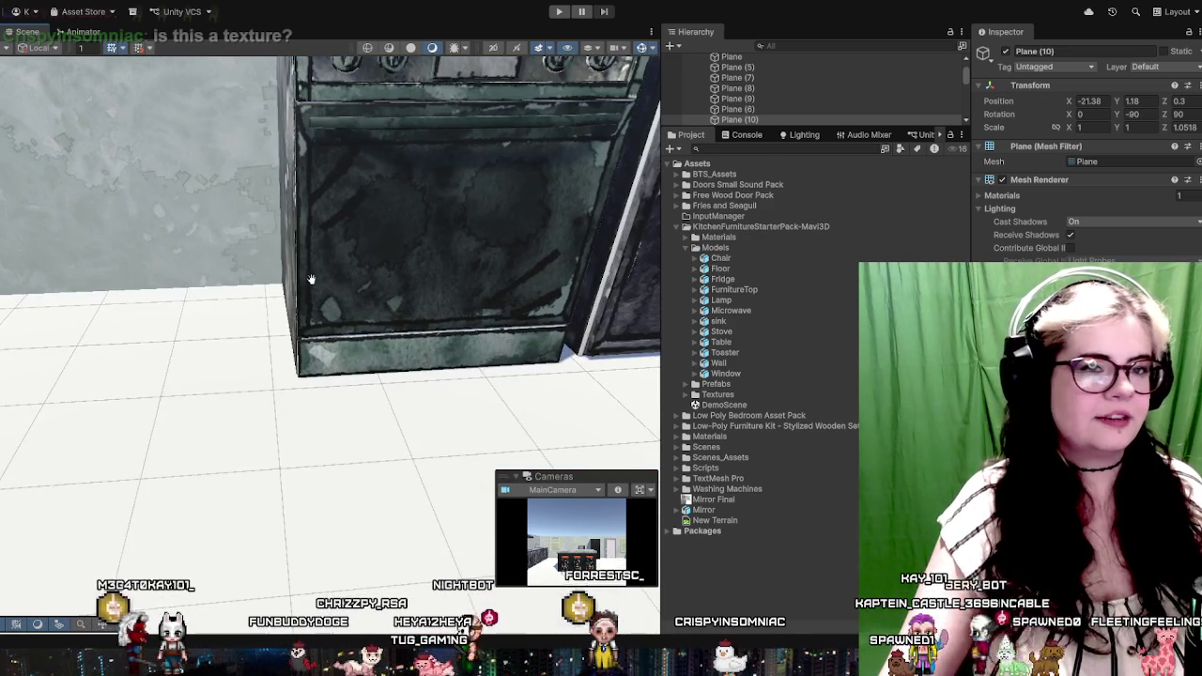
pyautogui.scroll(-3, 368, 235)
pyautogui.moveTo(368, 234)
pyautogui.mouseDown()
pyautogui.moveTo(364, 305)
pyautogui.moveTo(449, 270)
pyautogui.mouseUp()
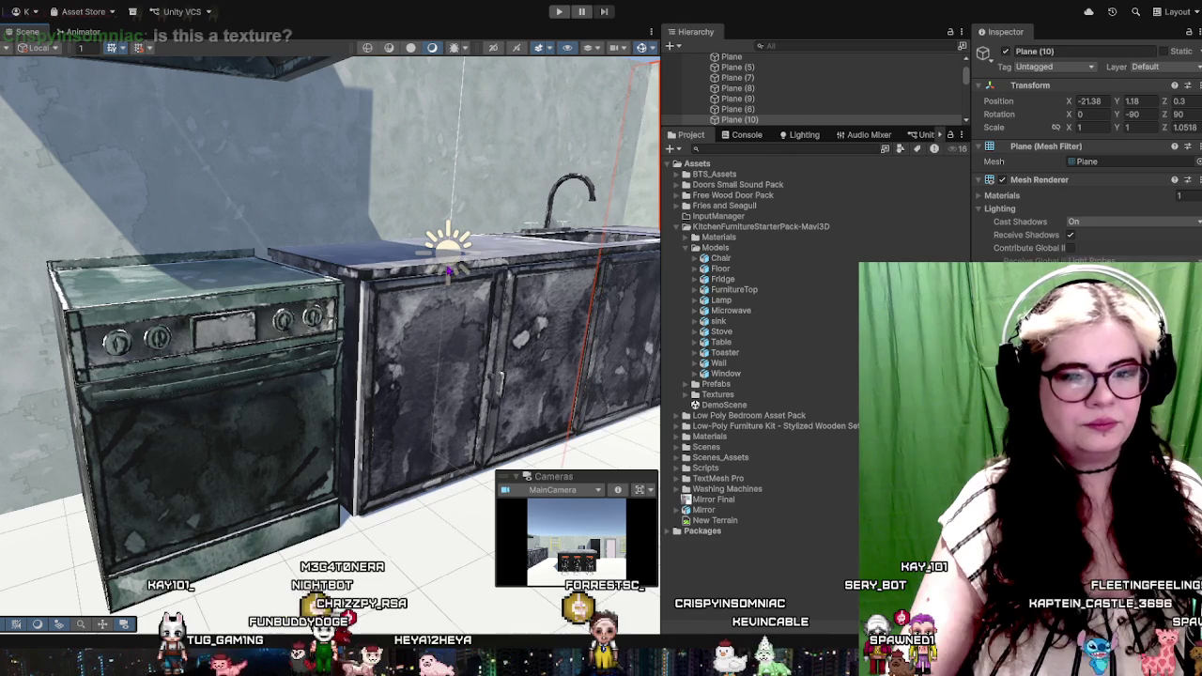
pyautogui.moveTo(425, 391); pyautogui.dragTo(417, 384)
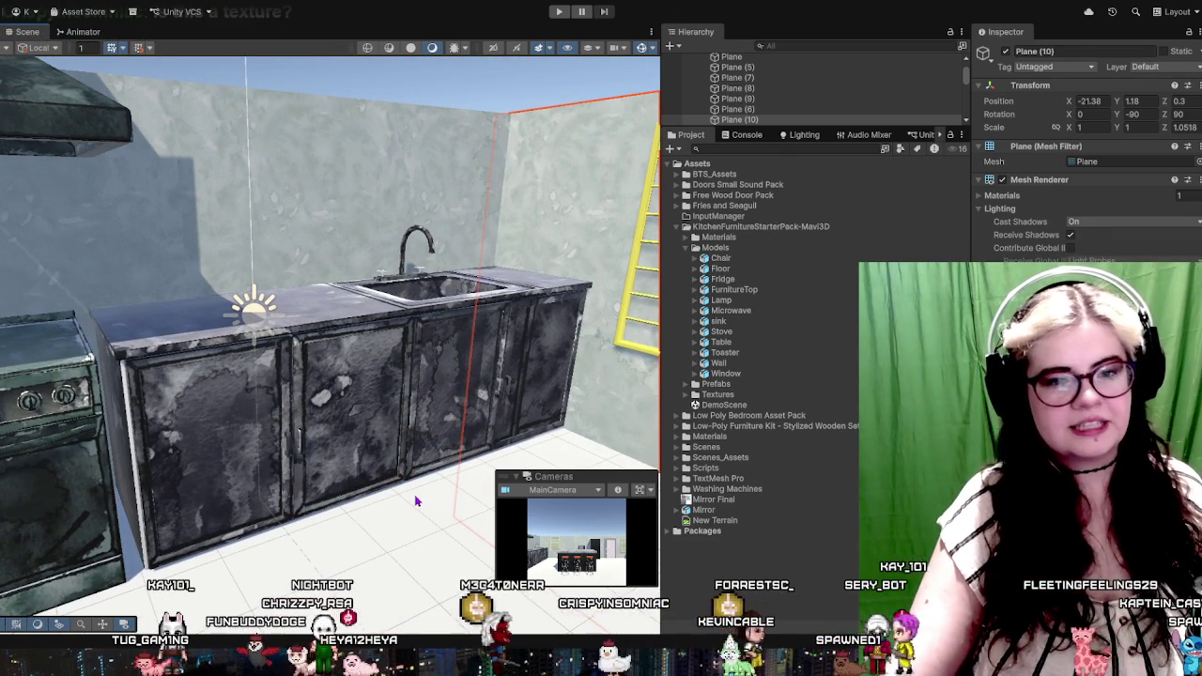
pyautogui.click(391, 523)
pyautogui.scroll(2, 493, 86)
pyautogui.scroll(2, 493, 86)
pyautogui.scroll(-1, 329, 309)
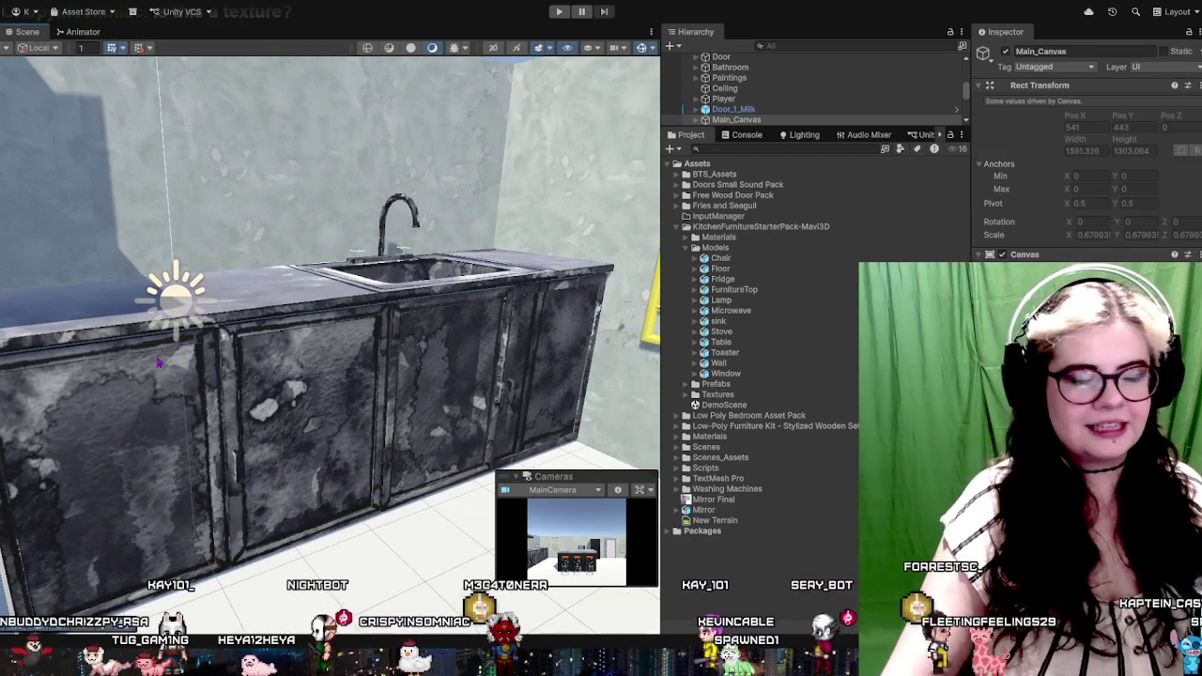
# Orbit the Scene view from the door into the bathroom to see the tub, toilet and floor
pyautogui.scroll(-2, 328, 309)
pyautogui.scroll(-1, 328, 310)
pyautogui.scroll(-2, 329, 310)
pyautogui.moveTo(326, 312)
pyautogui.mouseDown()
pyautogui.moveTo(343, 368)
pyautogui.moveTo(461, 347)
pyautogui.moveTo(345, 451)
pyautogui.mouseUp()
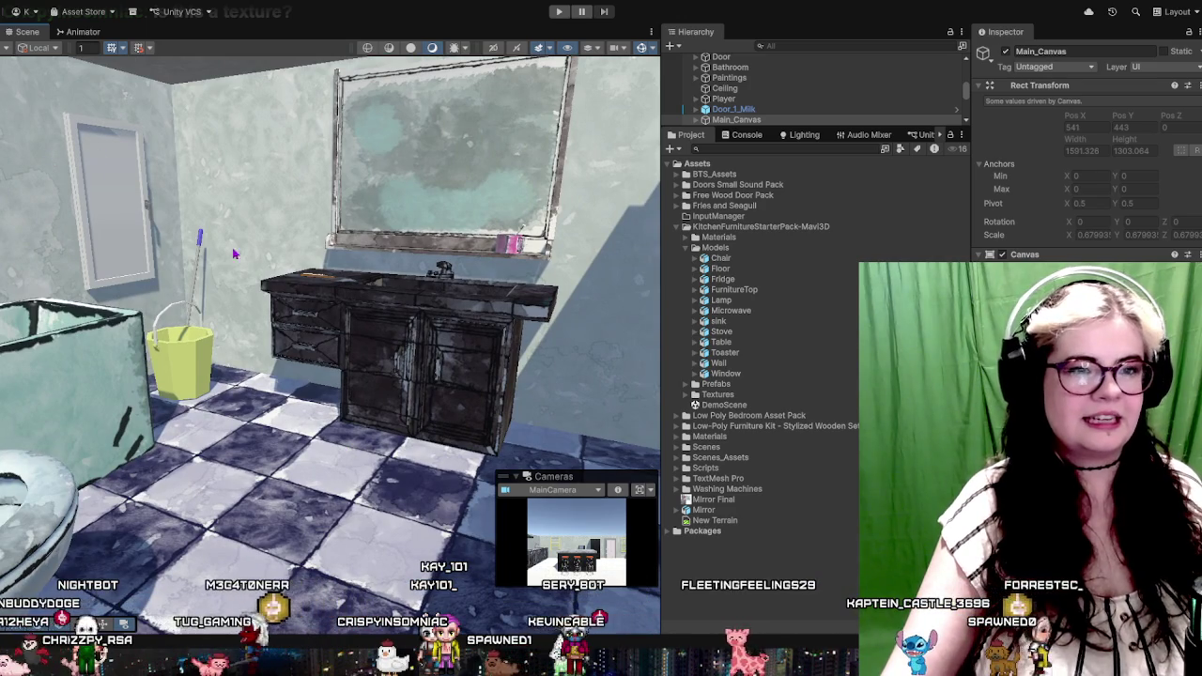
pyautogui.moveTo(345, 451)
pyautogui.mouseDown()
pyautogui.moveTo(353, 308)
pyautogui.moveTo(247, 267)
pyautogui.mouseUp()
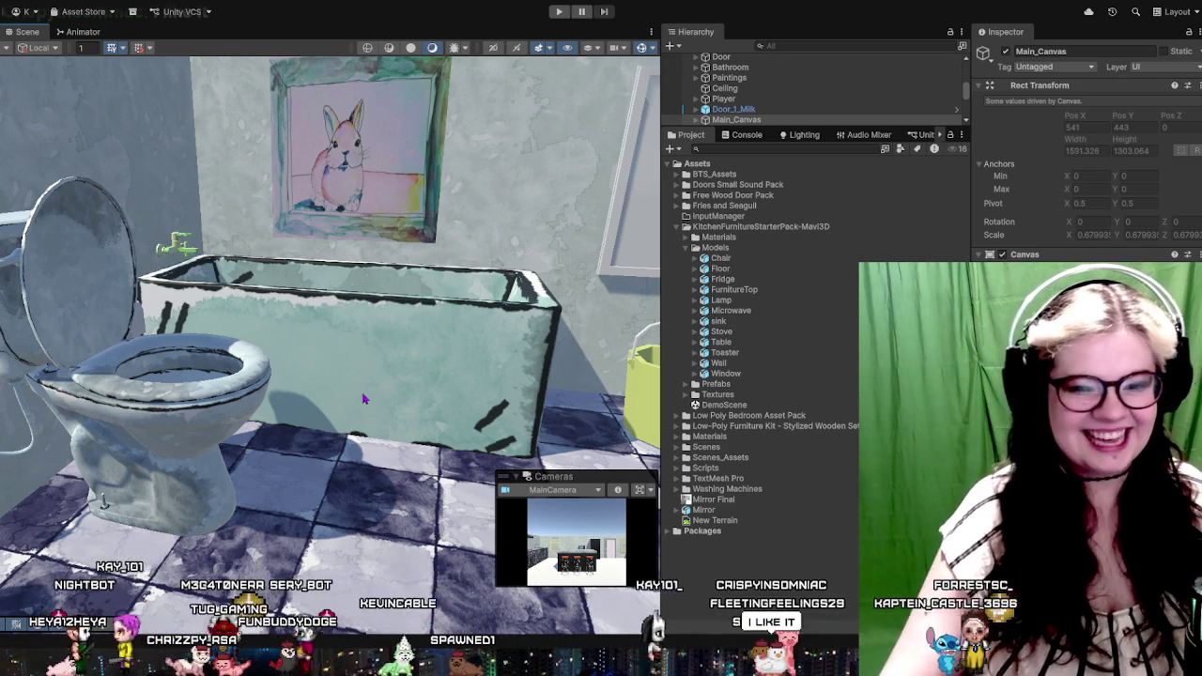
pyautogui.scroll(3, 366, 402)
pyautogui.scroll(-5, 372, 403)
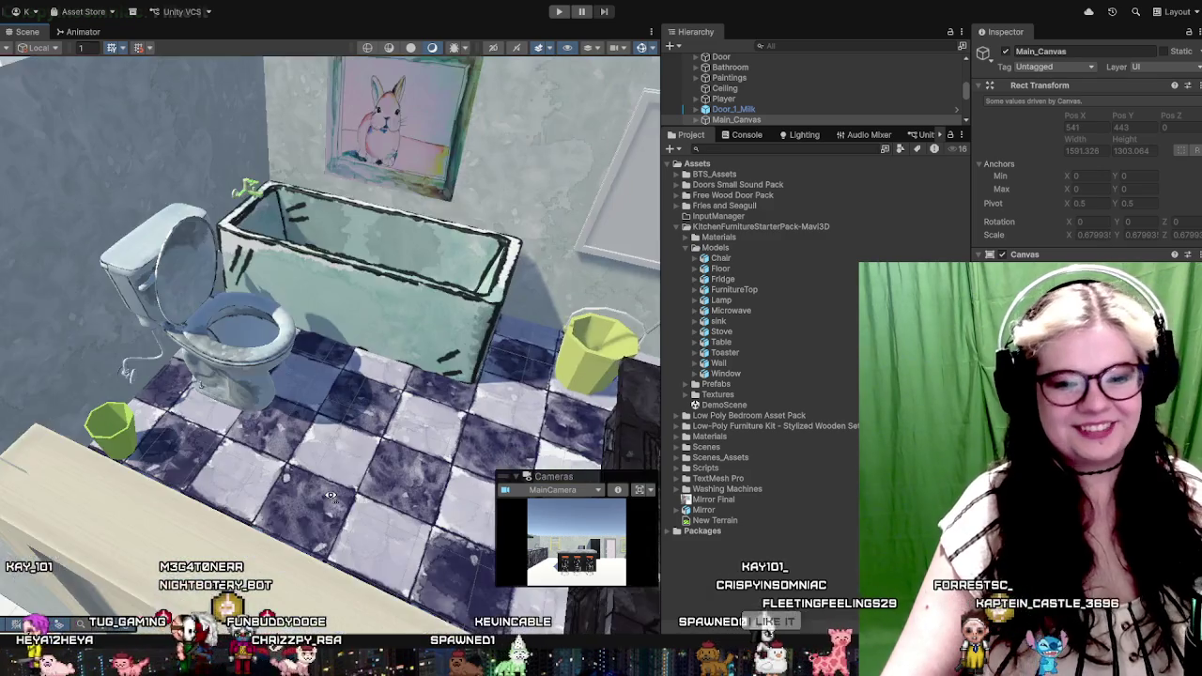
pyautogui.moveTo(374, 405); pyautogui.dragTo(420, 466)
pyautogui.moveTo(490, 447); pyautogui.dragTo(589, 403)
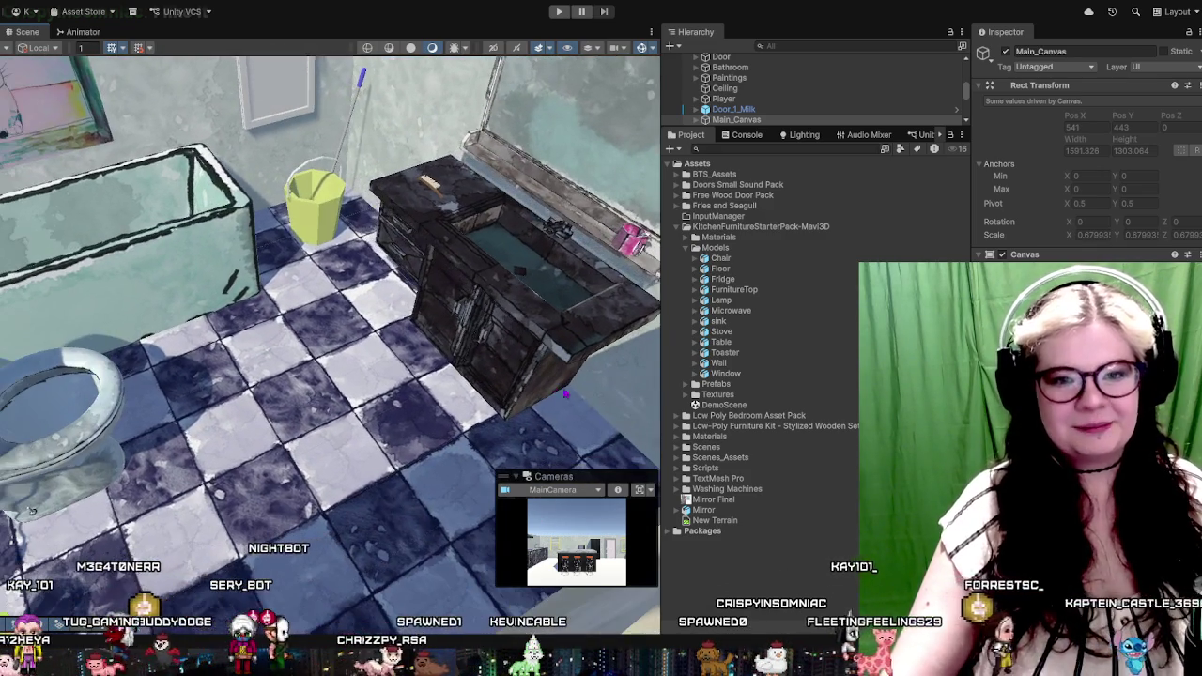
# Inspect the bathroom sink cabinet, mirror shelf and cup, then zoom back out
pyautogui.moveTo(368, 406); pyautogui.dragTo(439, 445)
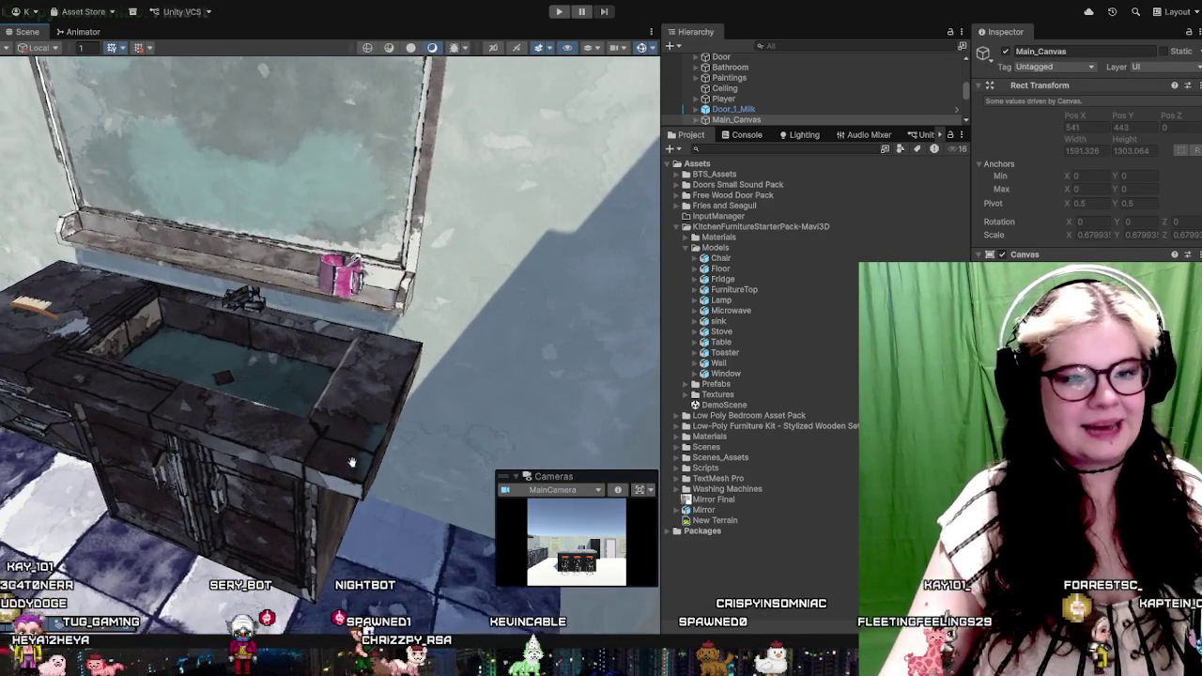
pyautogui.scroll(3, 440, 445)
pyautogui.scroll(2, 411, 339)
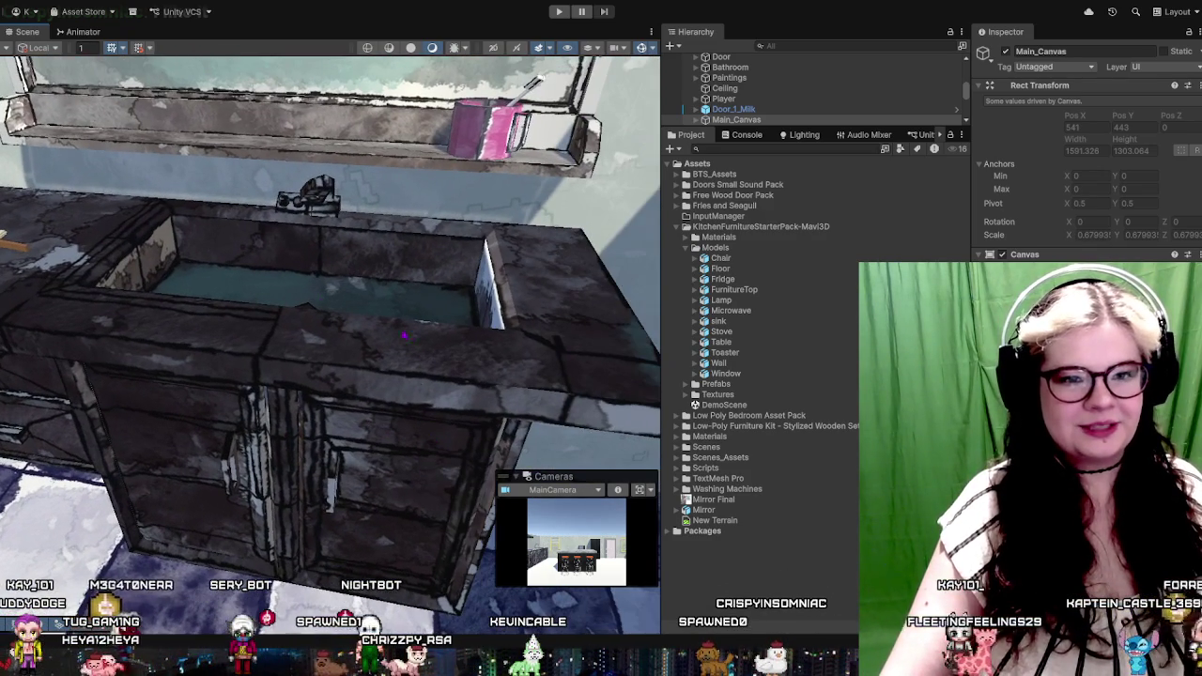
pyautogui.moveTo(489, 279); pyautogui.dragTo(463, 363)
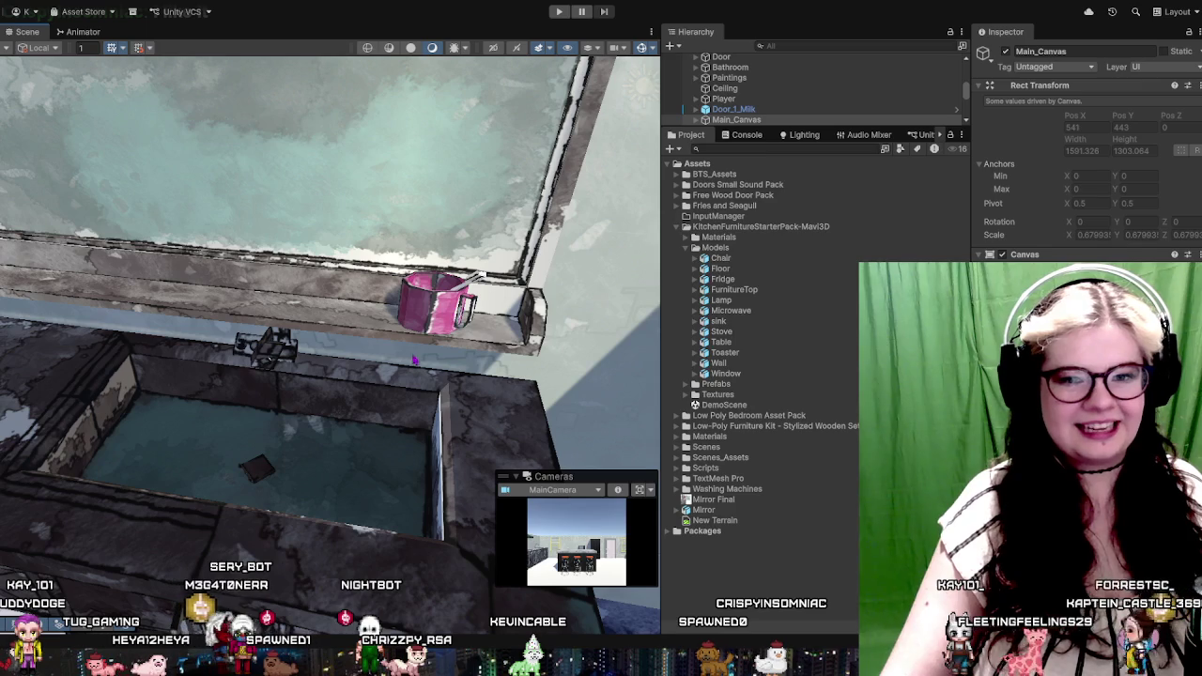
pyautogui.moveTo(414, 317); pyautogui.dragTo(482, 198)
pyautogui.scroll(-2, 331, 329)
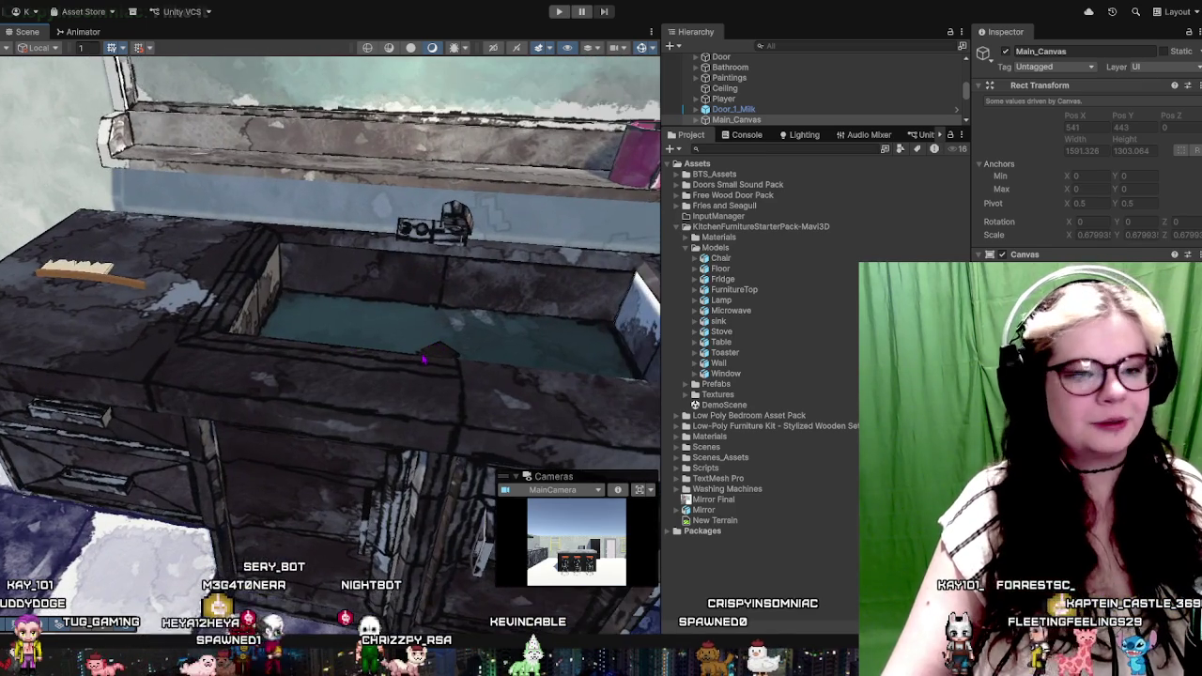
pyautogui.scroll(-2, 330, 328)
pyautogui.scroll(-2, 330, 328)
pyautogui.scroll(-2, 330, 329)
pyautogui.scroll(-3, 477, 370)
pyautogui.scroll(-2, 435, 353)
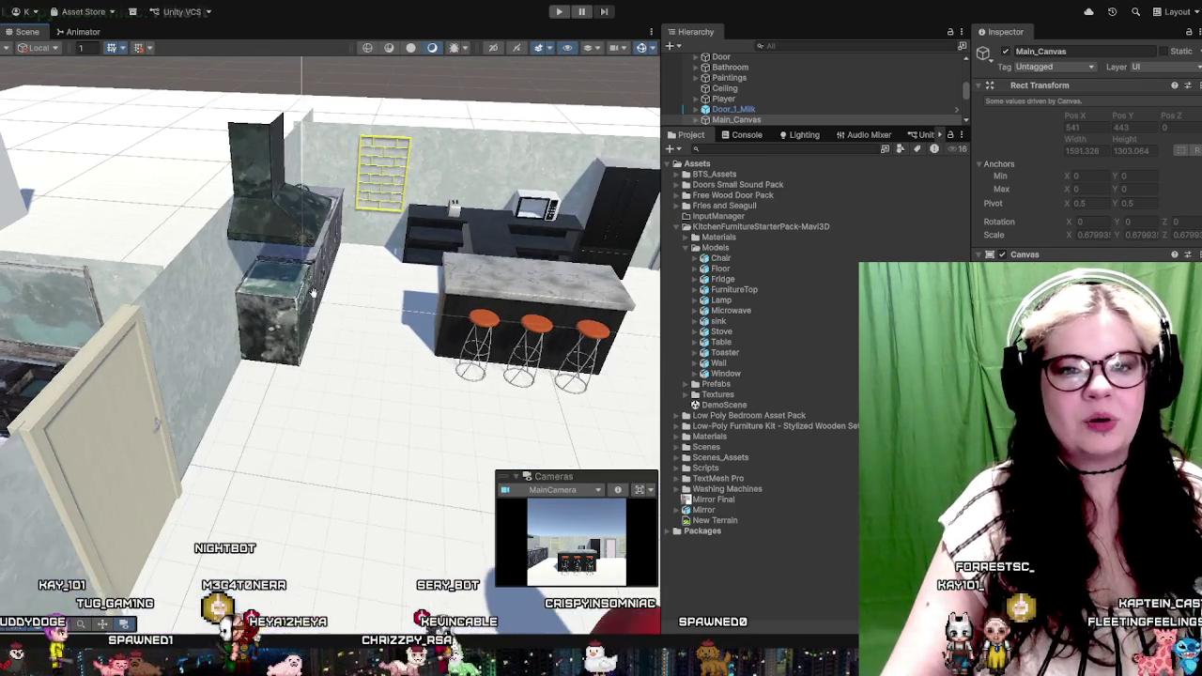
# Bring the kitchen island and fridge back into view, then return to Clip Studio Paint
pyautogui.moveTo(462, 255); pyautogui.dragTo(485, 316)
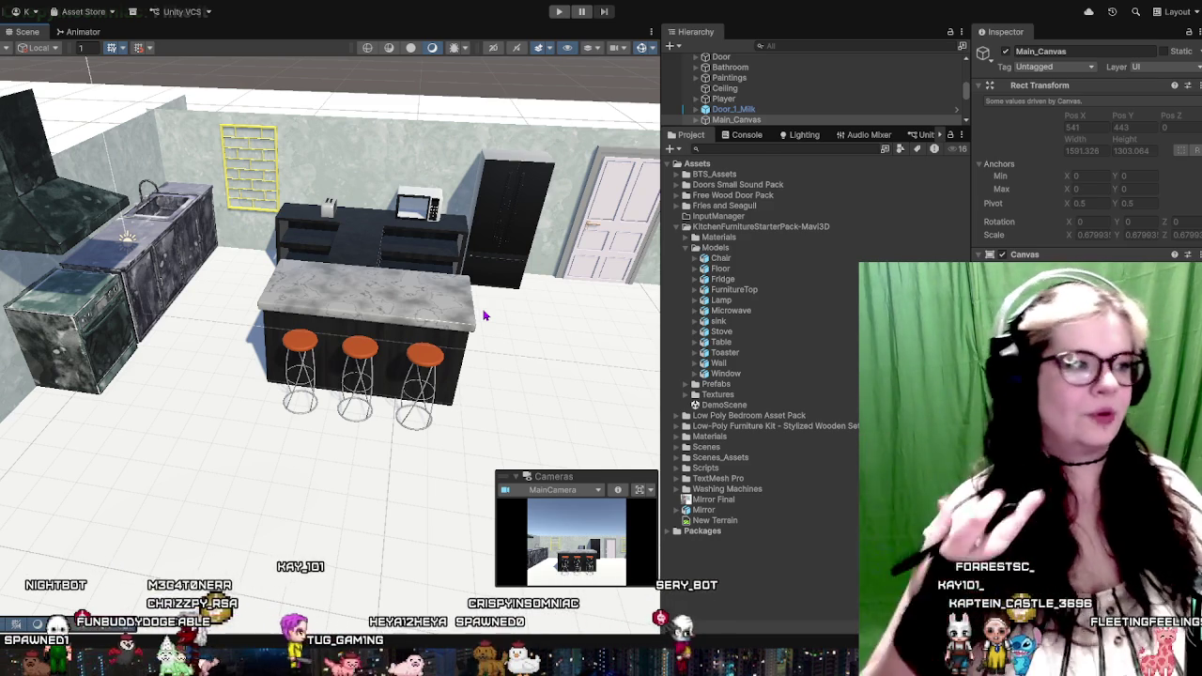
pyautogui.scroll(1, 484, 316)
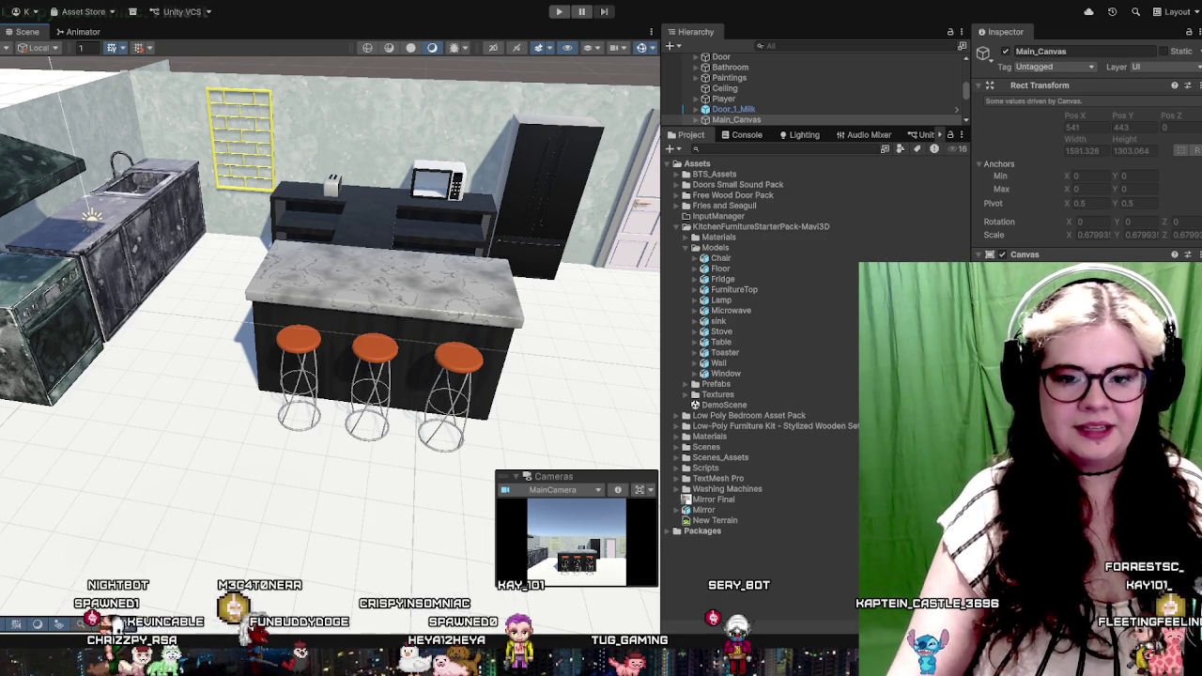
pyautogui.hotkey('alt', 'Tab')
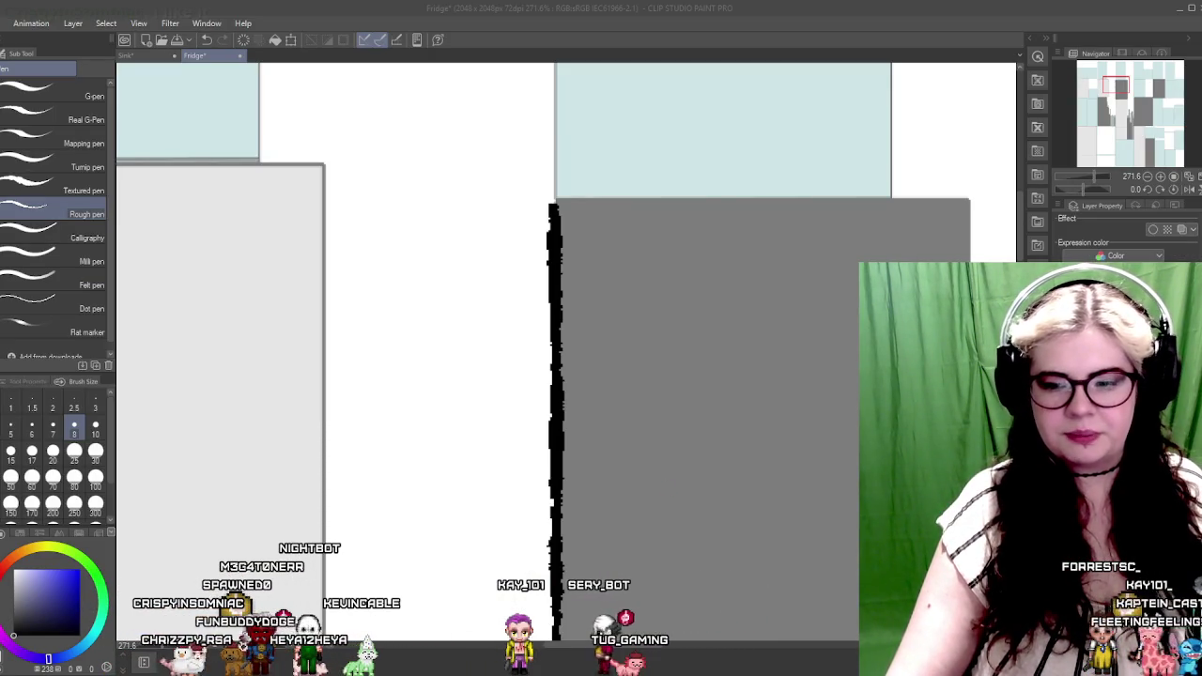
# Extend the grey panel's bottom outline to its right corner, undoing a stray diagonal stroke
pyautogui.scroll(-3, 692, 510)
pyautogui.scroll(-2, 526, 383)
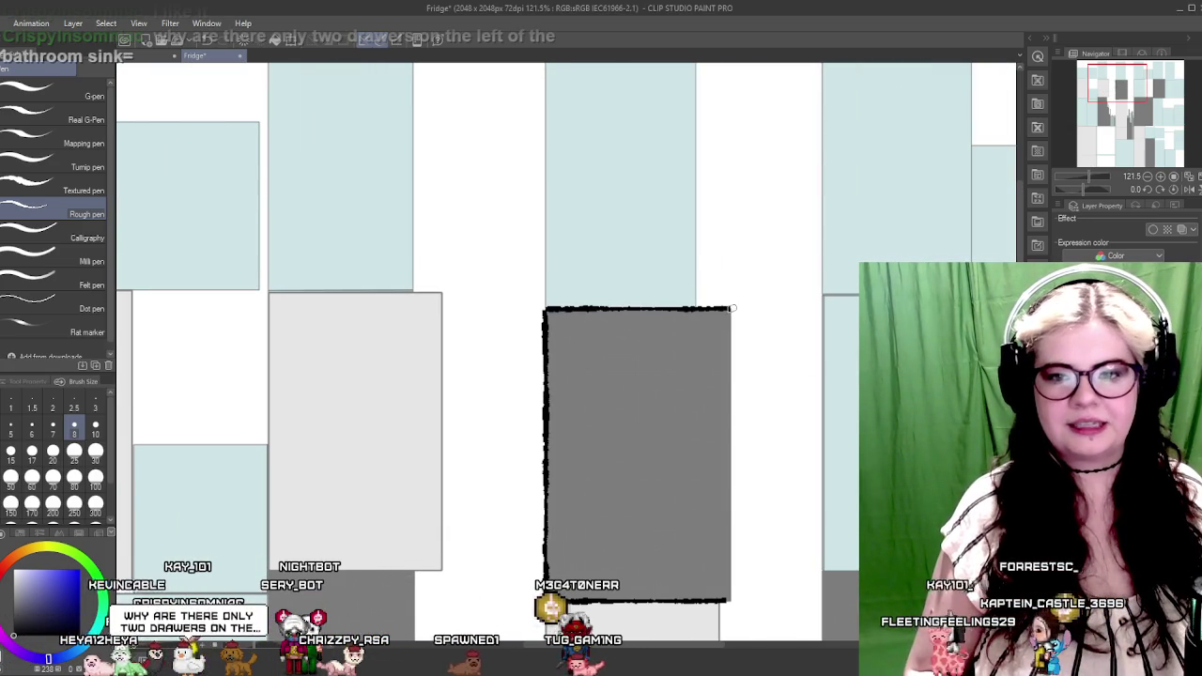
pyautogui.scroll(2, 667, 395)
pyautogui.scroll(1, 711, 373)
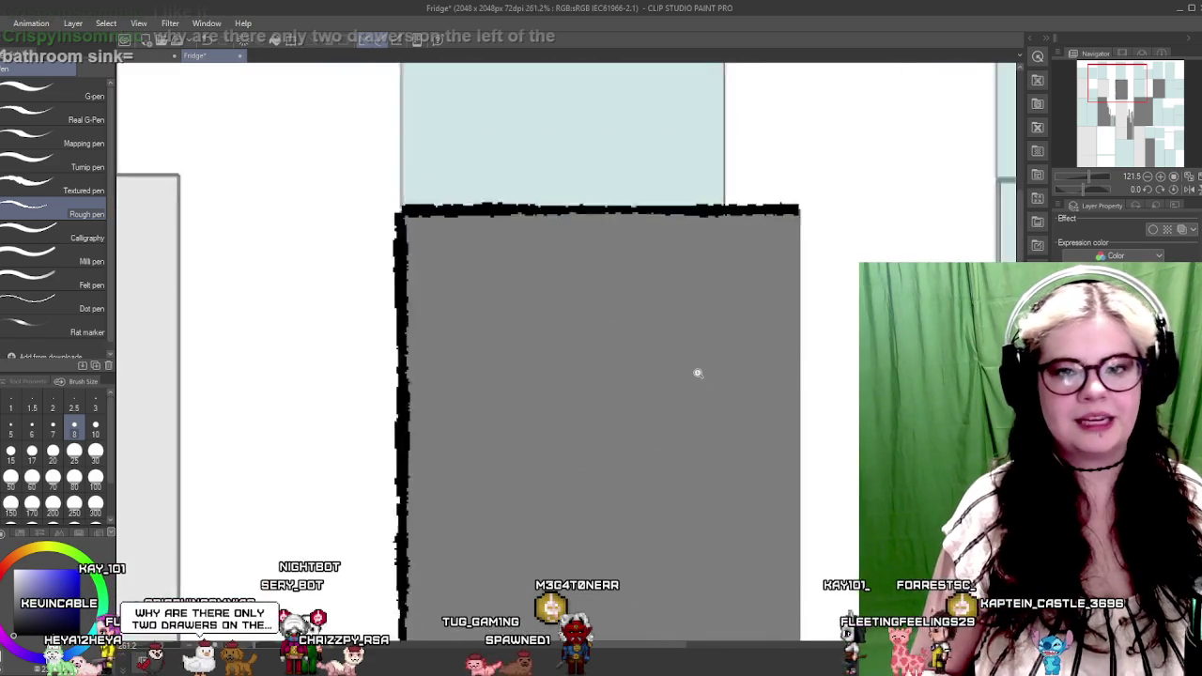
pyautogui.scroll(-1, 698, 373)
pyautogui.moveTo(748, 405); pyautogui.dragTo(638, 408)
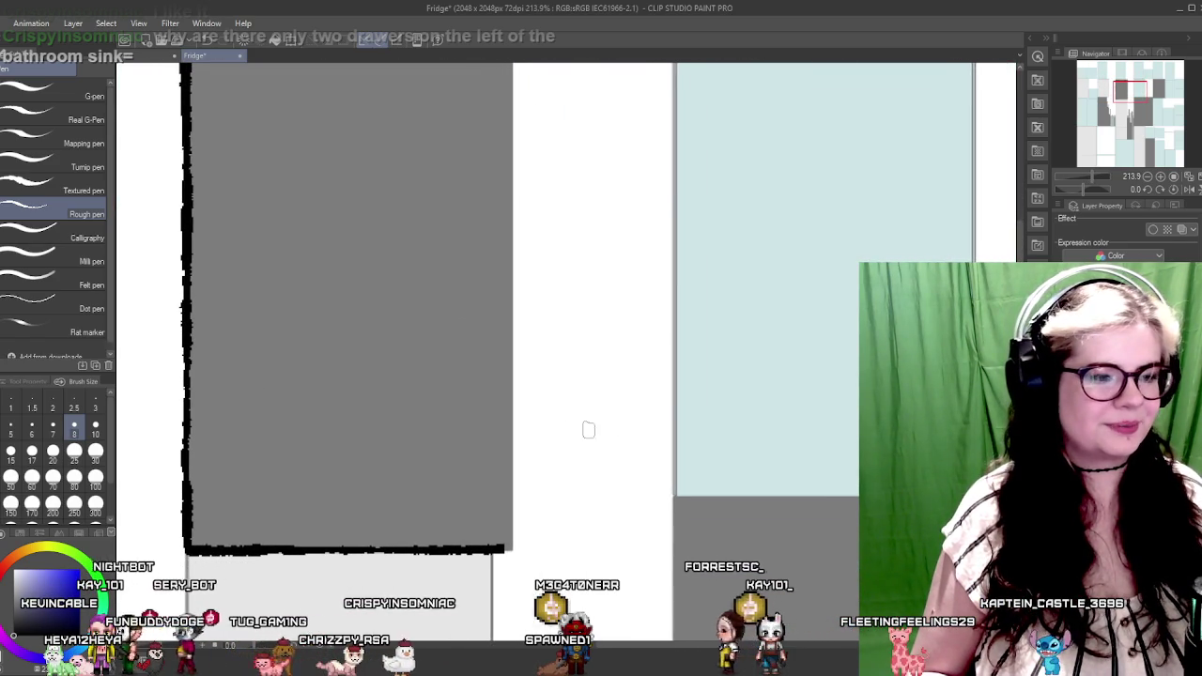
pyautogui.moveTo(495, 419)
pyautogui.mouseDown()
pyautogui.moveTo(573, 423)
pyautogui.moveTo(547, 425)
pyautogui.mouseUp()
pyautogui.moveTo(540, 551); pyautogui.dragTo(554, 551)
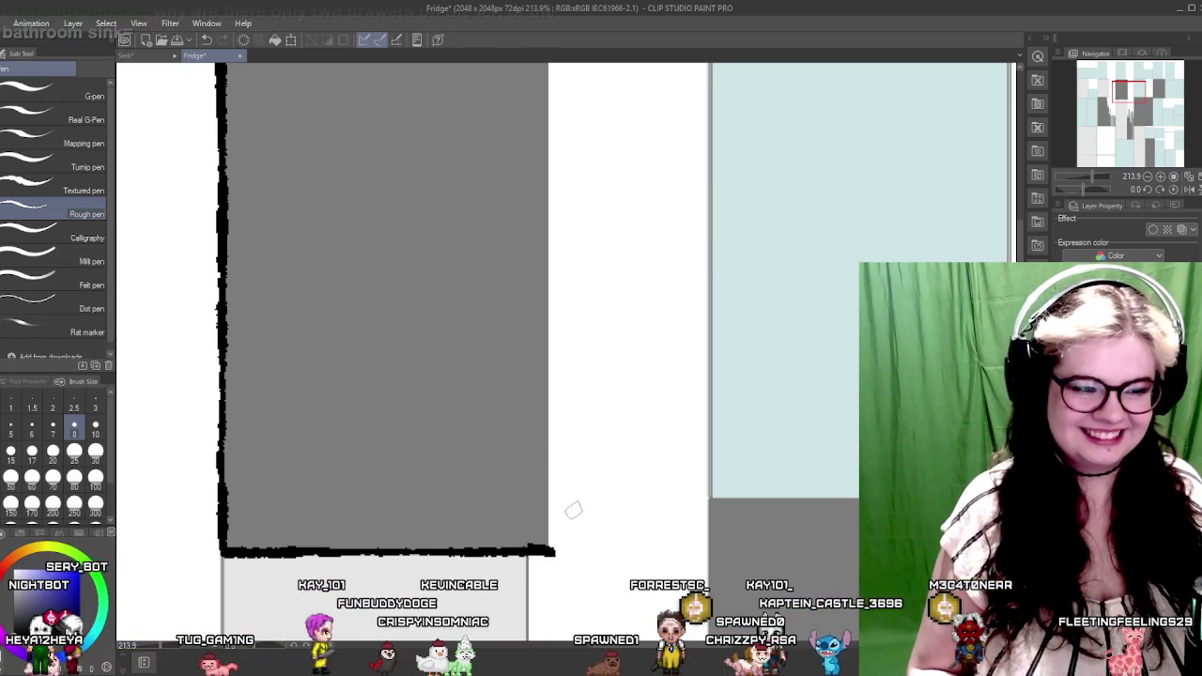
pyautogui.moveTo(554, 549); pyautogui.dragTo(474, 399)
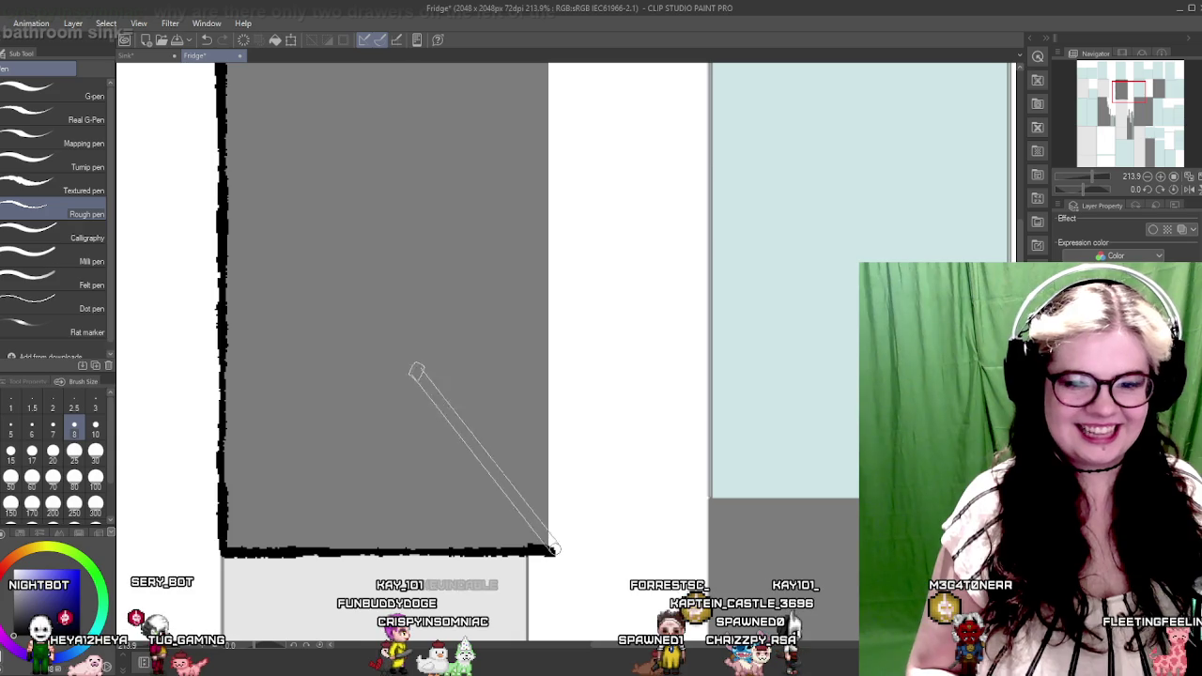
pyautogui.hotkey('ctrl', 'z')
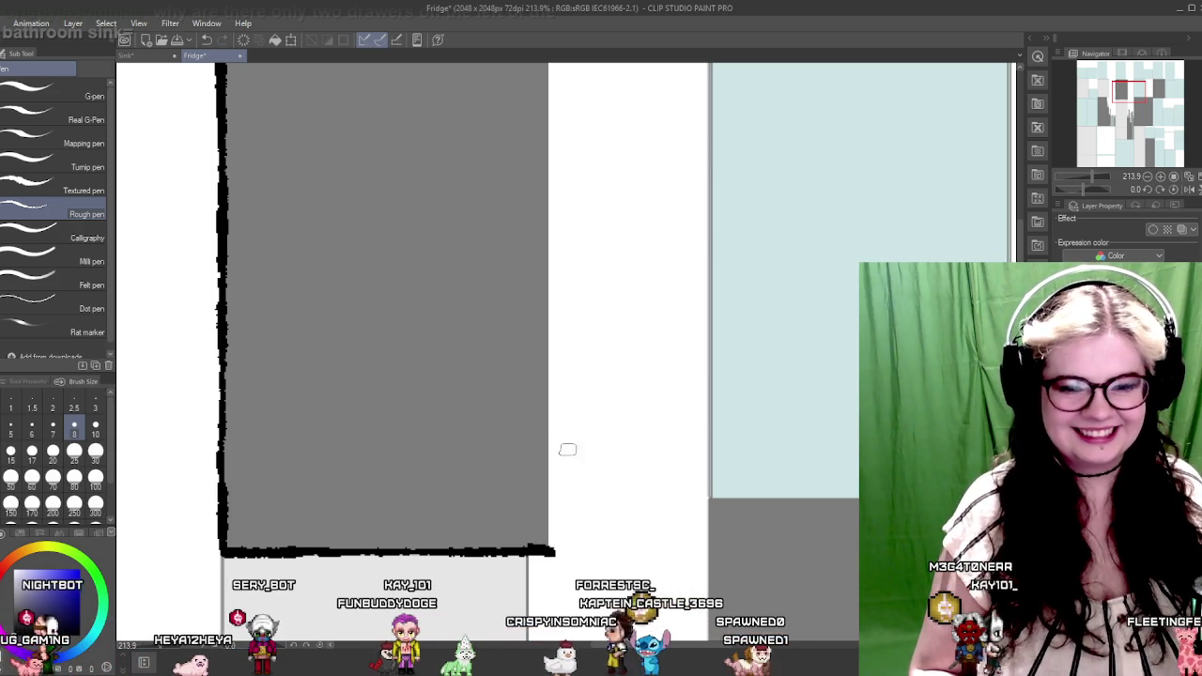
# Ink the grey panel's right edge in rough black from top to bottom
pyautogui.scroll(10, 536, 348)
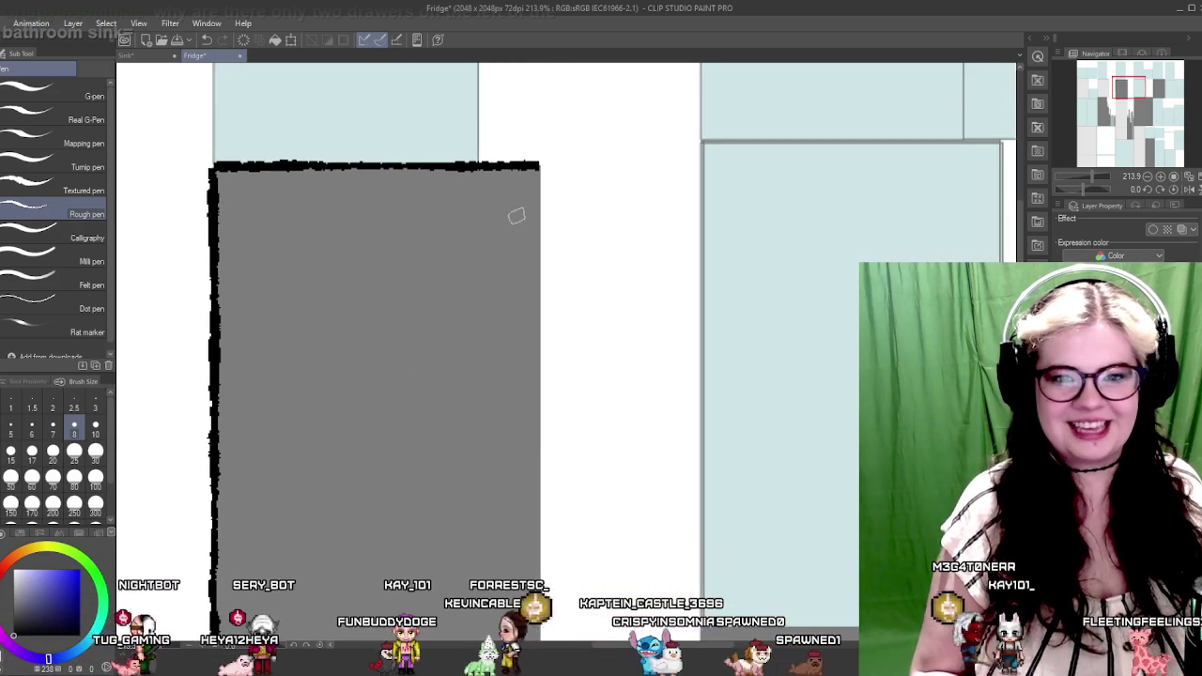
pyautogui.moveTo(539, 167); pyautogui.dragTo(543, 638)
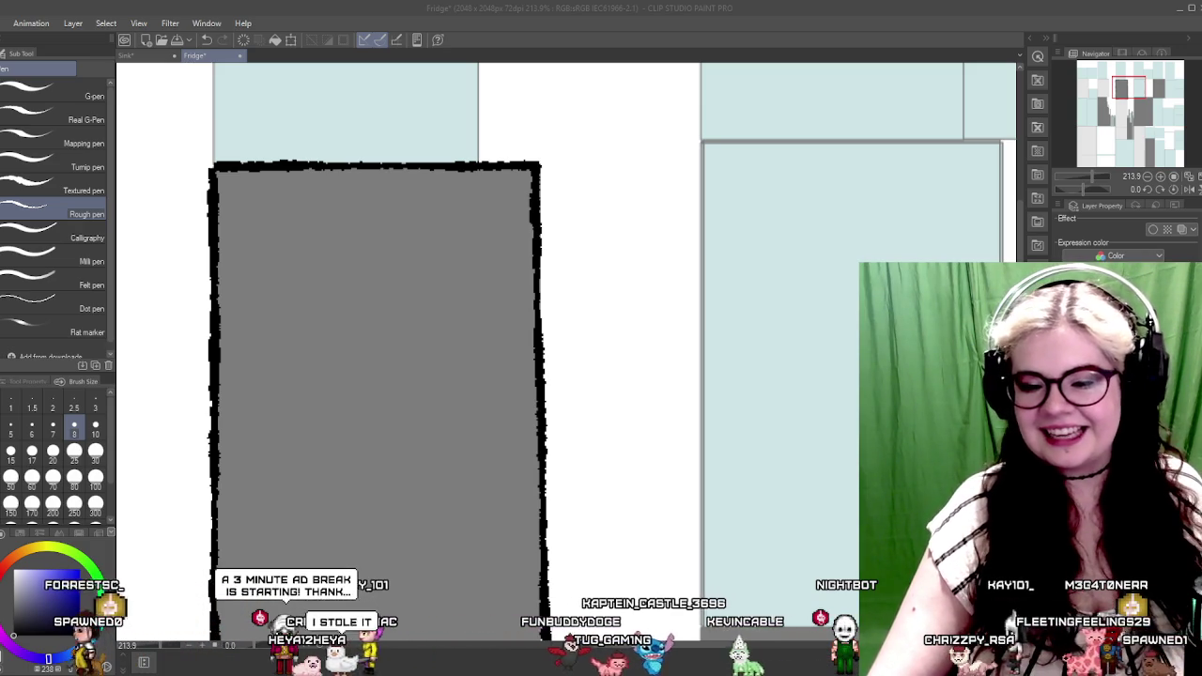
pyautogui.scroll(3, 576, 335)
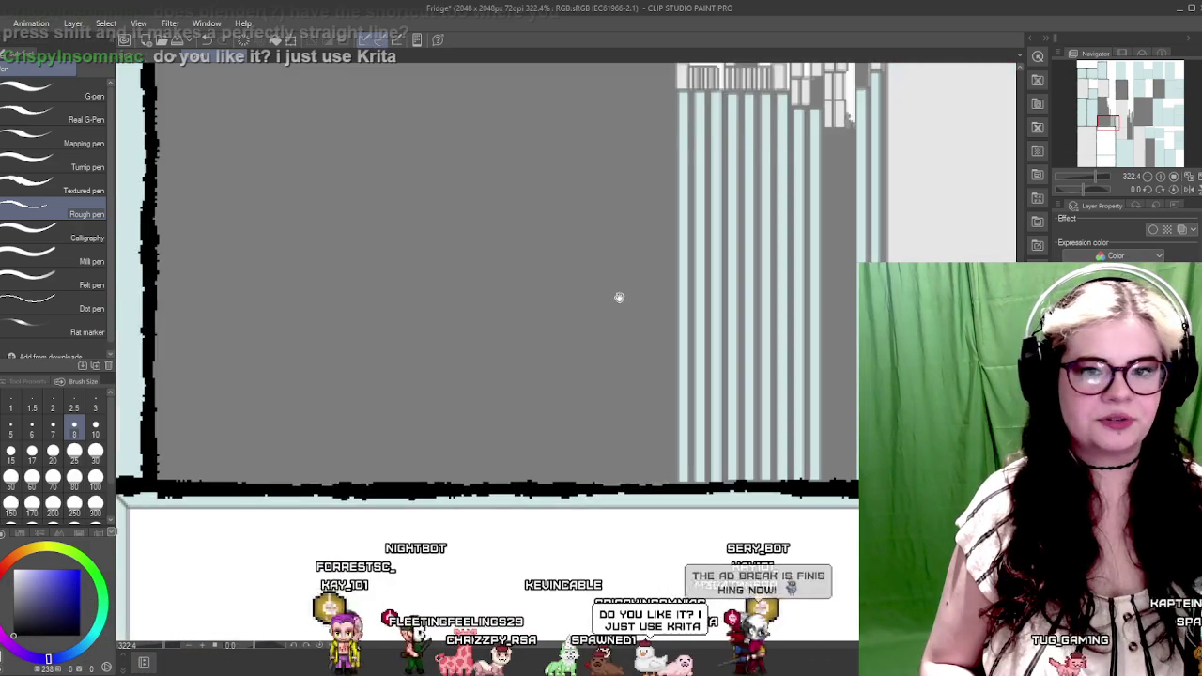
# Ink black lines down the left edge and along the blue panel's top edge
pyautogui.moveTo(576, 335)
pyautogui.mouseDown()
pyautogui.moveTo(482, 357)
pyautogui.moveTo(541, 456)
pyautogui.moveTo(522, 402)
pyautogui.moveTo(526, 457)
pyautogui.moveTo(514, 449)
pyautogui.moveTo(529, 491)
pyautogui.moveTo(498, 433)
pyautogui.mouseUp()
pyautogui.moveTo(629, 422)
pyautogui.mouseDown()
pyautogui.moveTo(666, 429)
pyautogui.moveTo(644, 333)
pyautogui.moveTo(559, 278)
pyautogui.mouseUp()
pyautogui.keyDown('shift'); pyautogui.click(555, 228); pyautogui.keyUp('shift')
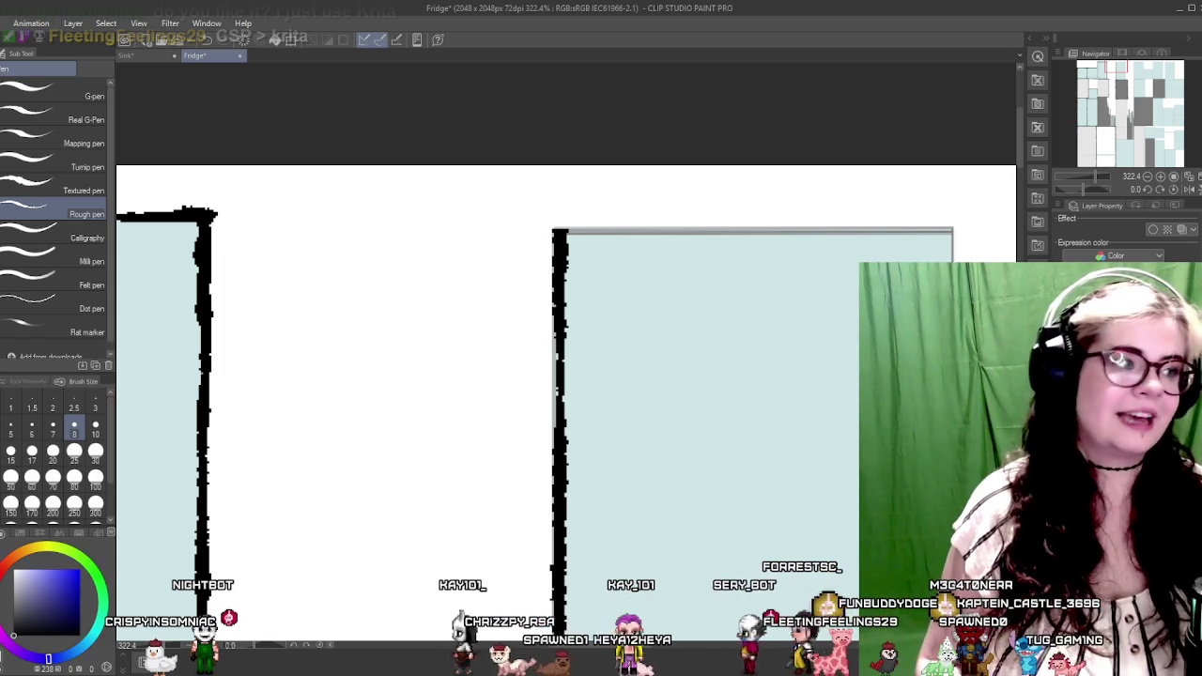
pyautogui.moveTo(799, 385)
pyautogui.mouseDown()
pyautogui.moveTo(729, 403)
pyautogui.moveTo(626, 364)
pyautogui.mouseUp()
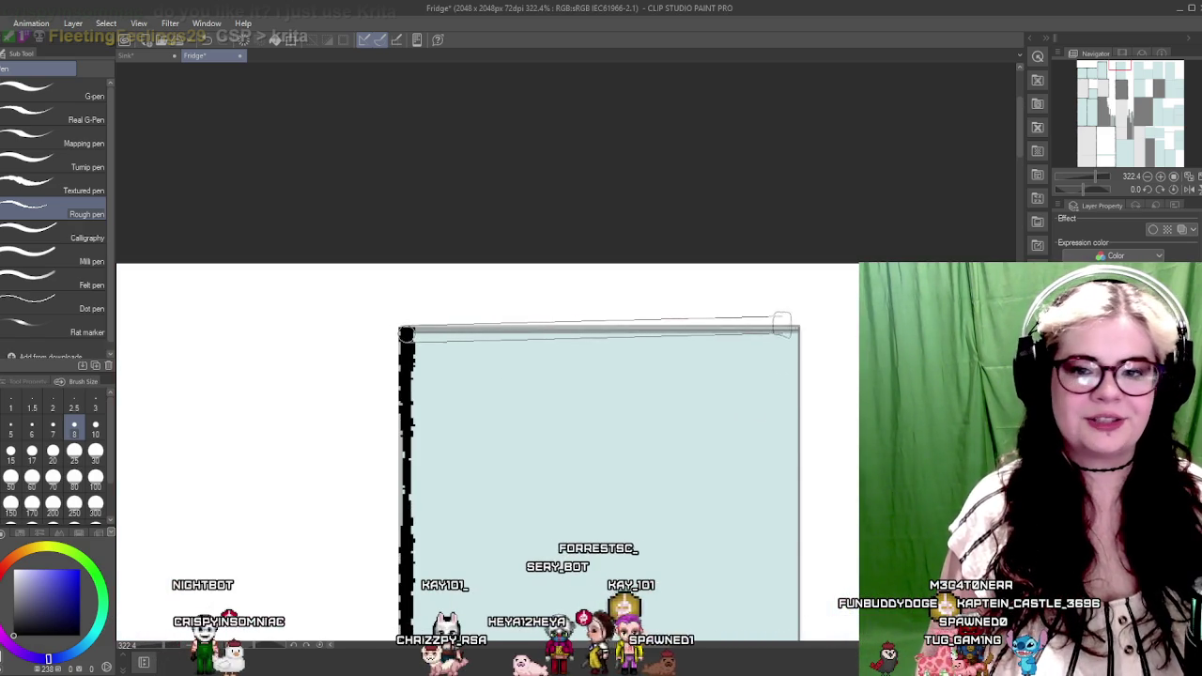
pyautogui.moveTo(828, 379)
pyautogui.mouseDown()
pyautogui.moveTo(632, 360)
pyautogui.moveTo(670, 321)
pyautogui.mouseUp()
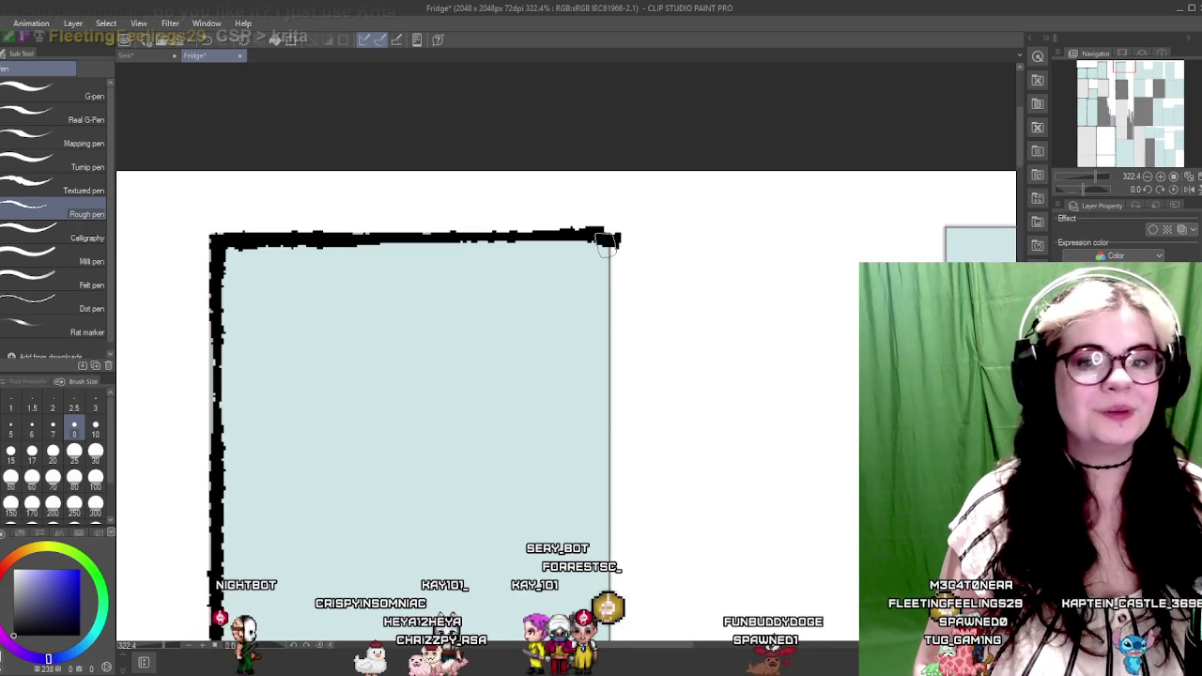
# Ink the vertical edge down to the box's top, then undo a stray stroke on the next panel
pyautogui.moveTo(660, 494)
pyautogui.mouseDown()
pyautogui.moveTo(648, 466)
pyautogui.moveTo(648, 285)
pyautogui.mouseUp()
pyautogui.moveTo(608, 391); pyautogui.dragTo(593, 415)
pyautogui.moveTo(781, 457); pyautogui.dragTo(627, 565)
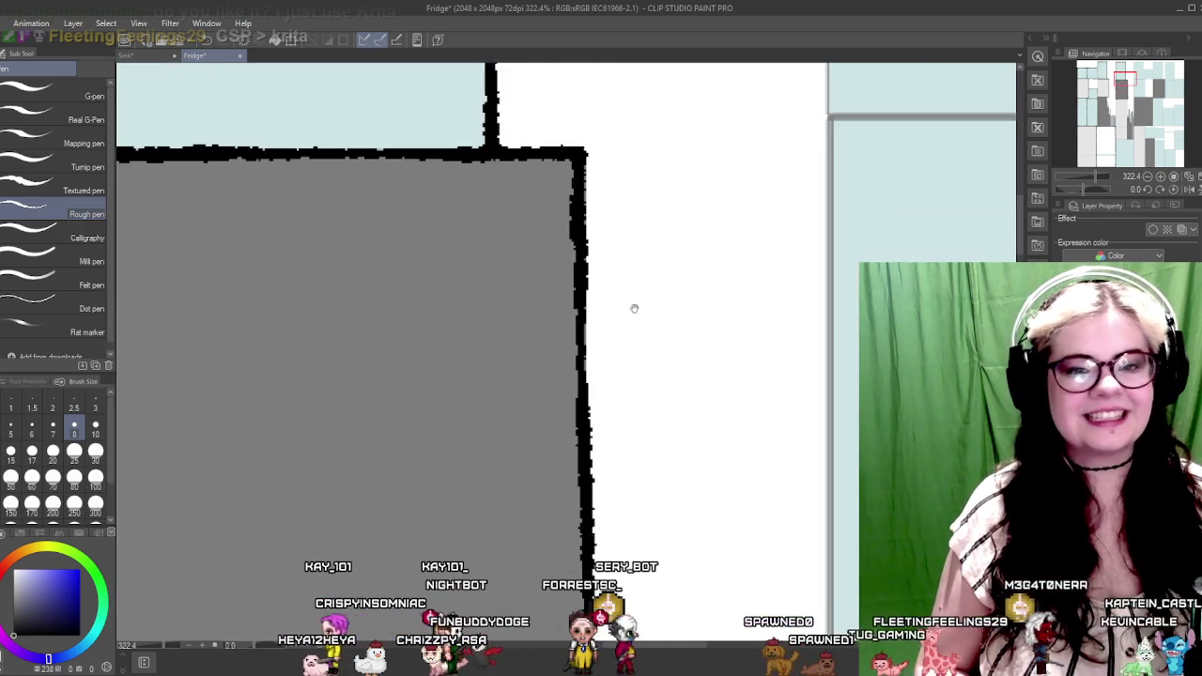
pyautogui.moveTo(674, 185); pyautogui.dragTo(638, 312)
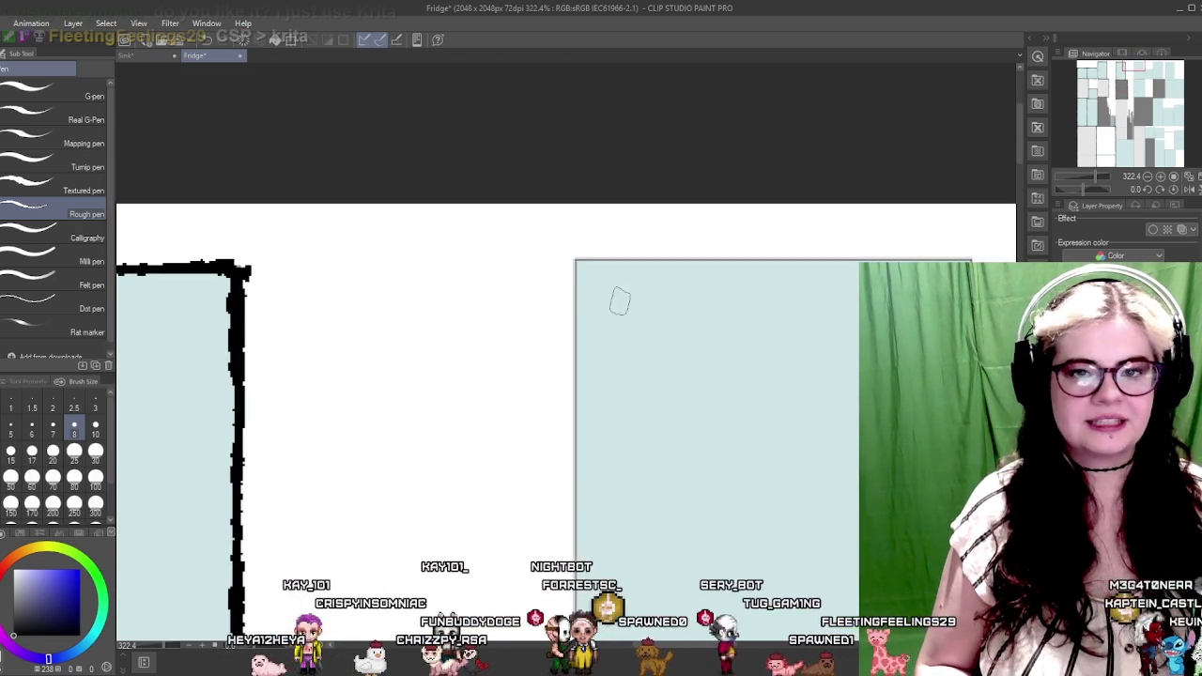
pyautogui.moveTo(644, 263)
pyautogui.mouseDown()
pyautogui.moveTo(497, 270)
pyautogui.moveTo(819, 271)
pyautogui.moveTo(712, 311)
pyautogui.mouseUp()
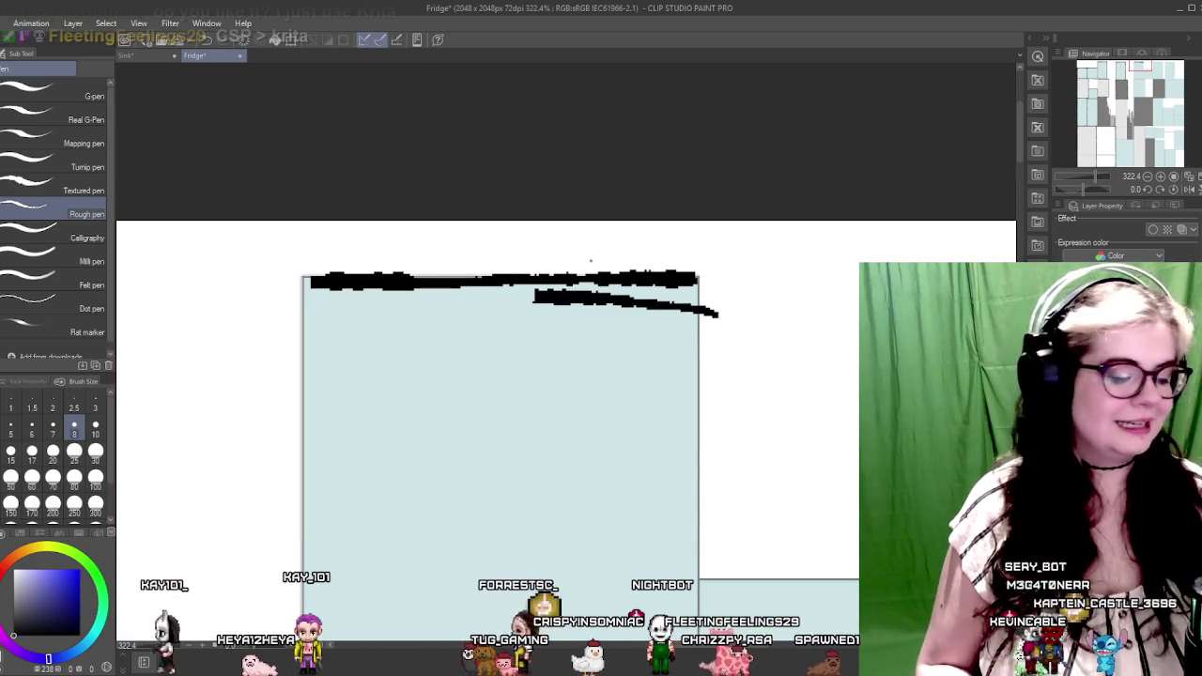
pyautogui.hotkey('ctrl', 'z')
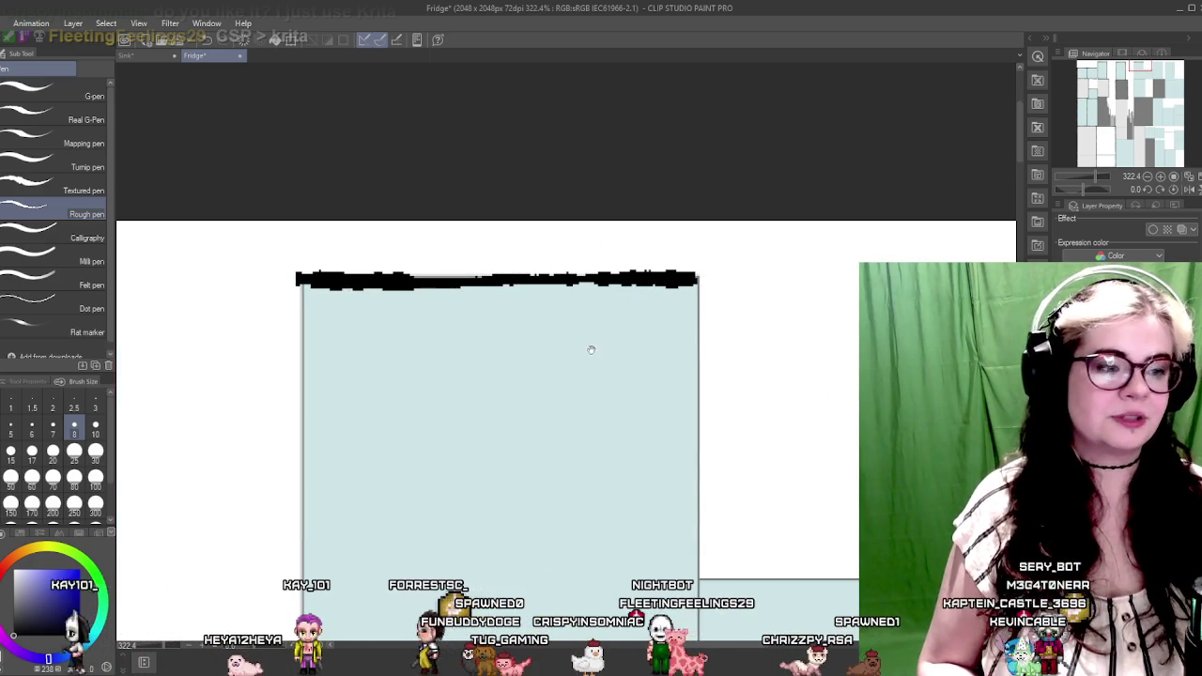
pyautogui.moveTo(596, 345); pyautogui.dragTo(353, 316)
pyautogui.scroll(-5, 493, 469)
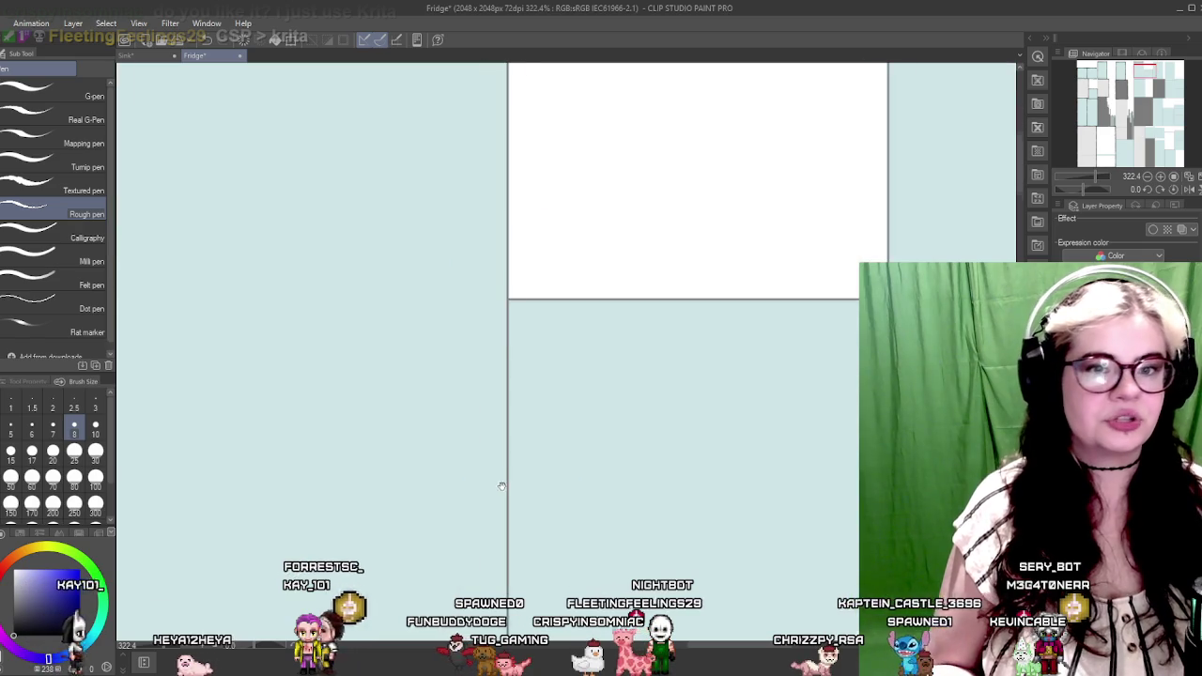
# Ink a vertical border between the blue panels and the horizontal border meeting it
pyautogui.scroll(-5, 501, 486)
pyautogui.moveTo(535, 66); pyautogui.dragTo(533, 330)
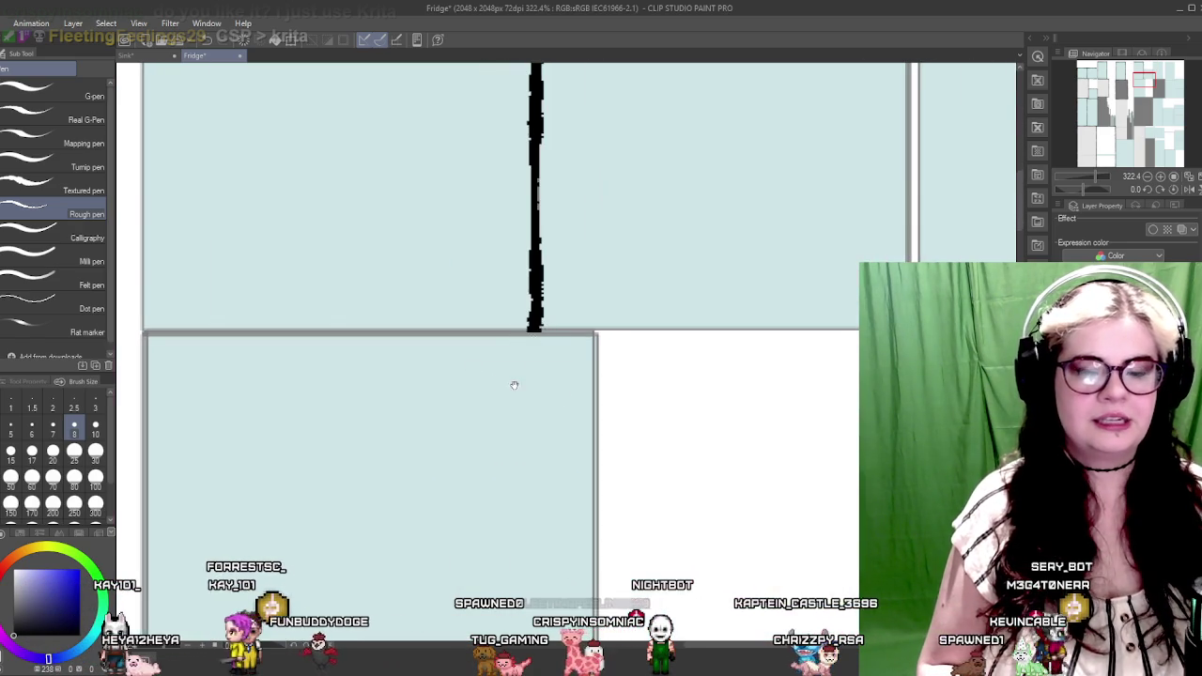
pyautogui.moveTo(473, 369); pyautogui.dragTo(604, 404)
pyautogui.moveTo(648, 361); pyautogui.dragTo(282, 360)
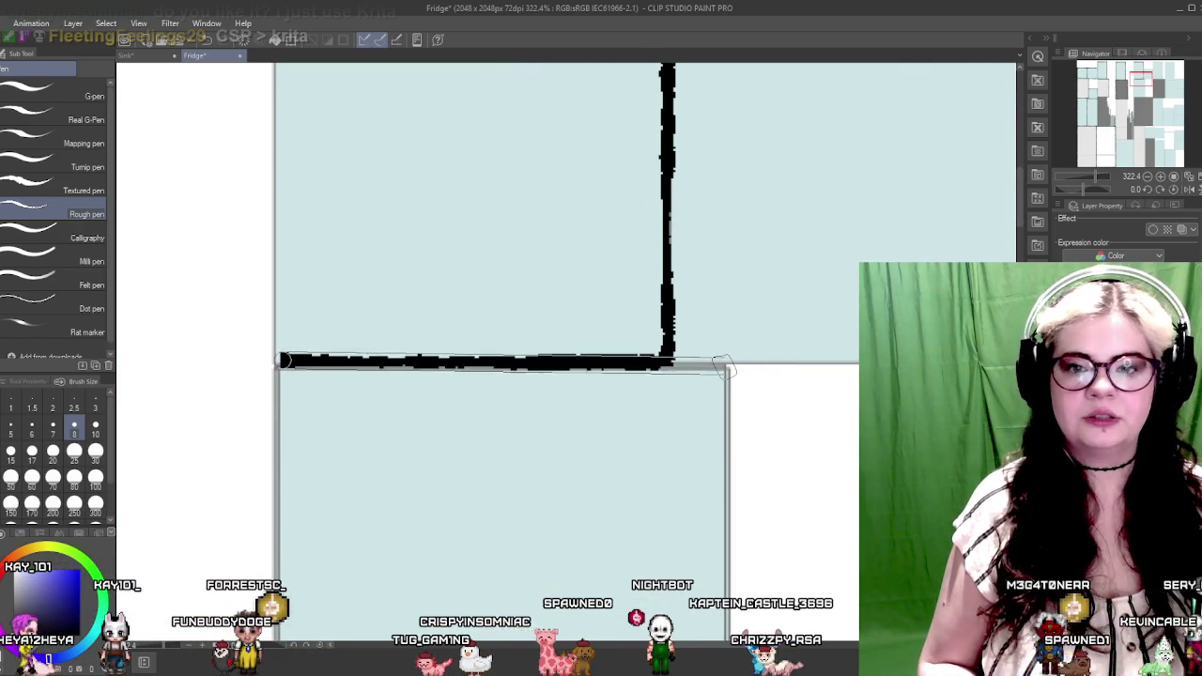
pyautogui.moveTo(280, 363)
pyautogui.mouseDown()
pyautogui.moveTo(507, 401)
pyautogui.moveTo(484, 267)
pyautogui.moveTo(454, 639)
pyautogui.mouseUp()
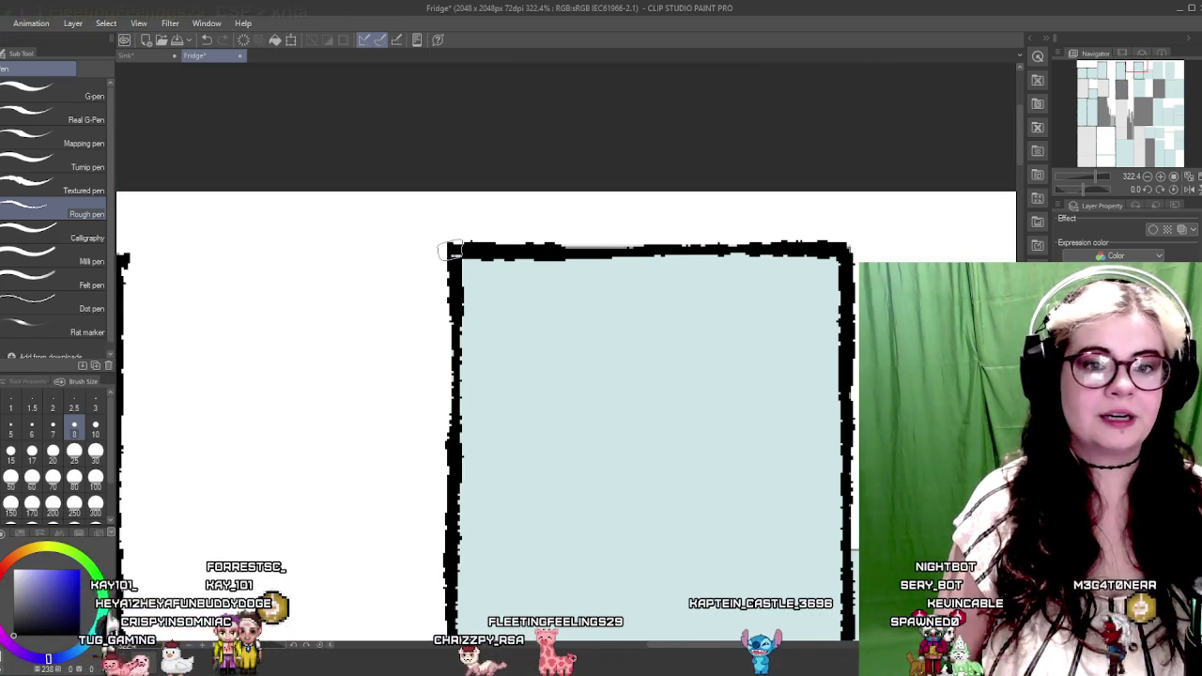
# Ink a thick black line along another light-blue panel's top edge
pyautogui.moveTo(497, 341)
pyautogui.mouseDown()
pyautogui.moveTo(566, 416)
pyautogui.moveTo(512, 435)
pyautogui.moveTo(467, 188)
pyautogui.mouseUp()
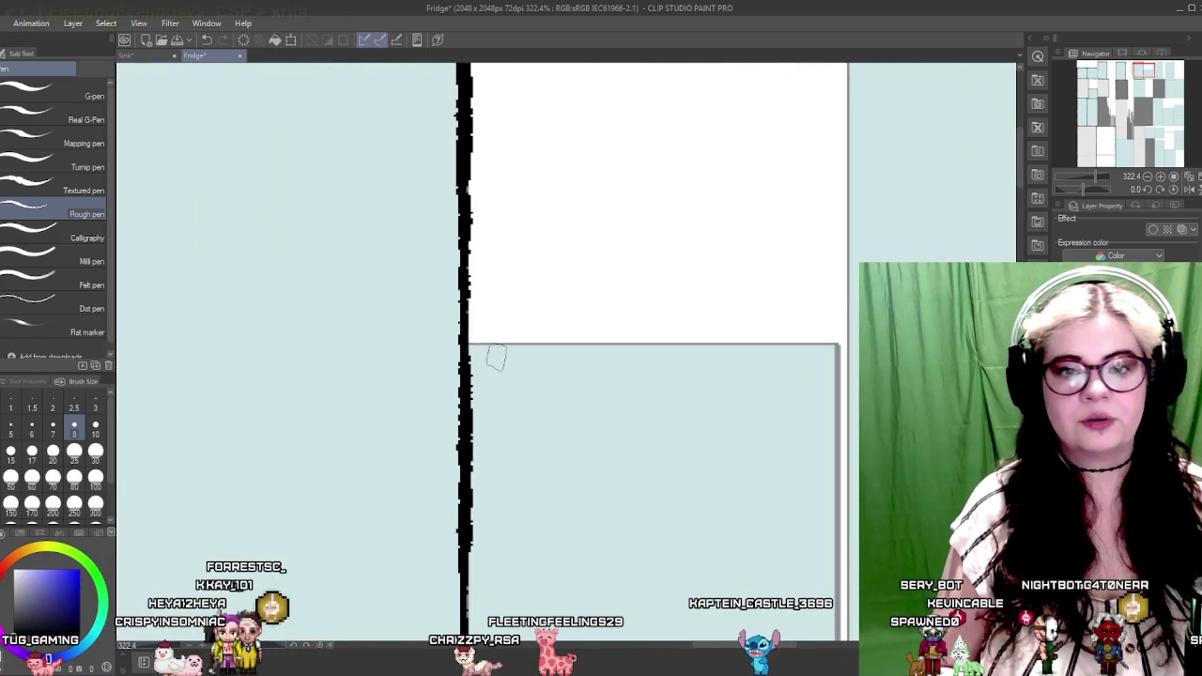
pyautogui.moveTo(751, 348); pyautogui.dragTo(544, 348)
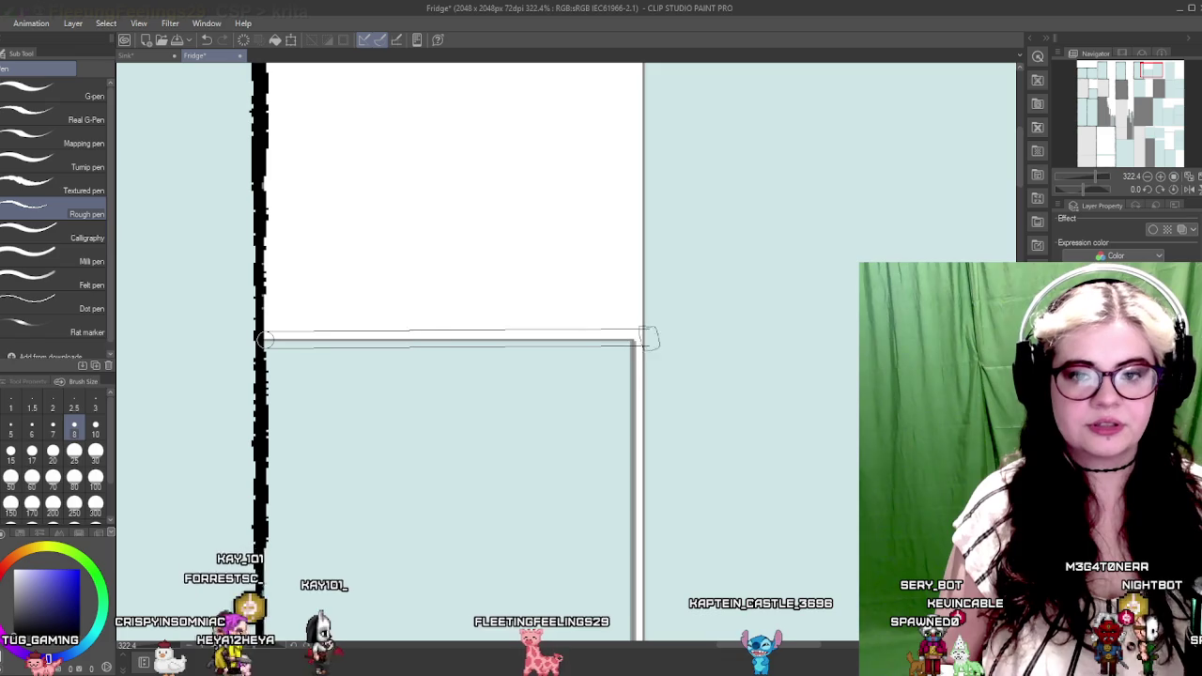
pyautogui.moveTo(263, 341); pyautogui.dragTo(626, 342)
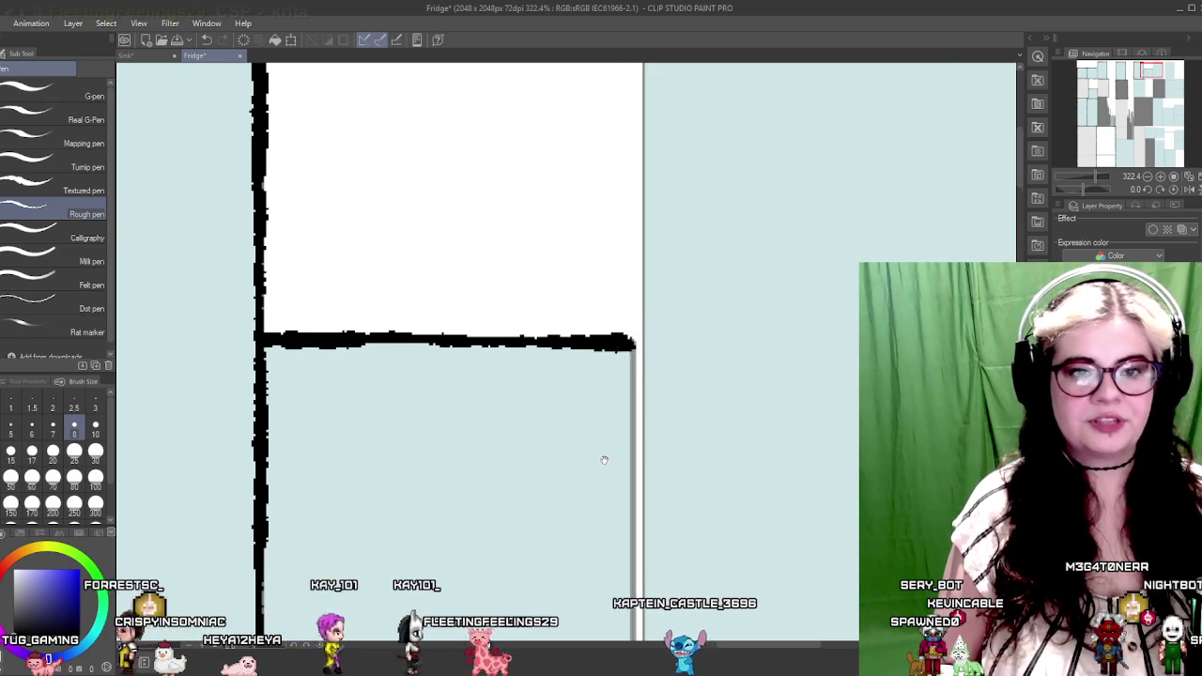
pyautogui.moveTo(607, 456); pyautogui.dragTo(500, 223)
pyautogui.moveTo(519, 488); pyautogui.dragTo(519, 424)
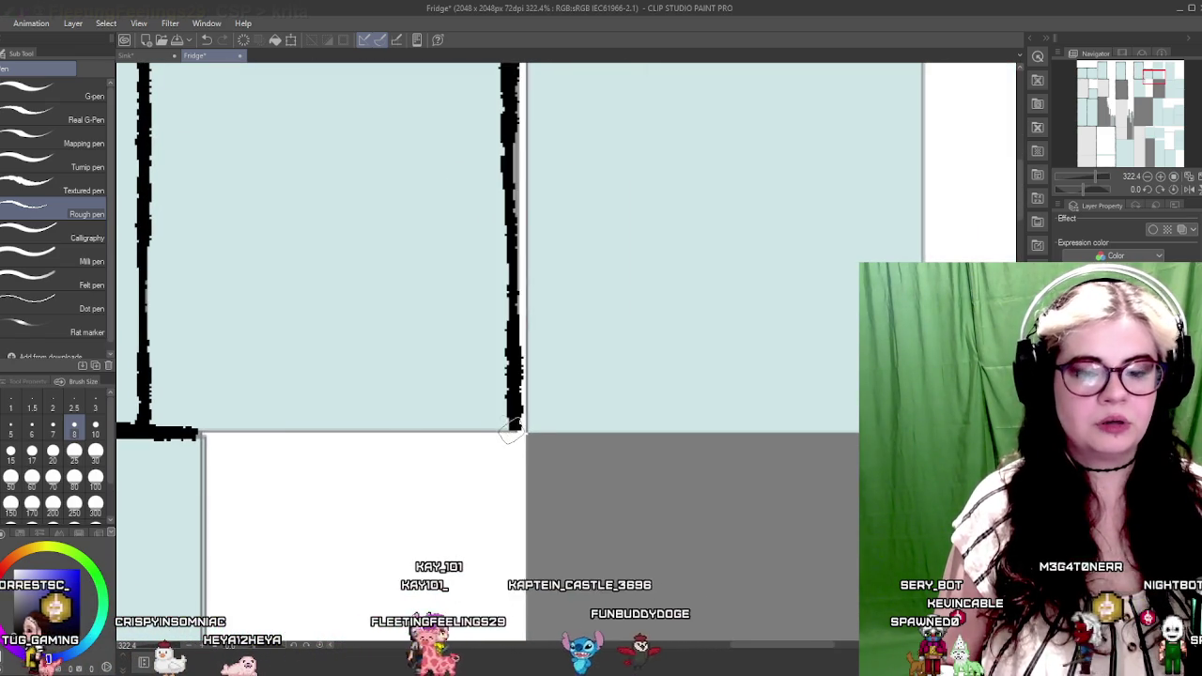
# Outline the white panel's top, left and bottom edges in rough black
pyautogui.moveTo(371, 450); pyautogui.dragTo(549, 433)
pyautogui.moveTo(376, 417); pyautogui.dragTo(694, 416)
pyautogui.moveTo(405, 451); pyautogui.dragTo(441, 402)
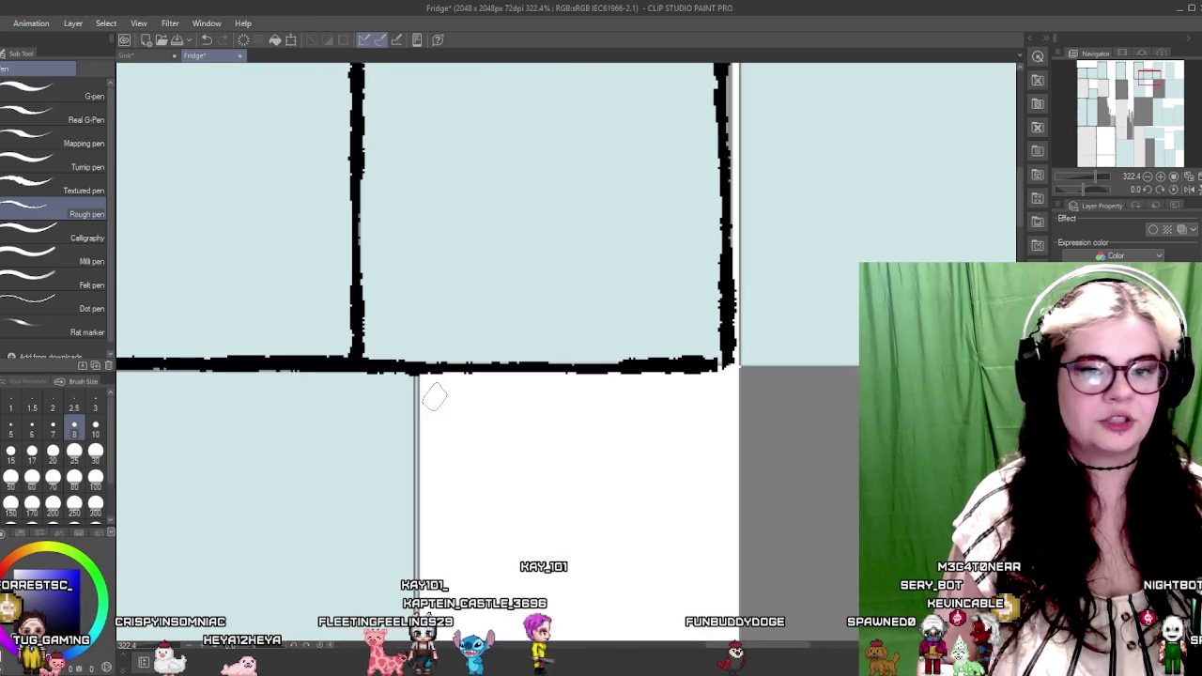
pyautogui.moveTo(461, 508)
pyautogui.mouseDown()
pyautogui.moveTo(473, 281)
pyautogui.moveTo(445, 450)
pyautogui.moveTo(442, 397)
pyautogui.mouseUp()
pyautogui.moveTo(437, 65); pyautogui.dragTo(437, 385)
pyautogui.hscroll(-3, 436, 386)
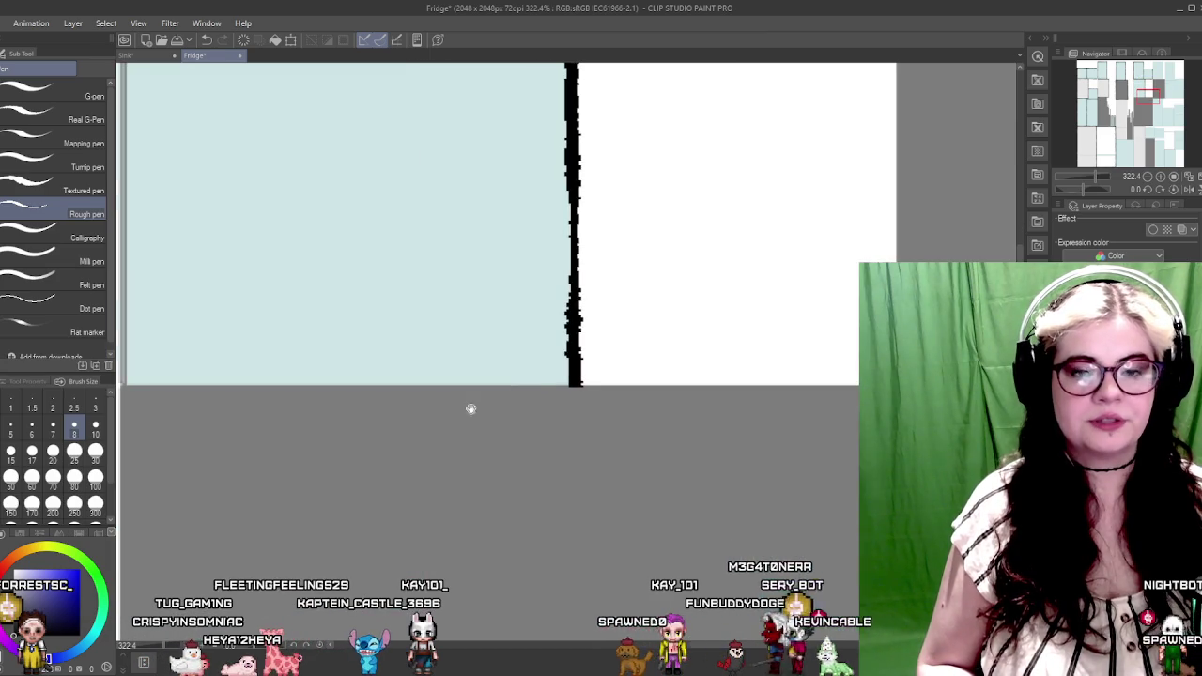
pyautogui.hscroll(-7, 305, 380)
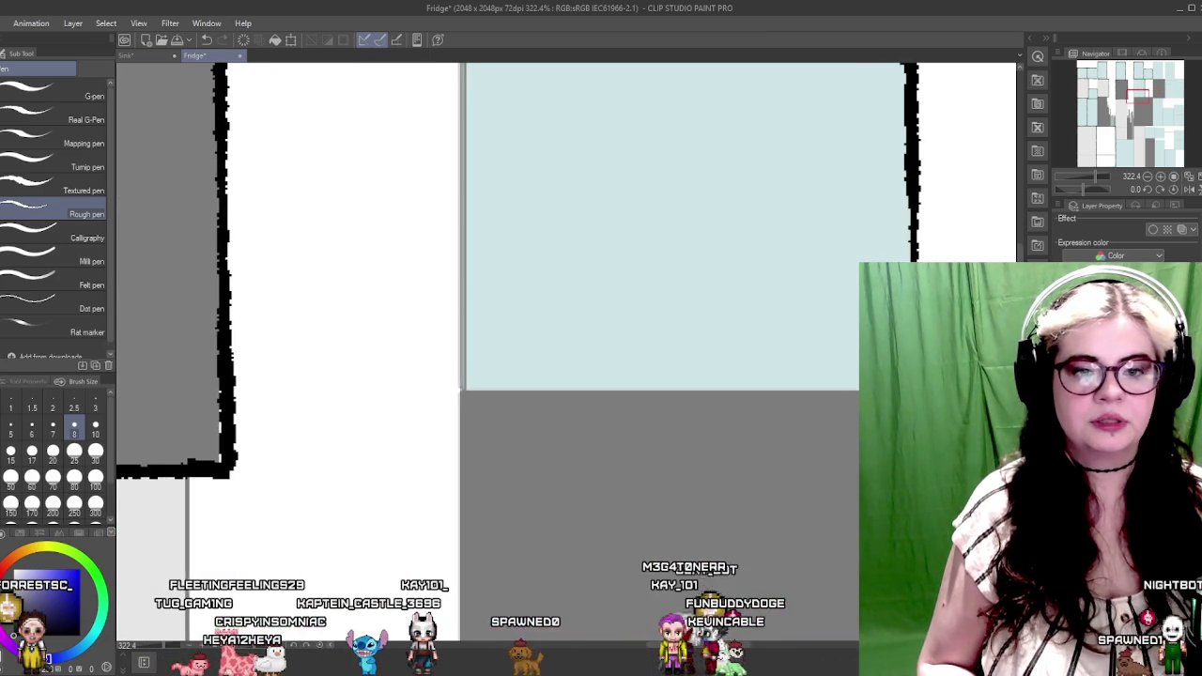
pyautogui.keyDown('shift'); pyautogui.click(461, 385); pyautogui.keyUp('shift')
pyautogui.scroll(-3, 490, 246)
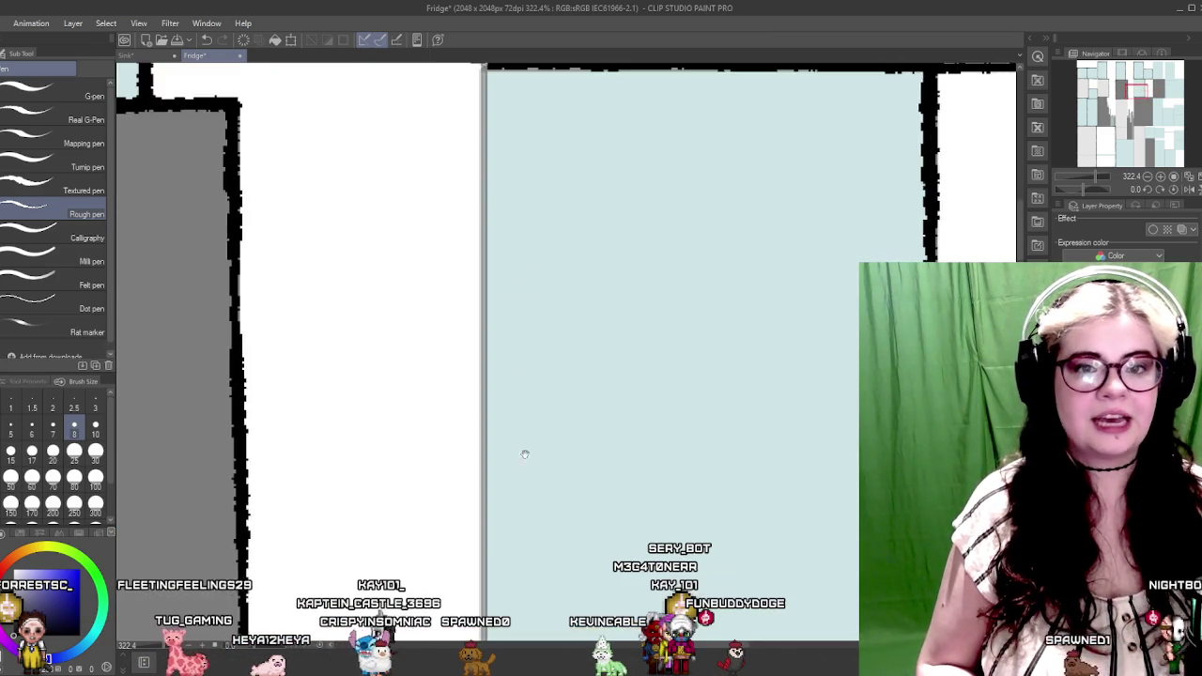
# Ink straight black borders along the blue rectangle's top, right and bottom edges
pyautogui.moveTo(675, 297); pyautogui.dragTo(537, 421)
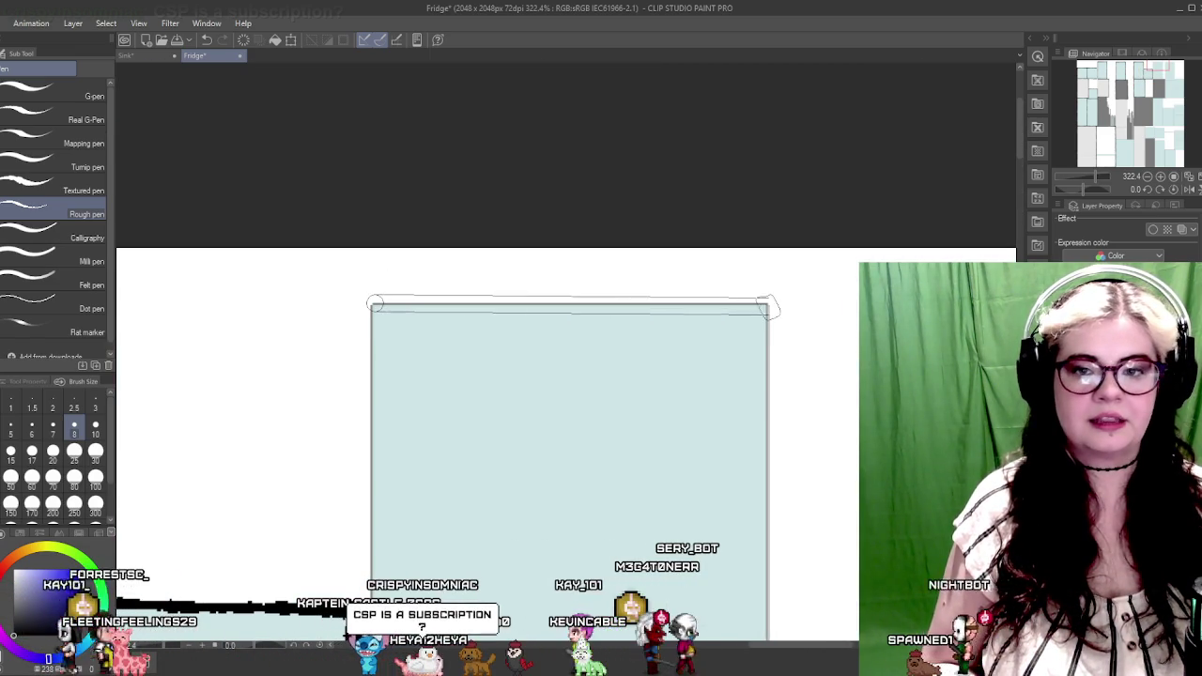
pyautogui.keyDown('shift'); pyautogui.click(778, 301); pyautogui.keyUp('shift')
pyautogui.moveTo(363, 308)
pyautogui.mouseDown()
pyautogui.moveTo(527, 296)
pyautogui.moveTo(558, 276)
pyautogui.moveTo(544, 394)
pyautogui.mouseUp()
pyautogui.keyDown('shift'); pyautogui.click(483, 469); pyautogui.keyUp('shift')
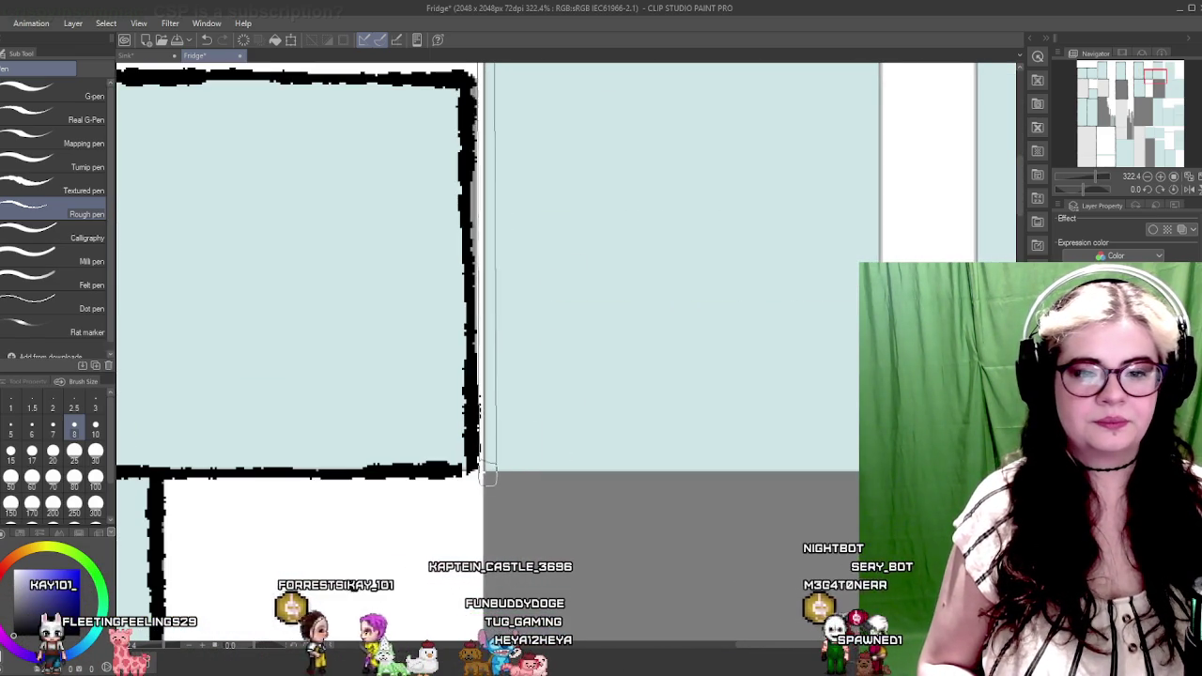
pyautogui.moveTo(658, 380); pyautogui.dragTo(430, 392)
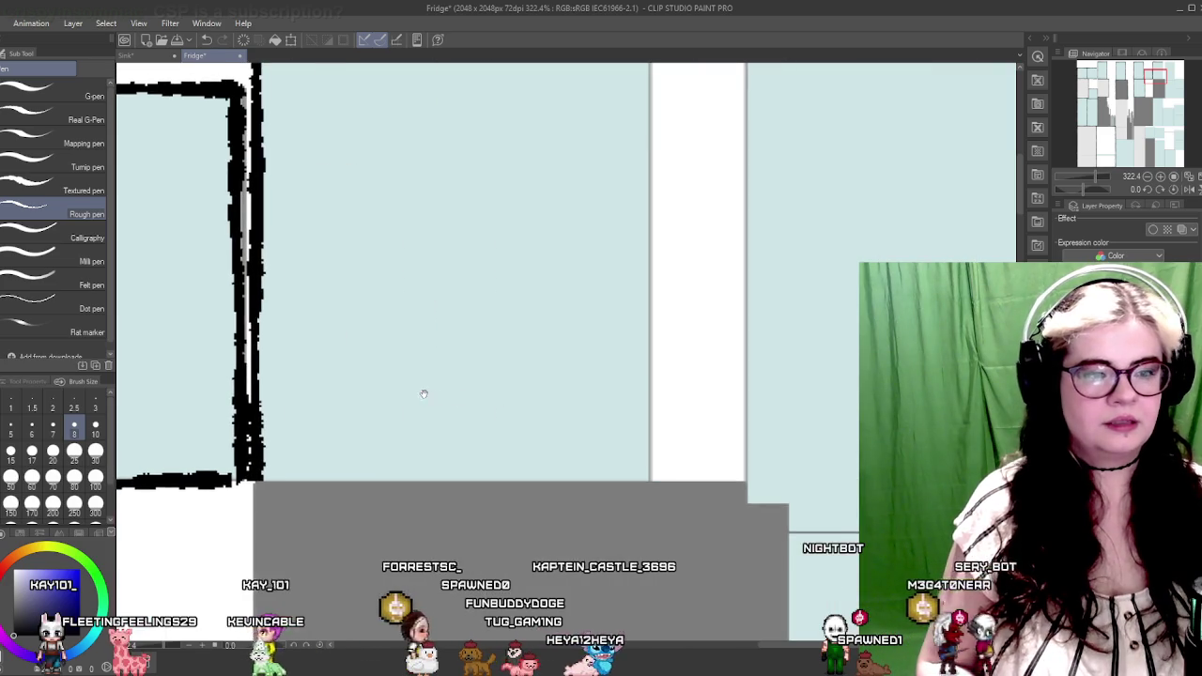
pyautogui.keyDown('shift'); pyautogui.click(656, 475); pyautogui.keyUp('shift')
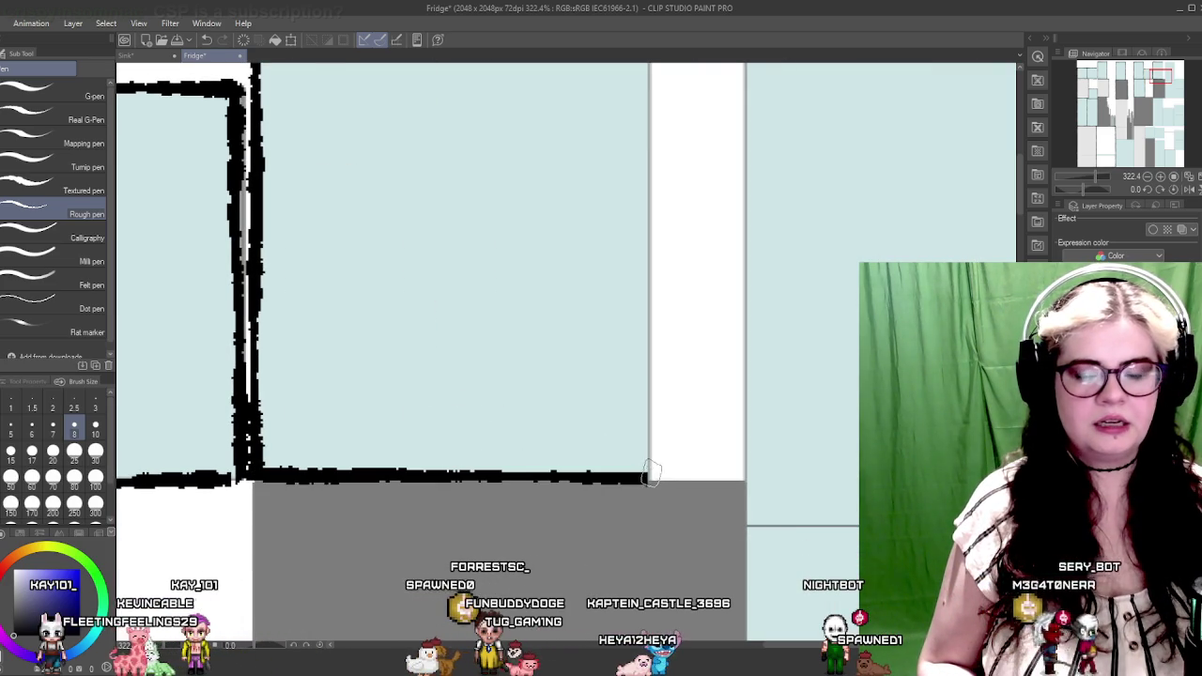
# Ink the next rectangle's right, top and bottom edges with straight black lines
pyautogui.moveTo(687, 303); pyautogui.dragTo(657, 394)
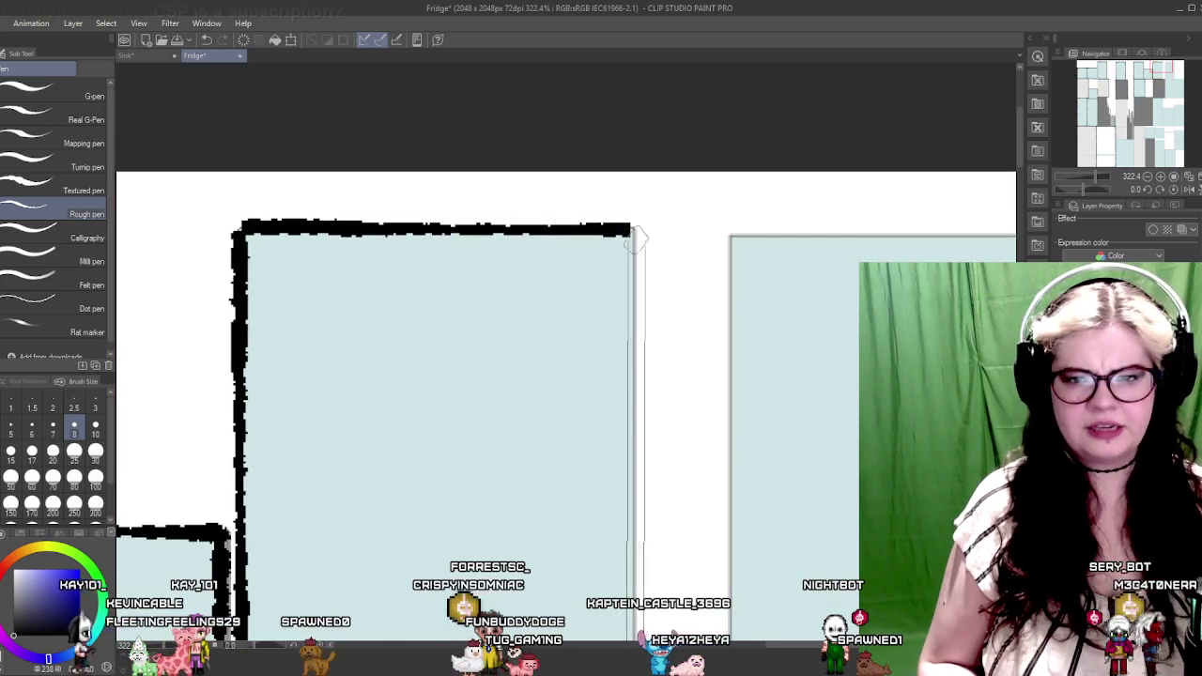
pyautogui.keyDown('shift'); pyautogui.click(630, 226); pyautogui.keyUp('shift')
pyautogui.moveTo(718, 258); pyautogui.dragTo(563, 277)
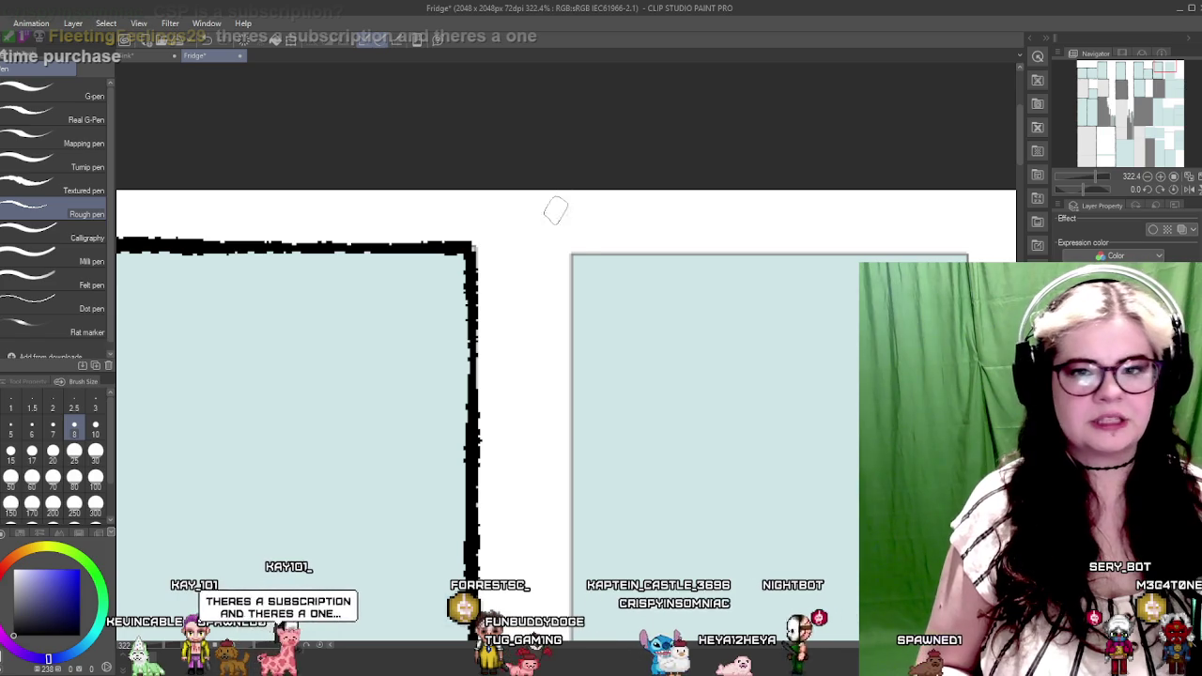
pyautogui.moveTo(753, 310); pyautogui.dragTo(538, 337)
pyautogui.keyDown('shift'); pyautogui.click(754, 281); pyautogui.keyUp('shift')
pyautogui.moveTo(465, 344); pyautogui.dragTo(667, 309)
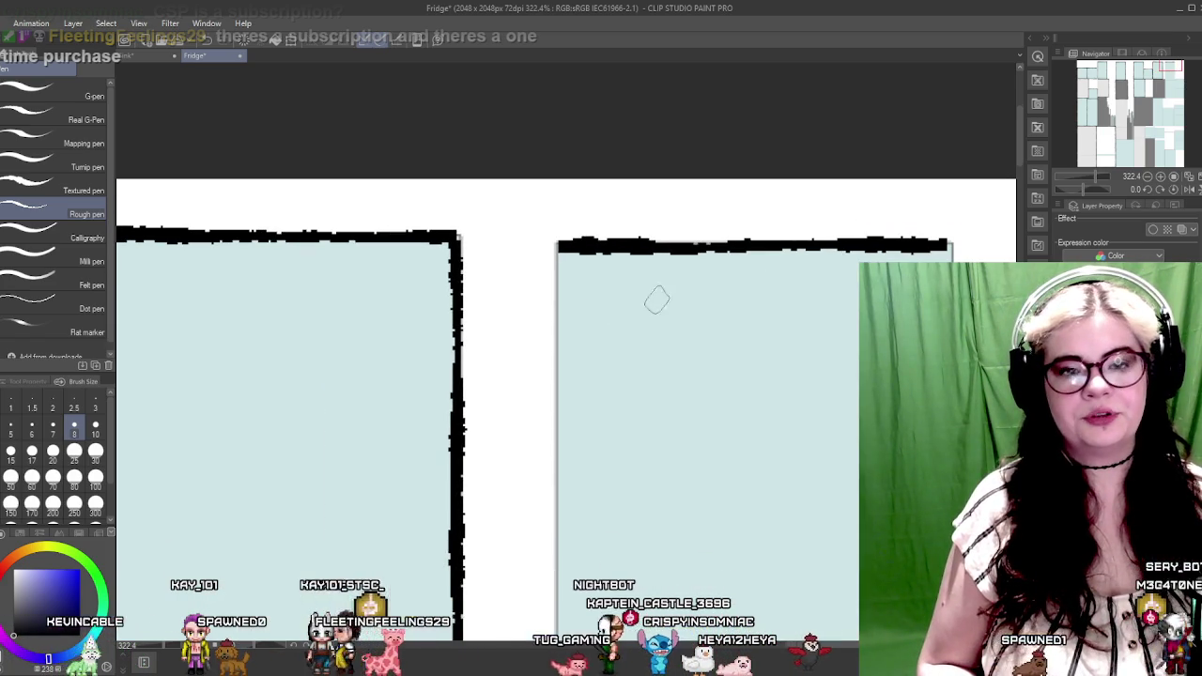
pyautogui.scroll(-3, 610, 394)
pyautogui.moveTo(584, 429); pyautogui.dragTo(521, 258)
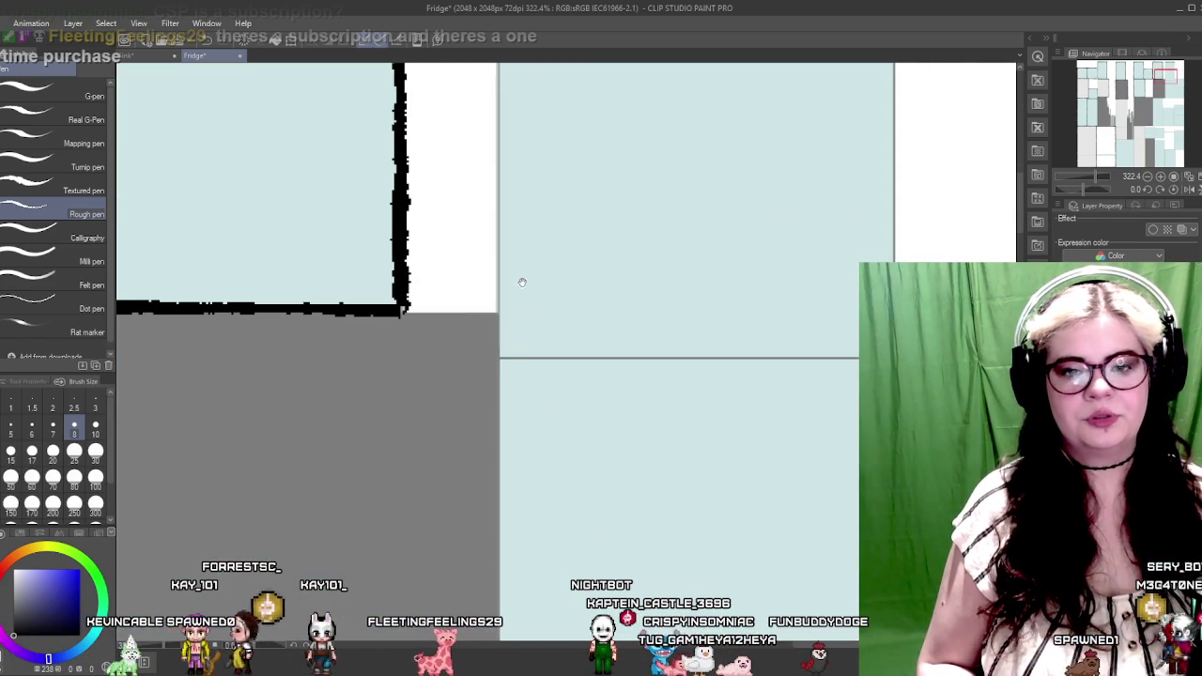
pyautogui.moveTo(538, 360); pyautogui.dragTo(322, 376)
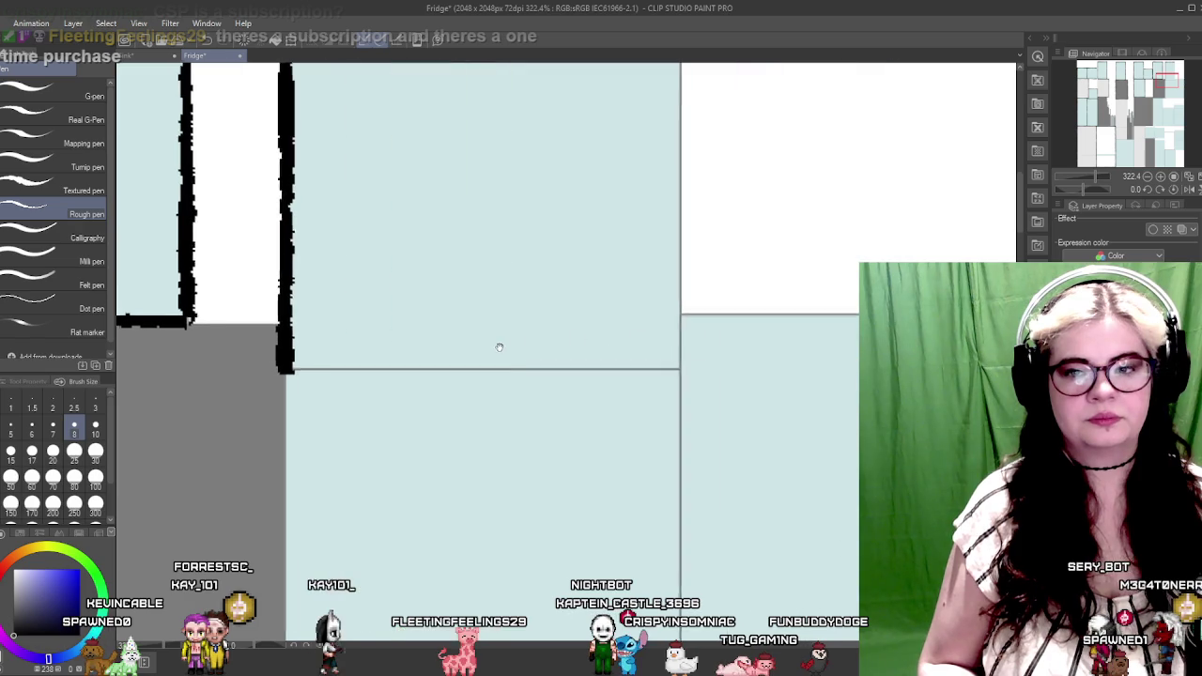
pyautogui.keyDown('shift'); pyautogui.click(682, 371); pyautogui.keyUp('shift')
# Ink a straight border down the island's right side
pyautogui.scroll(2, 683, 375)
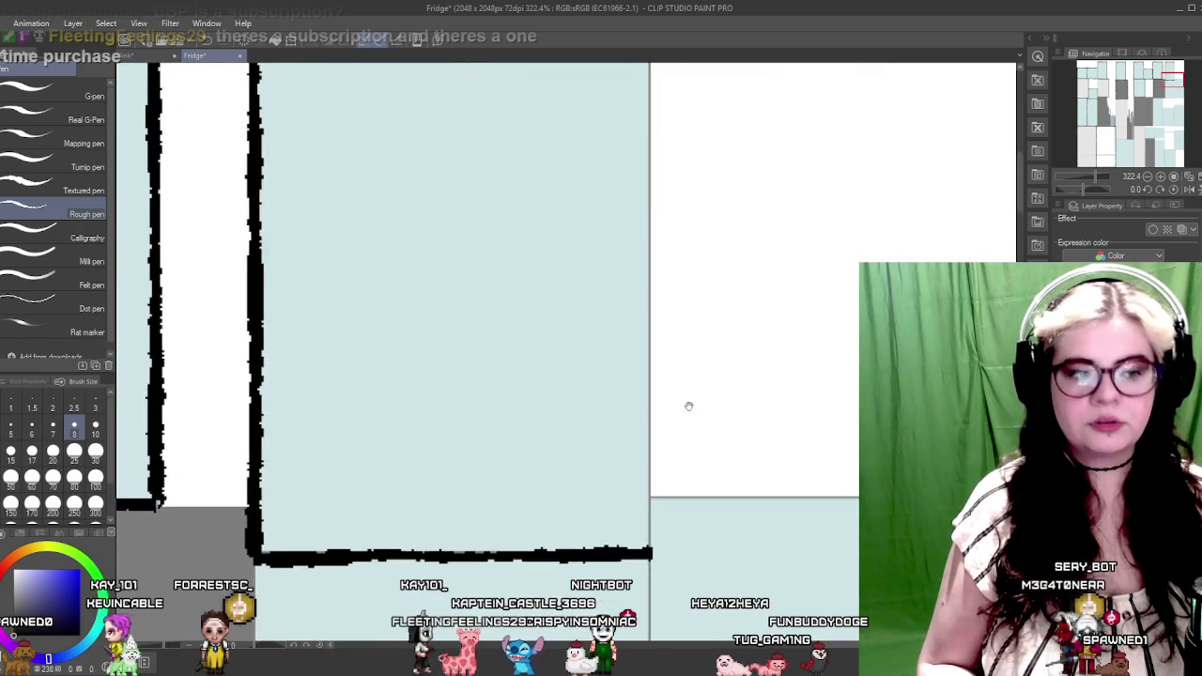
pyautogui.scroll(2, 686, 366)
pyautogui.scroll(2, 683, 356)
pyautogui.keyDown('shift'); pyautogui.click(594, 230); pyautogui.keyUp('shift')
# Ink the bottom edge straight across the white strip
pyautogui.scroll(-3, 669, 196)
pyautogui.hscroll(-3, 681, 263)
pyautogui.scroll(-3, 686, 291)
pyautogui.hscroll(-2, 685, 291)
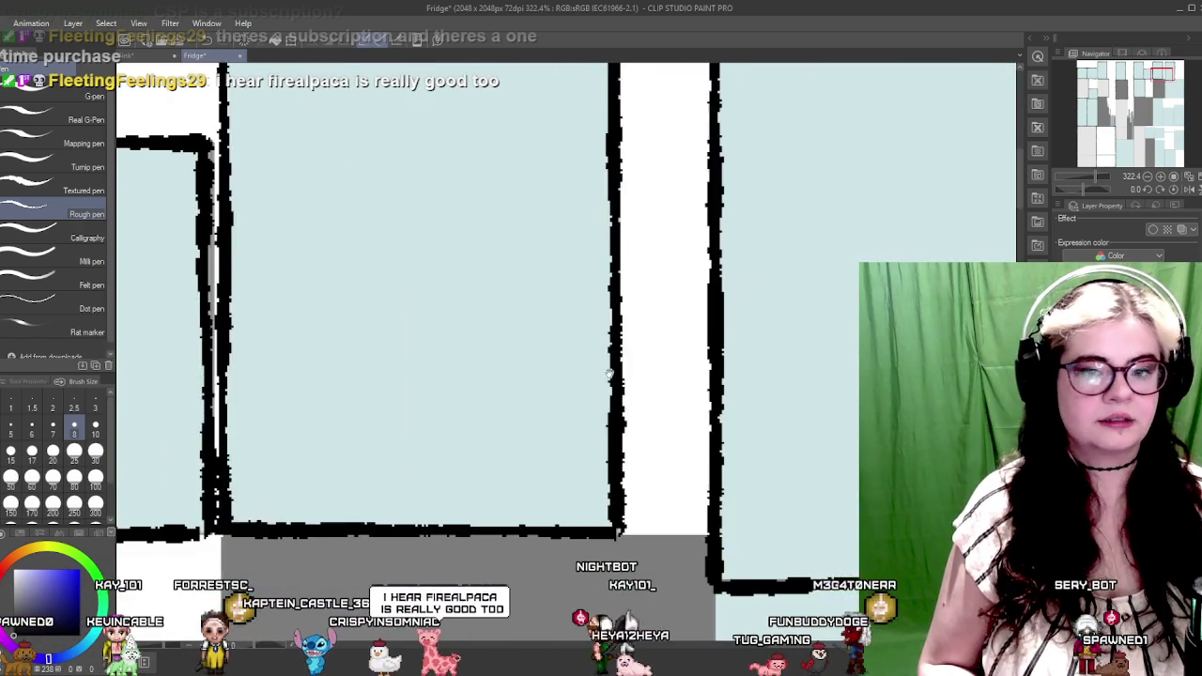
pyautogui.scroll(-2, 698, 351)
pyautogui.scroll(-2, 676, 356)
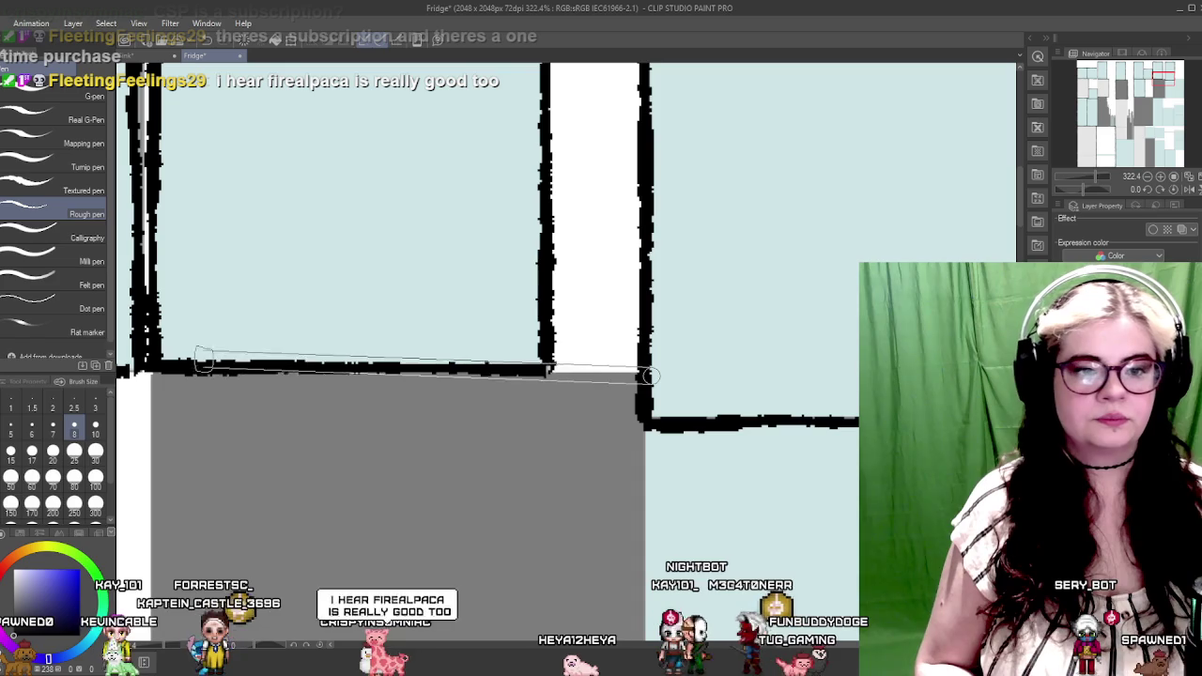
pyautogui.keyDown('shift'); pyautogui.click(151, 369); pyautogui.keyUp('shift')
pyautogui.scroll(-2, 282, 394)
pyautogui.hscroll(-3, 282, 394)
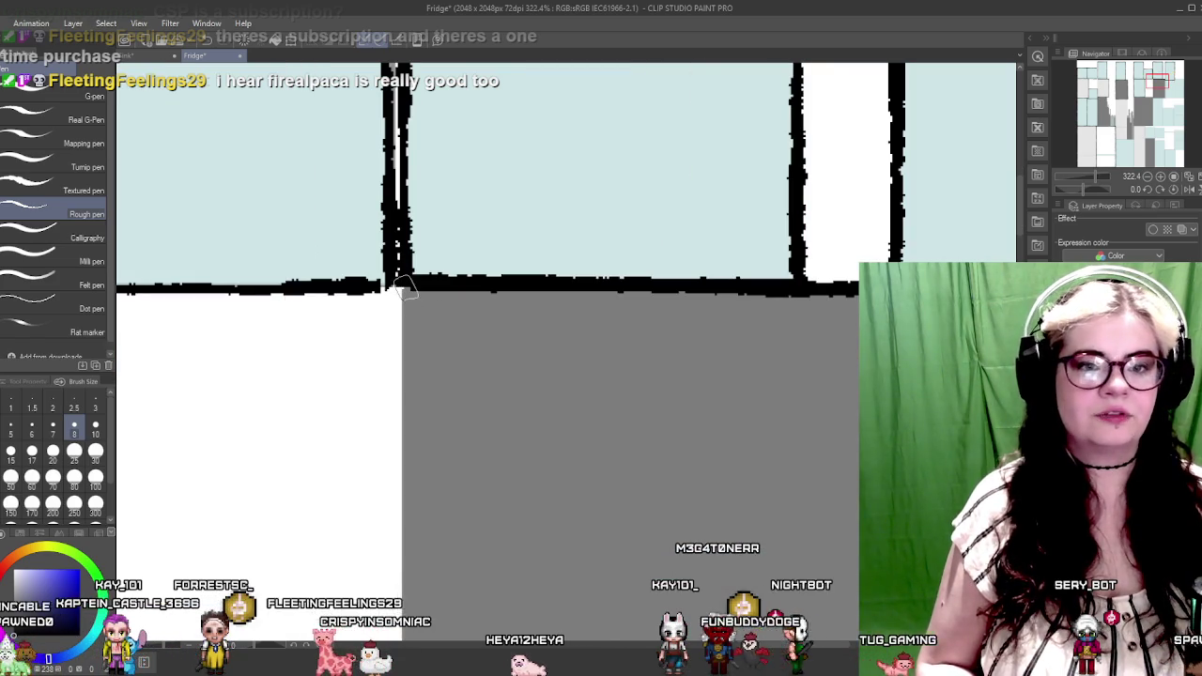
pyautogui.scroll(-3, 480, 247)
pyautogui.hscroll(2, 410, 250)
pyautogui.scroll(-2, 431, 327)
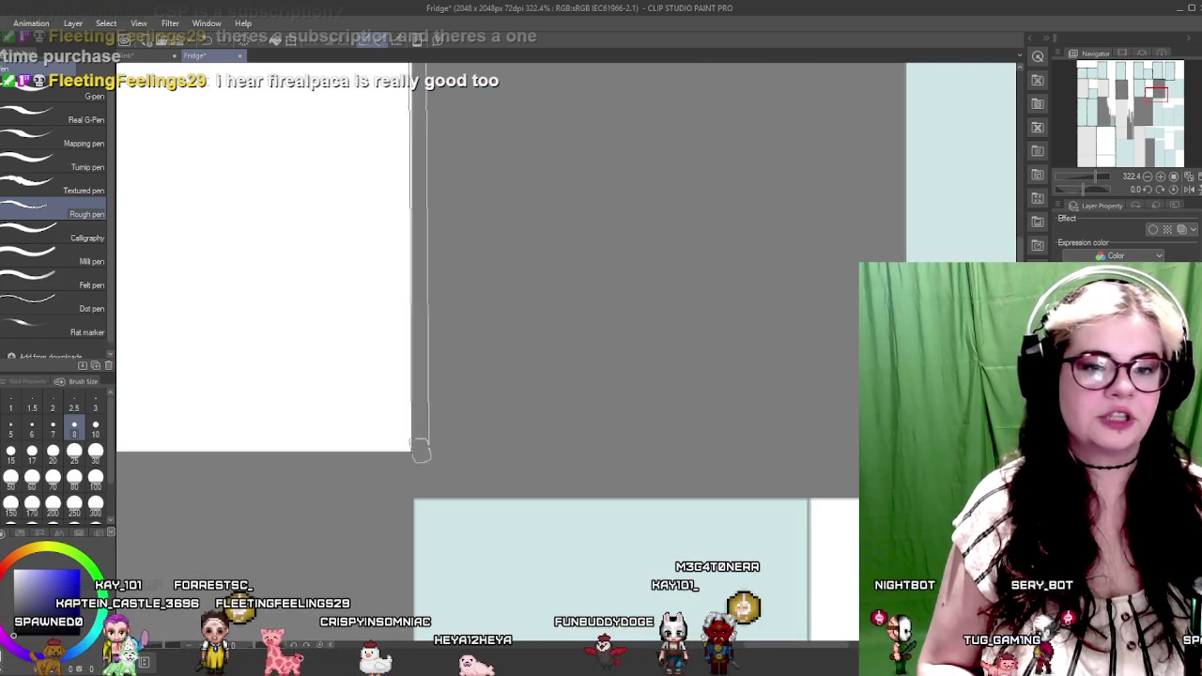
# Ink a vertical black border along an island edge and the white island's bottom border
pyautogui.keyDown('shift'); pyautogui.click(409, 460); pyautogui.keyUp('shift')
pyautogui.hscroll(-3, 504, 434)
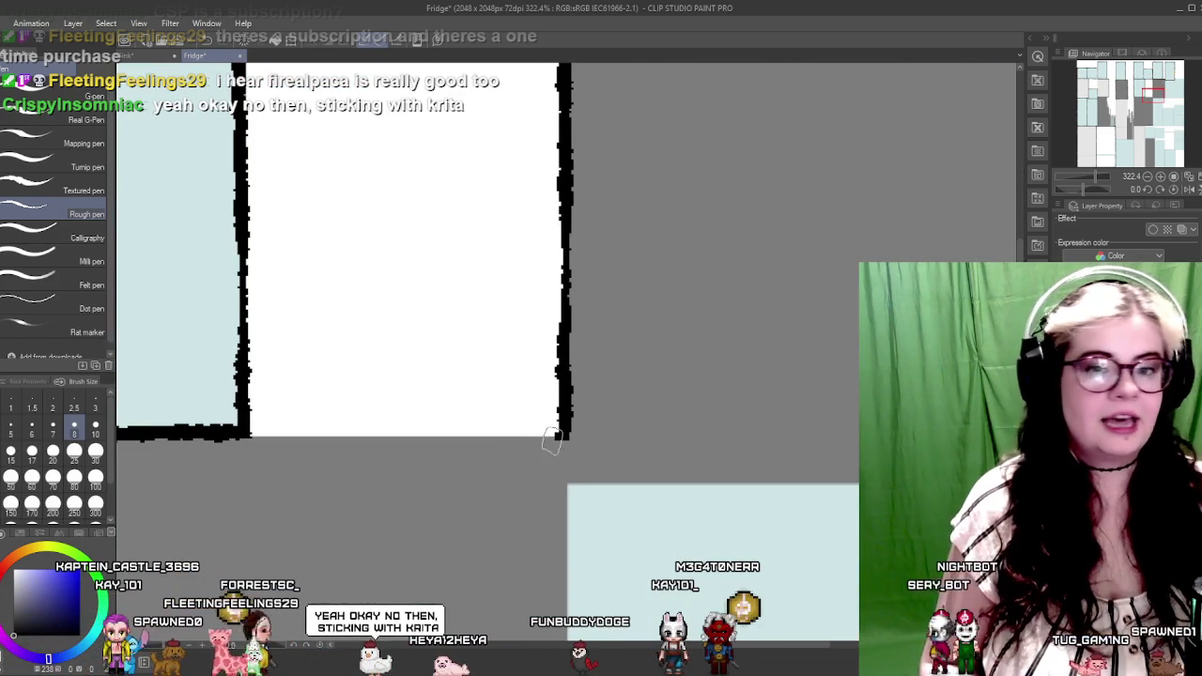
pyautogui.hscroll(-3, 535, 427)
pyautogui.keyDown('shift'); pyautogui.click(766, 433); pyautogui.keyUp('shift')
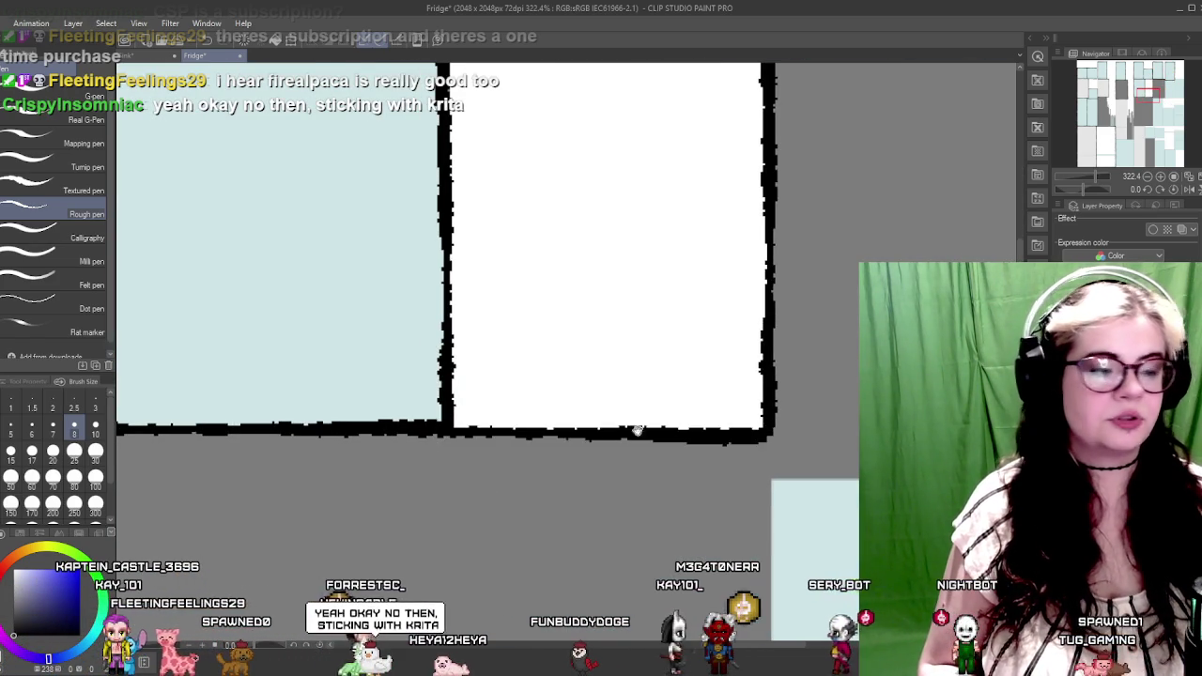
pyautogui.moveTo(766, 433); pyautogui.dragTo(450, 422)
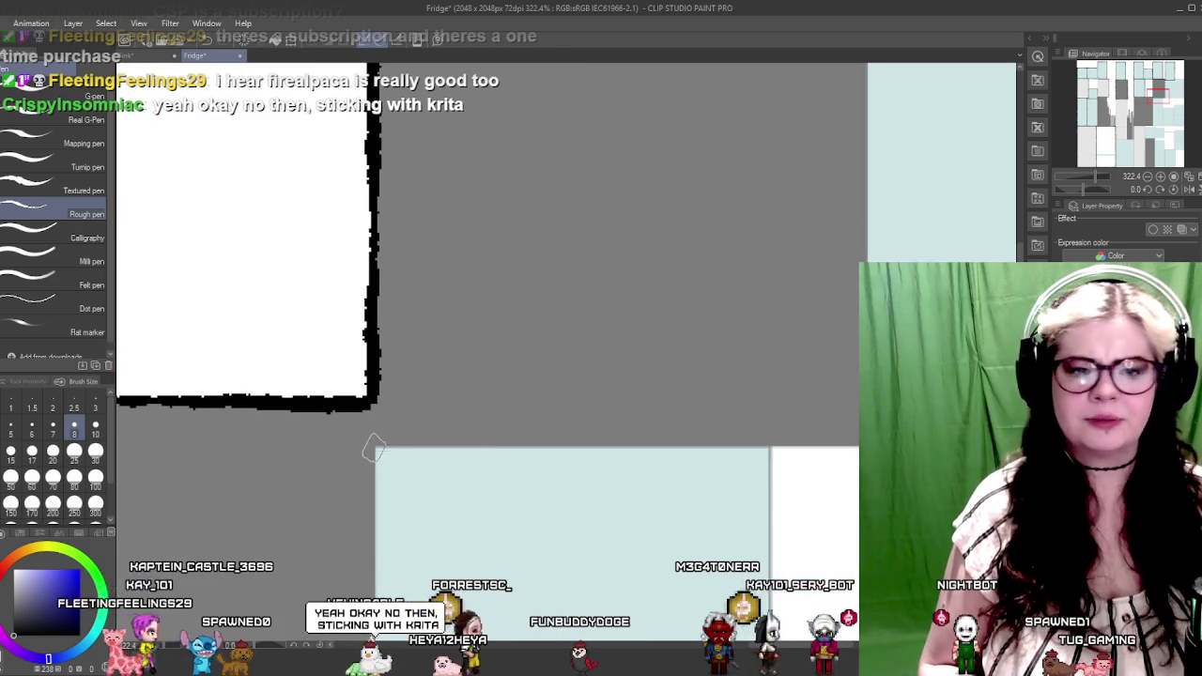
pyautogui.moveTo(618, 418); pyautogui.dragTo(532, 450)
# Ink a long horizontal panel border, a vertical border up its side, and another horizontal edge
pyautogui.keyDown('shift'); pyautogui.click(572, 446); pyautogui.keyUp('shift')
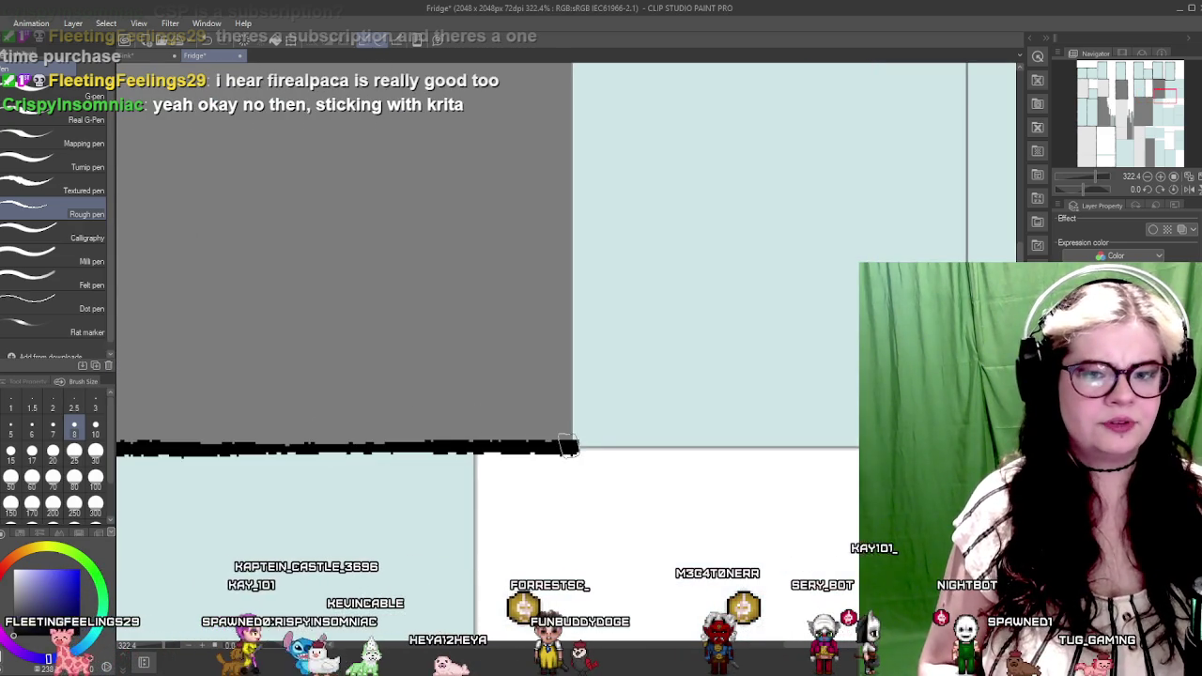
pyautogui.moveTo(635, 269)
pyautogui.mouseDown()
pyautogui.moveTo(623, 410)
pyautogui.moveTo(472, 251)
pyautogui.mouseUp()
pyautogui.keyDown('shift'); pyautogui.click(519, 251); pyautogui.keyUp('shift')
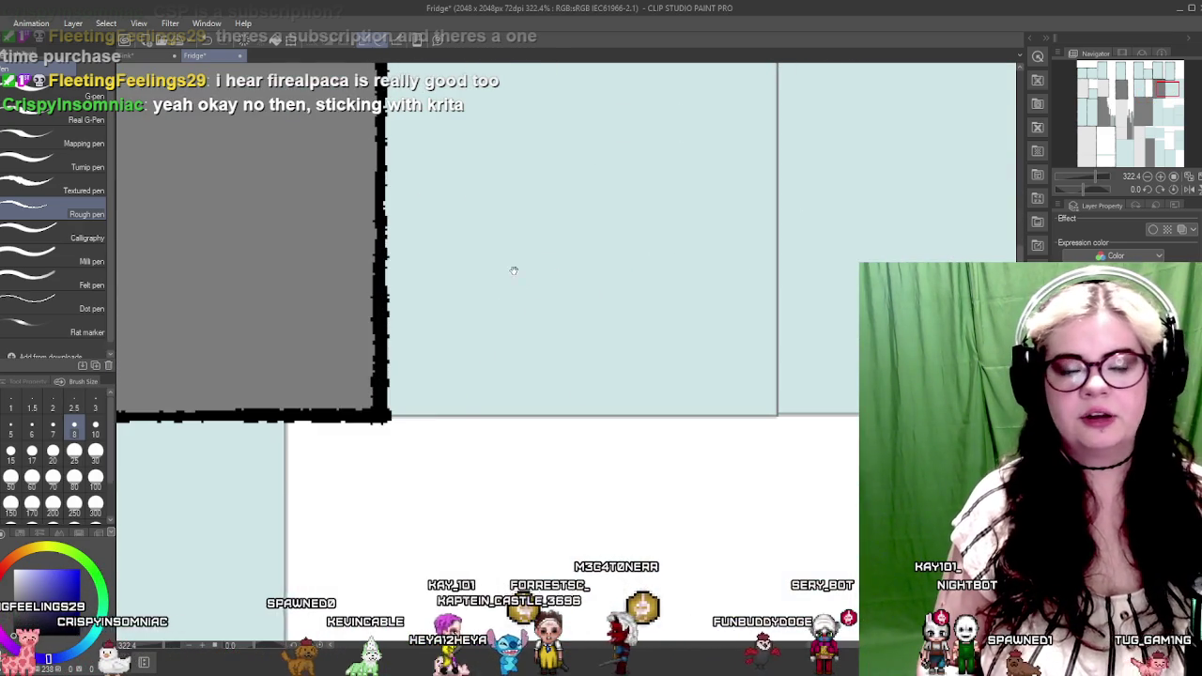
pyautogui.hscroll(3, 652, 380)
pyautogui.hscroll(2, 623, 357)
pyautogui.keyDown('shift'); pyautogui.click(644, 418); pyautogui.keyUp('shift')
pyautogui.scroll(-3, 652, 391)
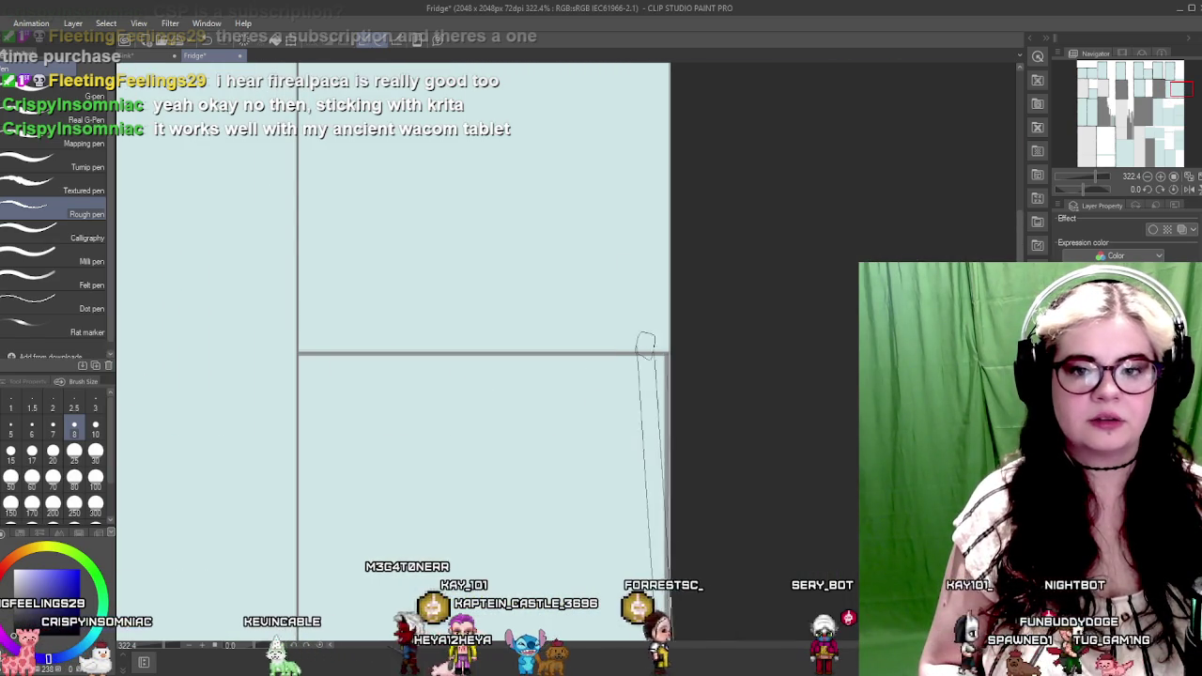
# Close the next island's corners with vertical and horizontal rough black borders on each side
pyautogui.keyDown('shift'); pyautogui.click(662, 357); pyautogui.keyUp('shift')
pyautogui.keyDown('shift'); pyautogui.click(299, 353); pyautogui.keyUp('shift')
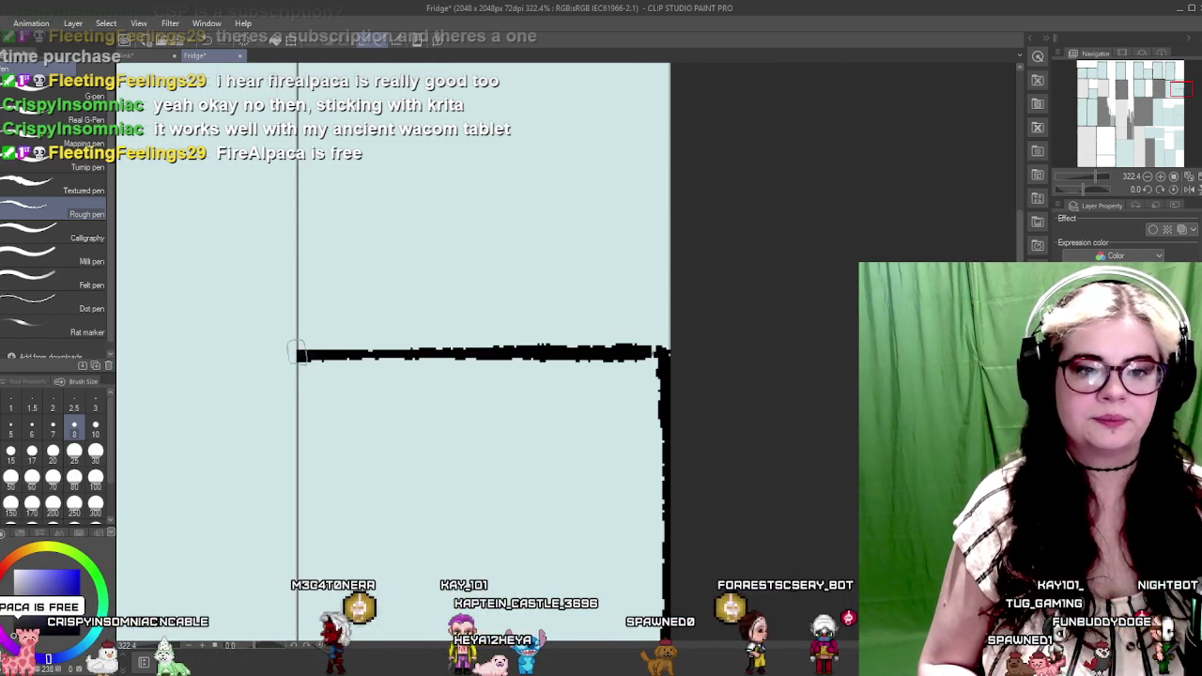
pyautogui.moveTo(350, 303); pyautogui.dragTo(465, 369)
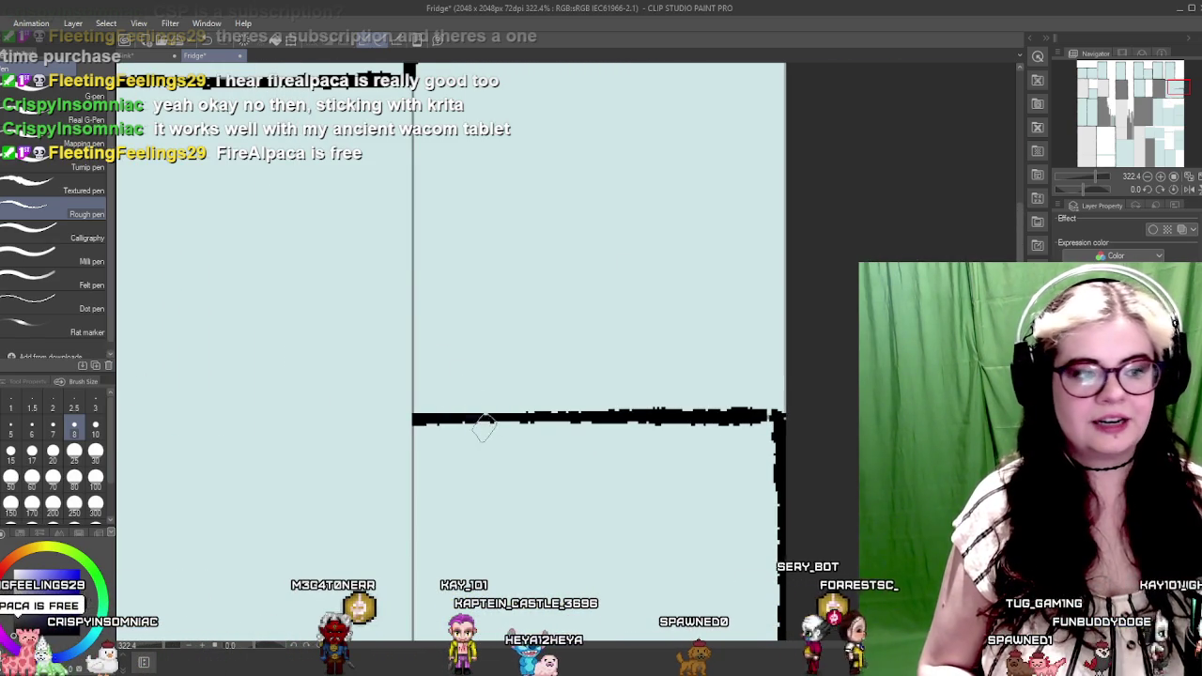
pyautogui.scroll(2, 469, 338)
pyautogui.scroll(2, 414, 328)
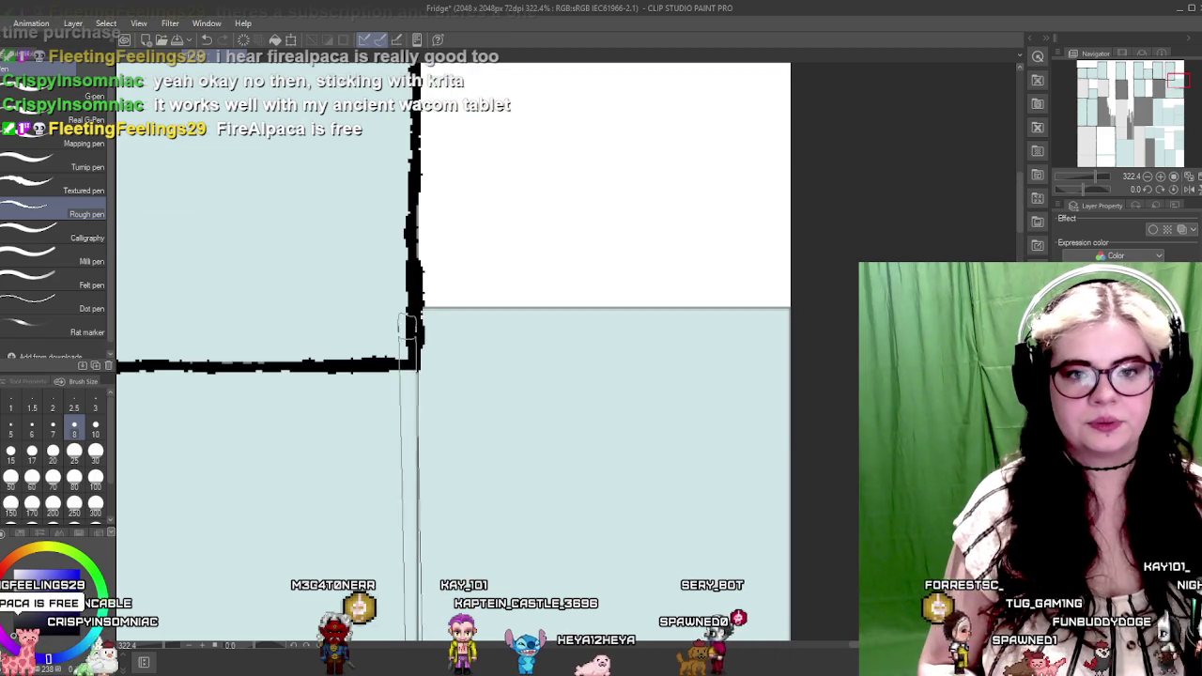
pyautogui.keyDown('shift'); pyautogui.click(416, 307); pyautogui.keyUp('shift')
pyautogui.keyDown('shift'); pyautogui.click(786, 299); pyautogui.keyUp('shift')
# Ink vertical borders on the neighbouring island, running above its corner and down to the bottom edge
pyautogui.moveTo(617, 346); pyautogui.dragTo(420, 329)
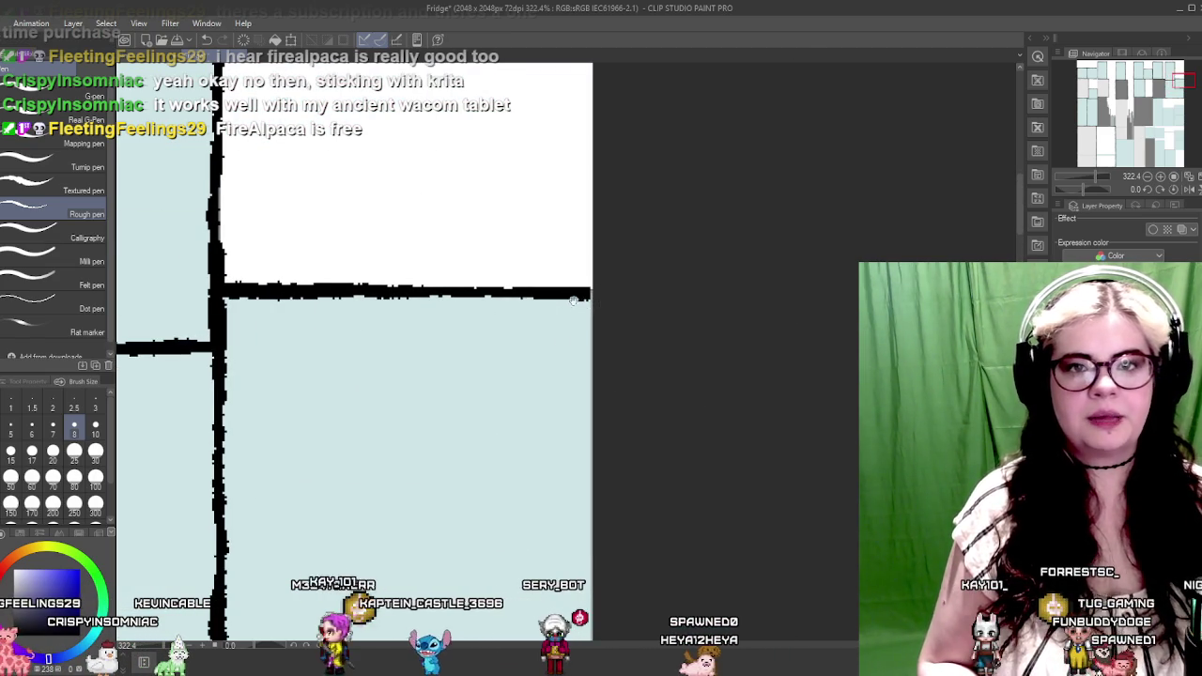
pyautogui.scroll(-5, 563, 328)
pyautogui.keyDown('shift'); pyautogui.click(556, 336); pyautogui.keyUp('shift')
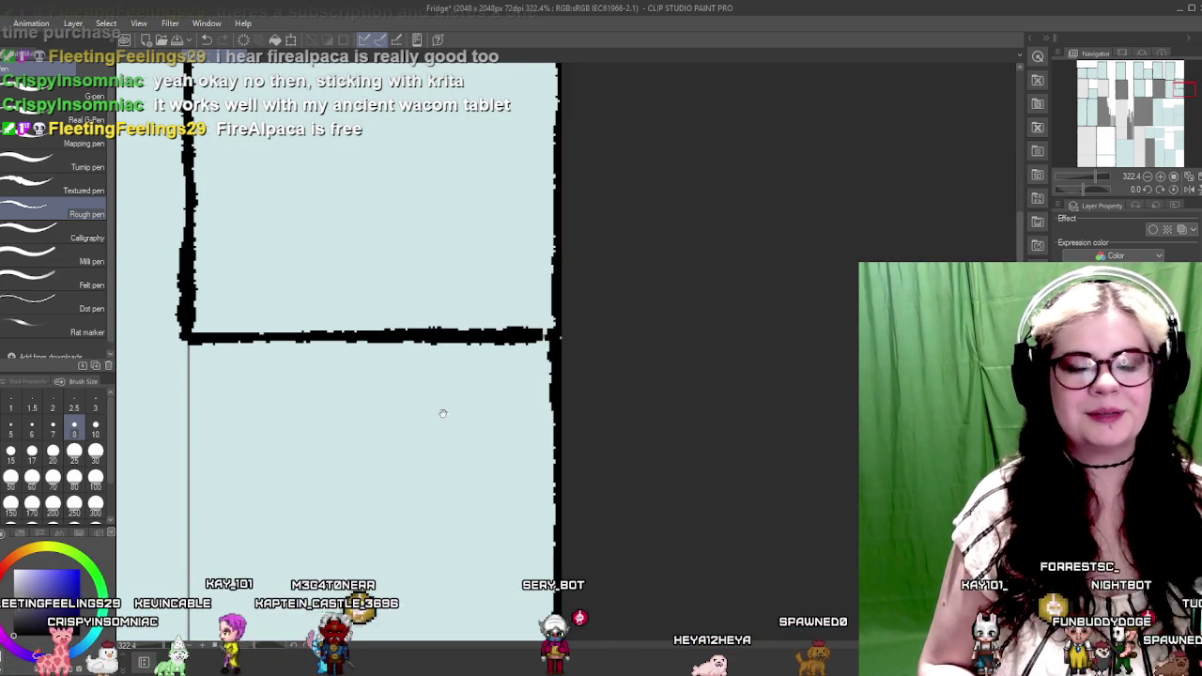
pyautogui.moveTo(250, 383); pyautogui.dragTo(417, 269)
pyautogui.moveTo(417, 389); pyautogui.dragTo(523, 231)
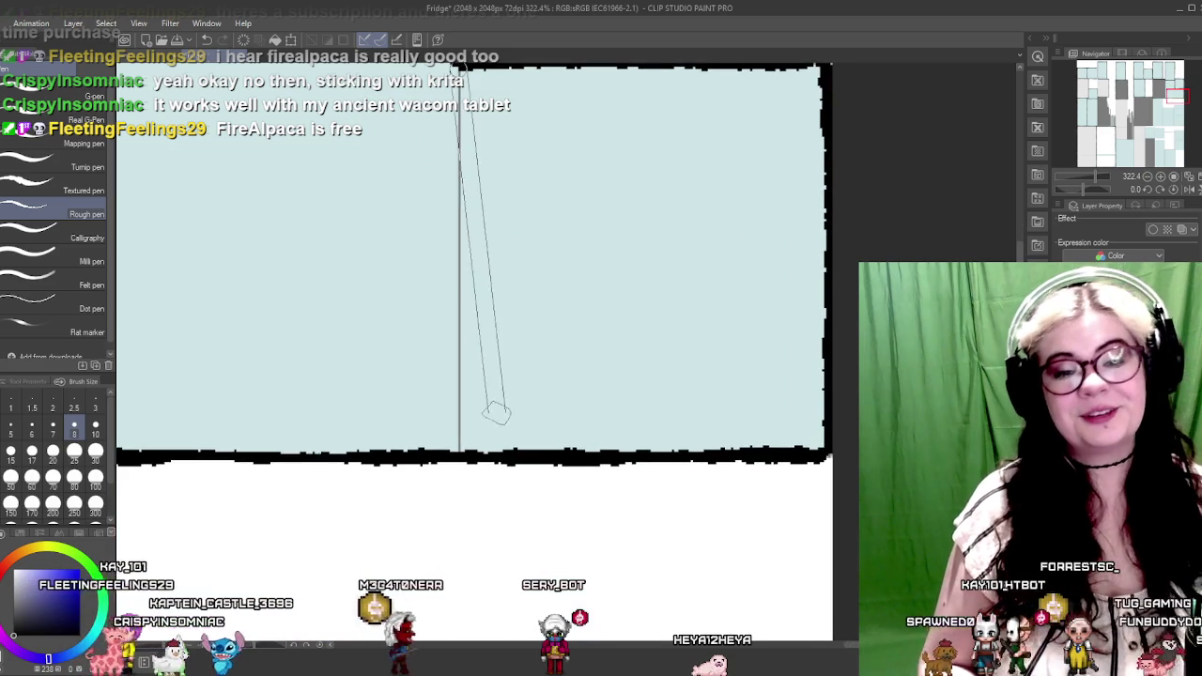
pyautogui.keyDown('shift'); pyautogui.click(458, 452); pyautogui.keyUp('shift')
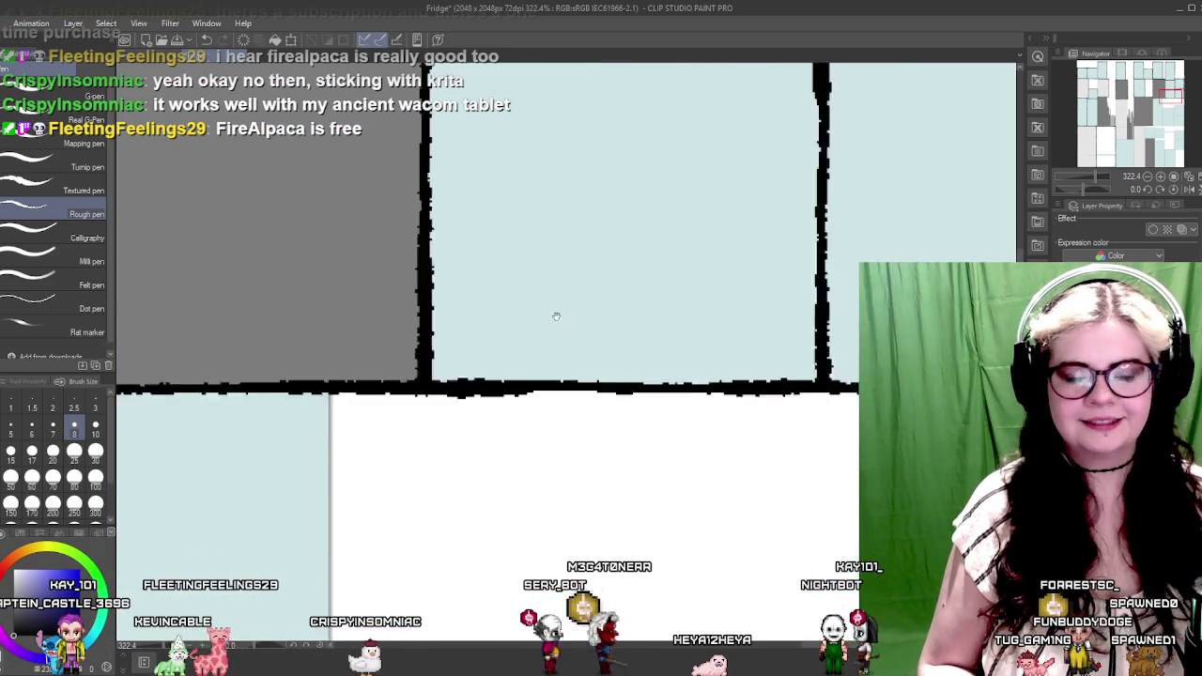
pyautogui.moveTo(338, 445); pyautogui.dragTo(436, 327)
pyautogui.scroll(-5, 437, 326)
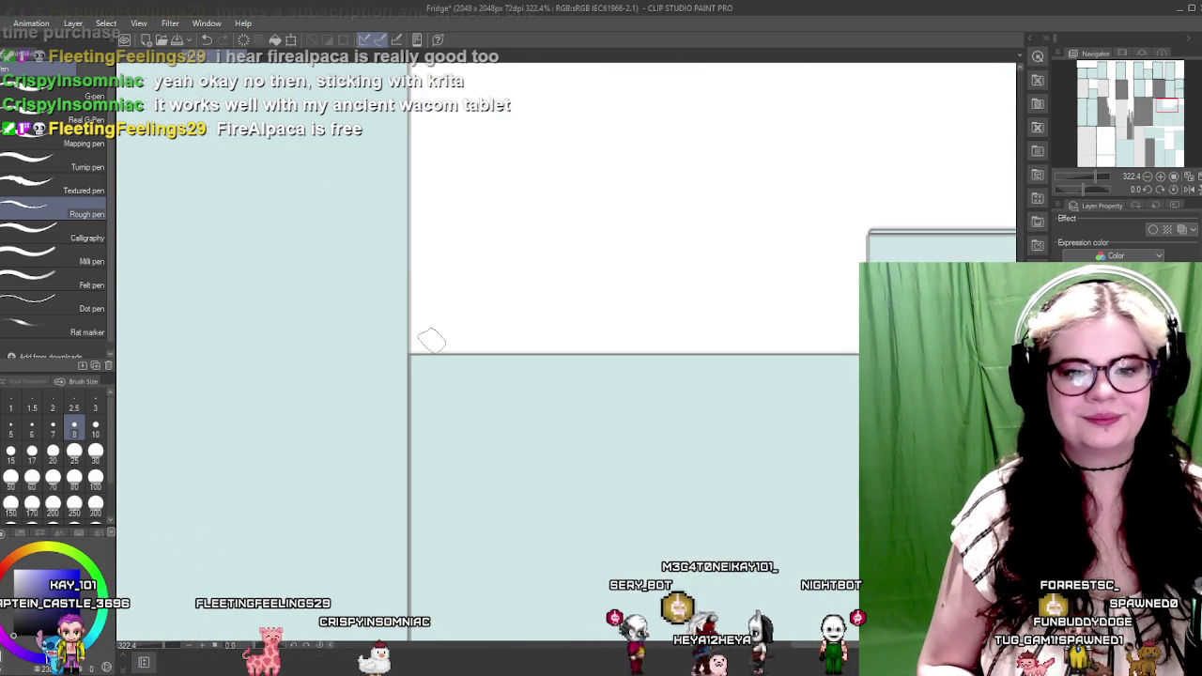
# Ink a vertical rough black border along the panel edge lower on the texture
pyautogui.moveTo(407, 70); pyautogui.dragTo(407, 347)
pyautogui.moveTo(429, 421); pyautogui.dragTo(491, 316)
pyautogui.scroll(-3, 469, 282)
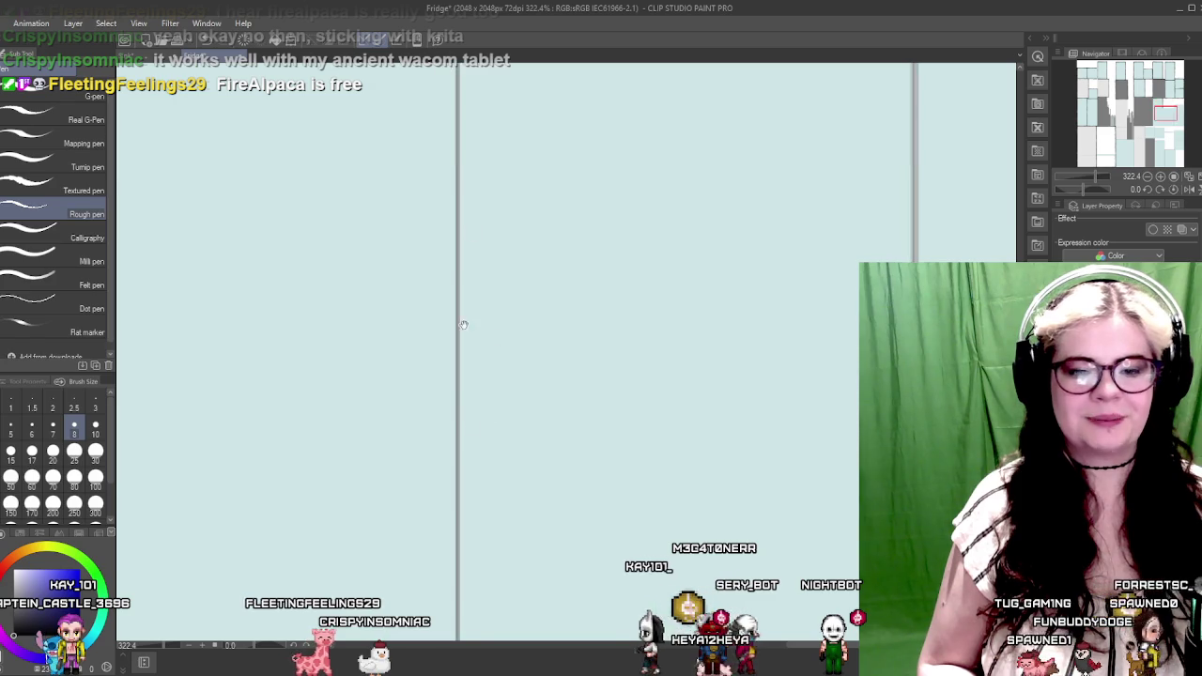
pyautogui.scroll(-3, 469, 422)
pyautogui.scroll(-3, 450, 385)
pyautogui.scroll(5, 500, 237)
pyautogui.scroll(3, 563, 301)
pyautogui.scroll(3, 487, 279)
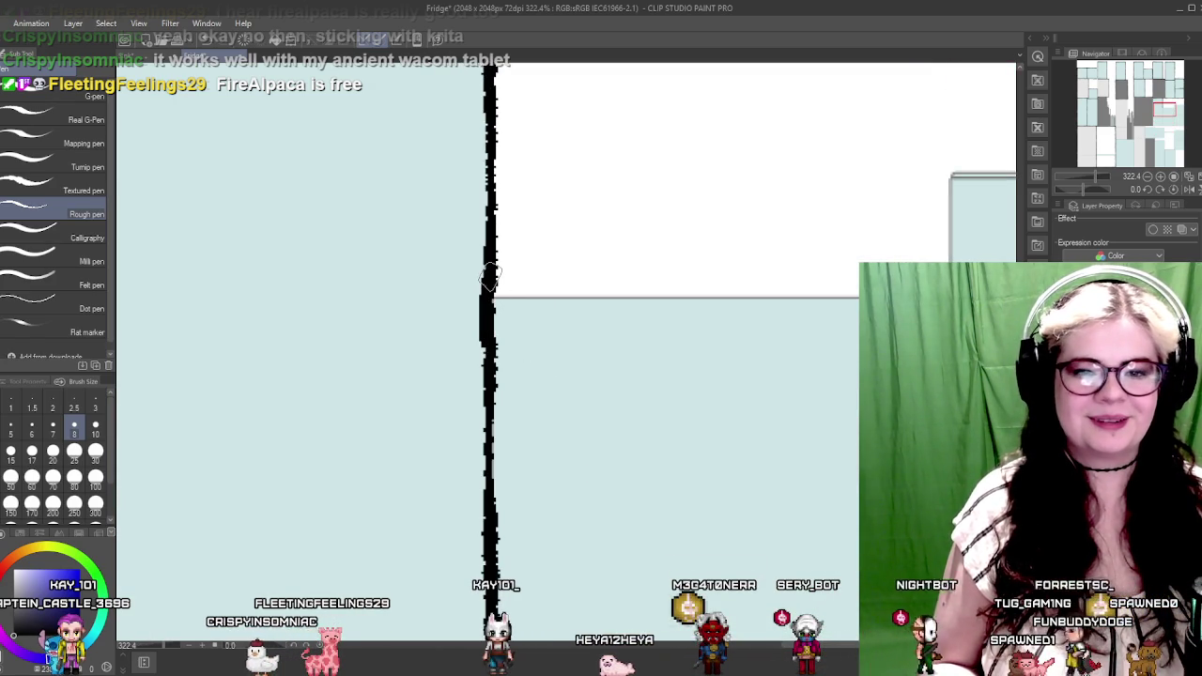
pyautogui.hscroll(5, 438, 343)
# Ink a horizontal border along the white gutter and a vertical border down to it
pyautogui.keyDown('shift'); pyautogui.click(704, 296); pyautogui.keyUp('shift')
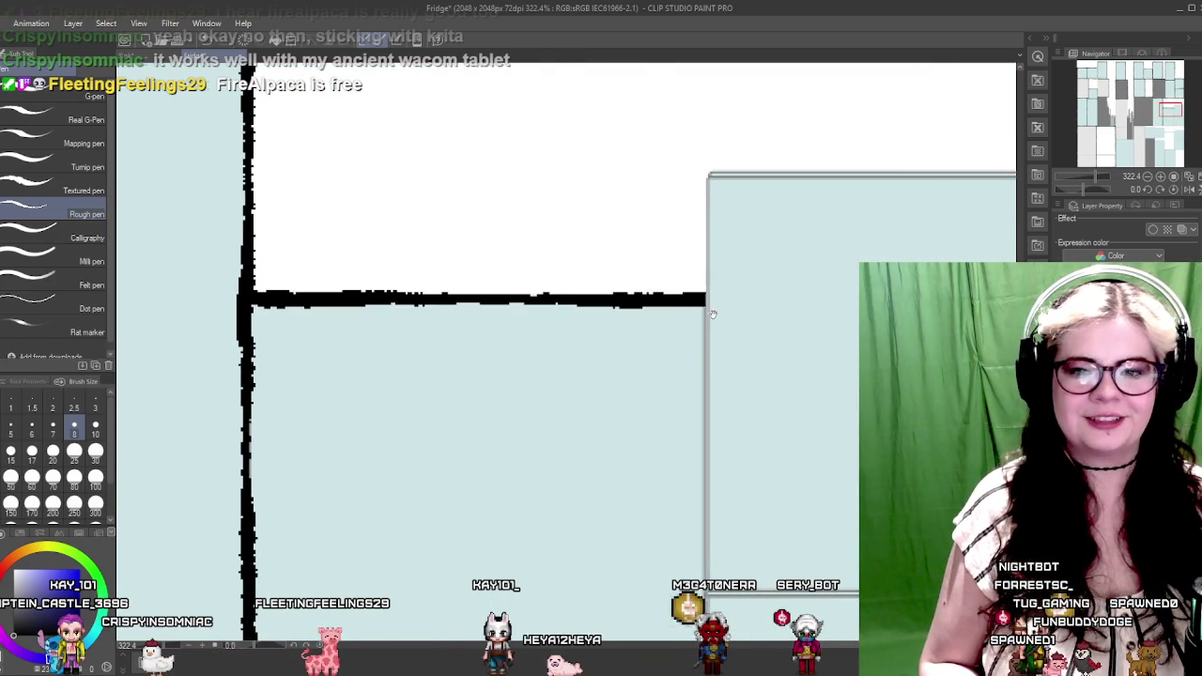
pyautogui.hscroll(4, 567, 310)
pyautogui.scroll(-3, 512, 301)
pyautogui.scroll(-3, 553, 241)
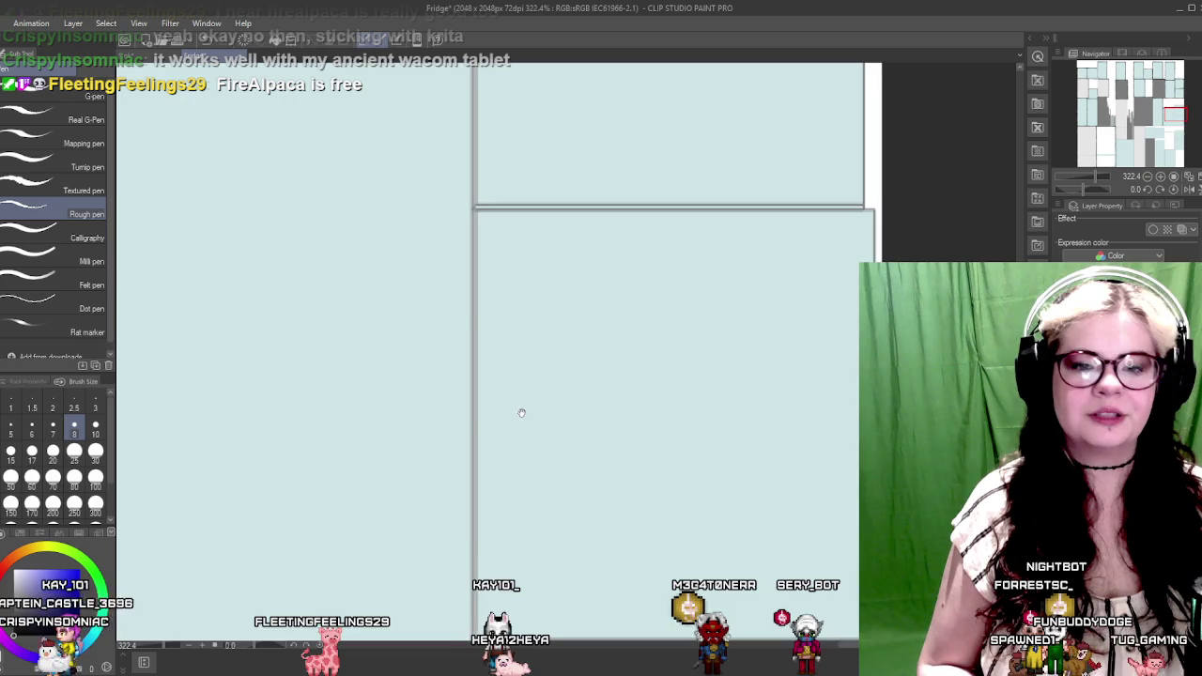
pyautogui.scroll(-3, 522, 391)
pyautogui.keyDown('shift'); pyautogui.click(530, 369); pyautogui.keyUp('shift')
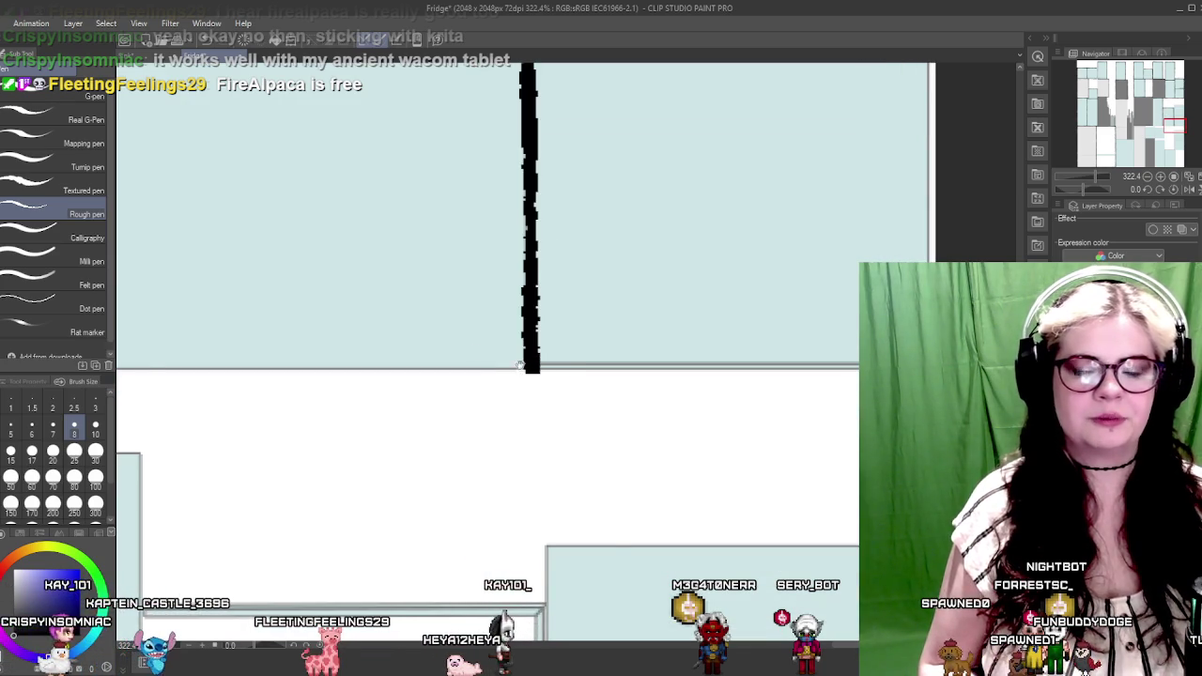
# Ink a horizontal border along the gutter edge and a long border atop the white strip
pyautogui.hscroll(-6, 641, 327)
pyautogui.hscroll(-2, 423, 366)
pyautogui.keyDown('shift'); pyautogui.click(360, 369); pyautogui.keyUp('shift')
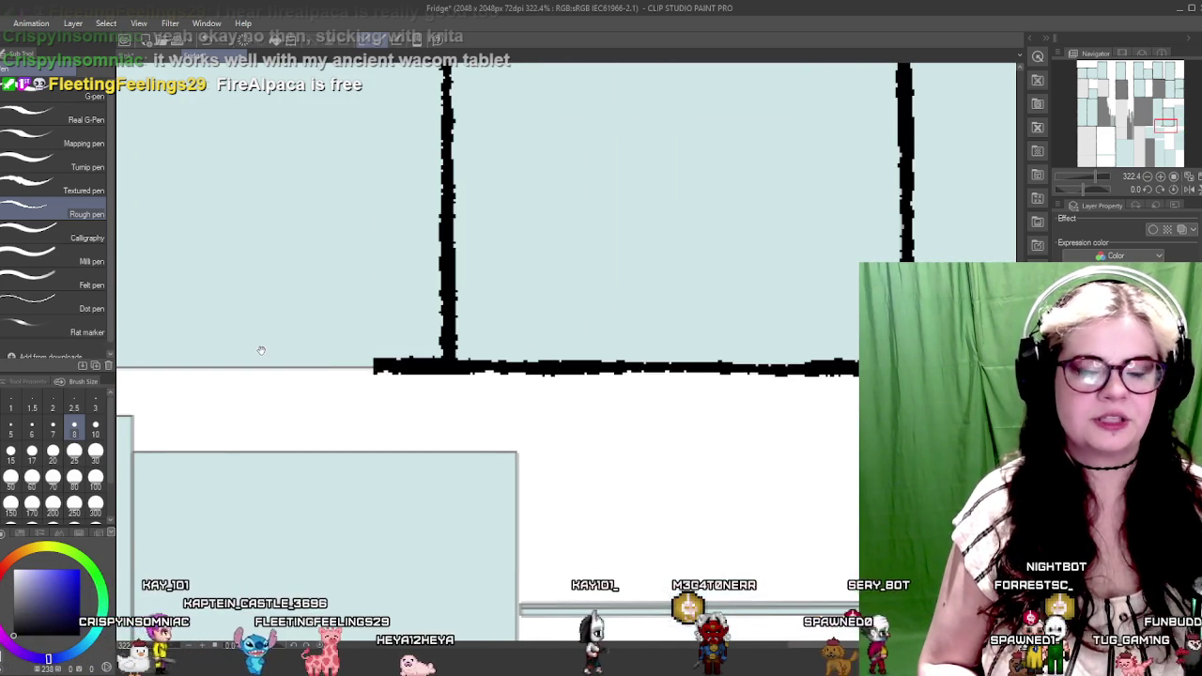
pyautogui.hscroll(-4, 445, 356)
pyautogui.hscroll(-2, 477, 344)
pyautogui.hscroll(-2, 732, 378)
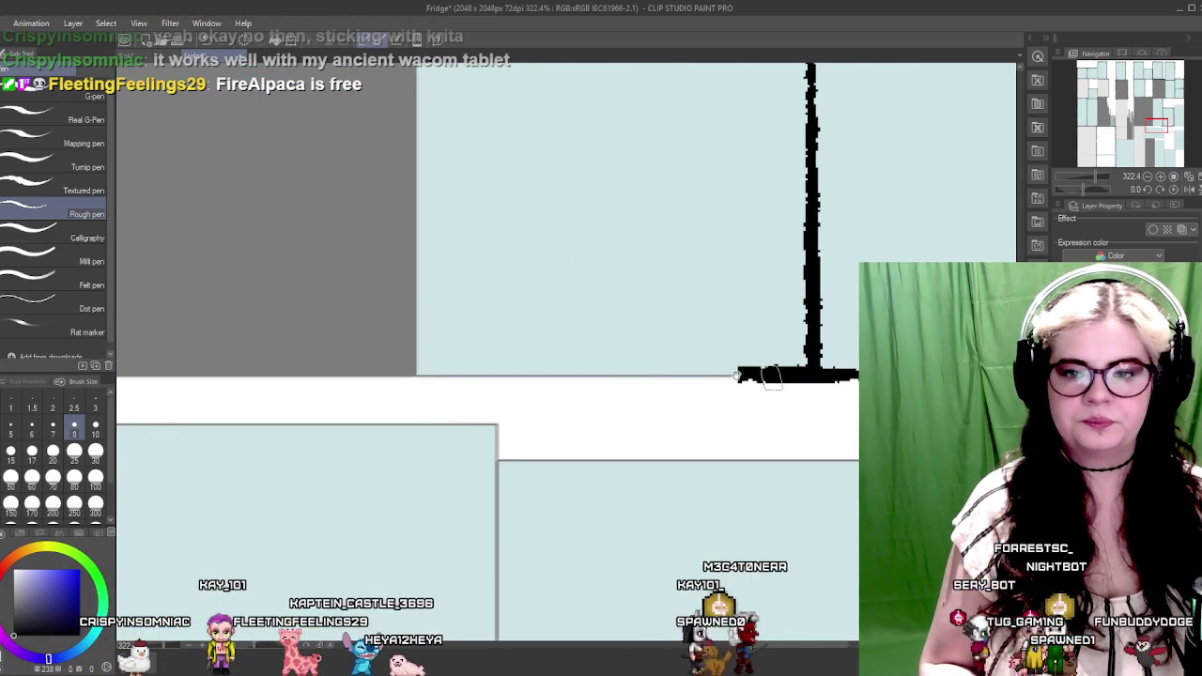
pyautogui.hscroll(-4, 798, 366)
pyautogui.keyDown('shift'); pyautogui.click(405, 384); pyautogui.keyUp('shift')
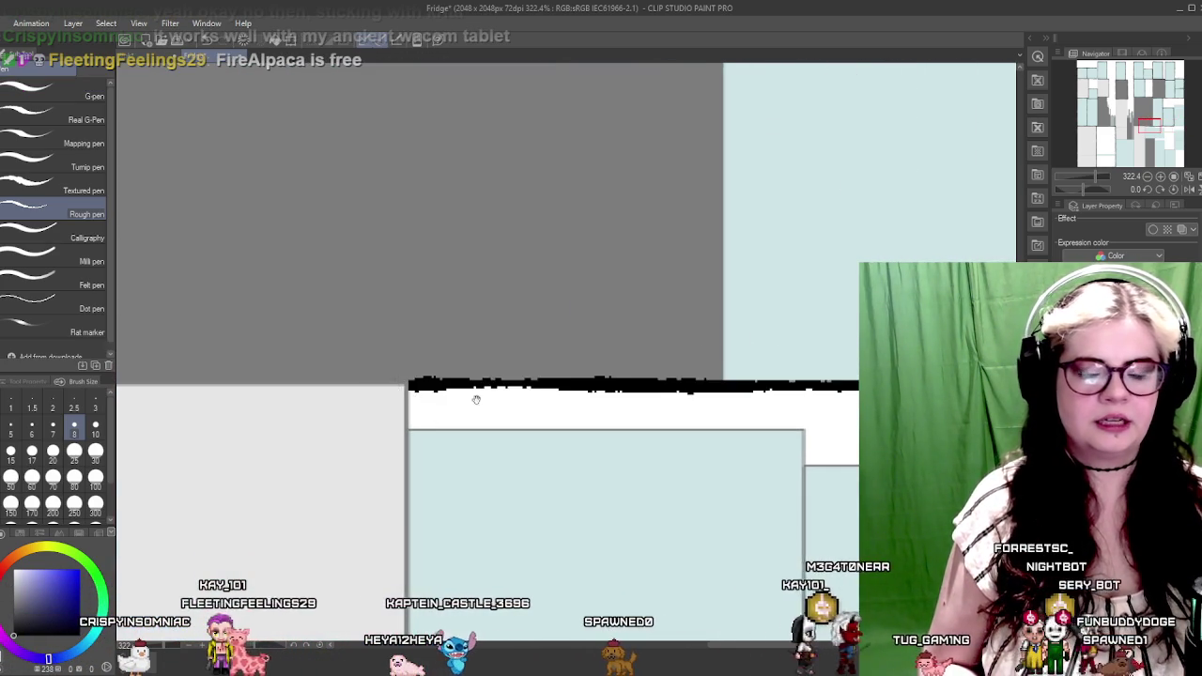
pyautogui.moveTo(405, 384); pyautogui.dragTo(512, 360)
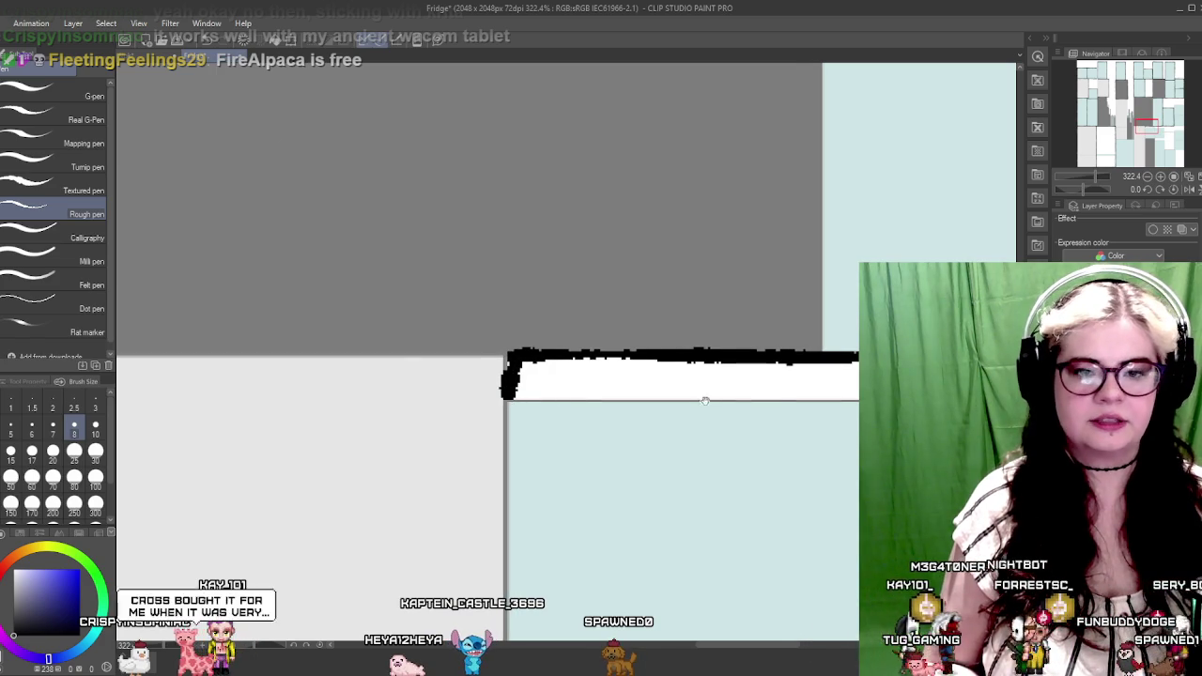
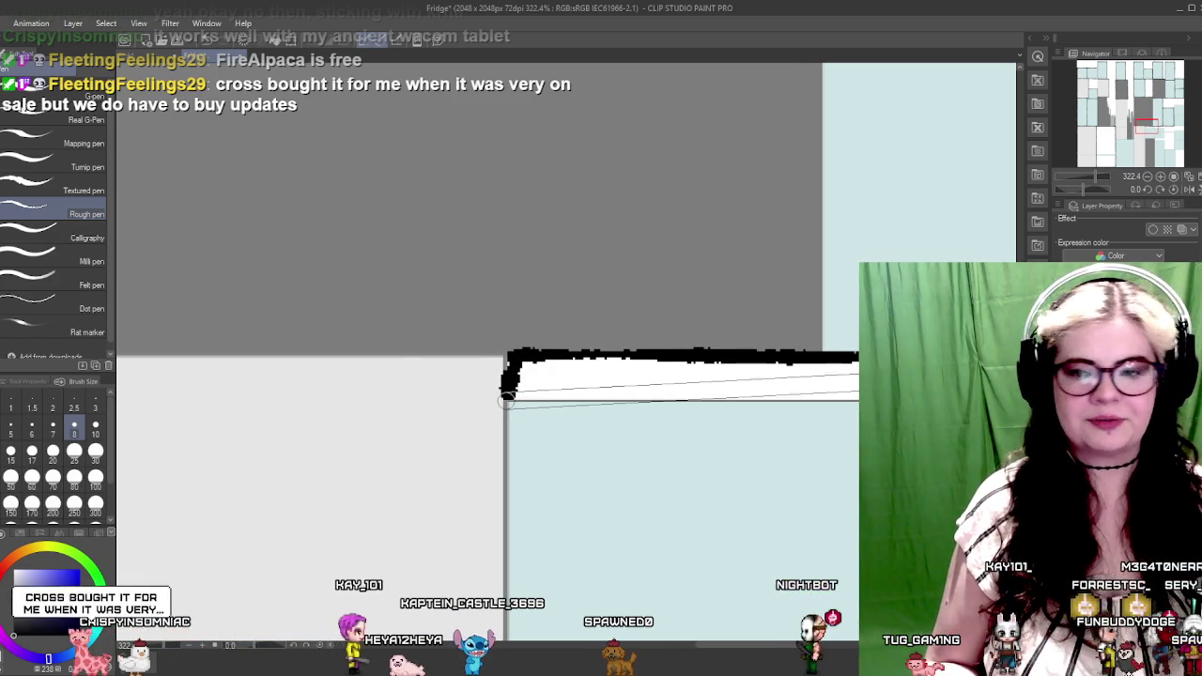
# Draw straight black edges under the white strip and a vertical border down from its corner
pyautogui.keyDown('shift'); pyautogui.click(899, 398); pyautogui.keyUp('shift')
pyautogui.moveTo(899, 398); pyautogui.dragTo(660, 392)
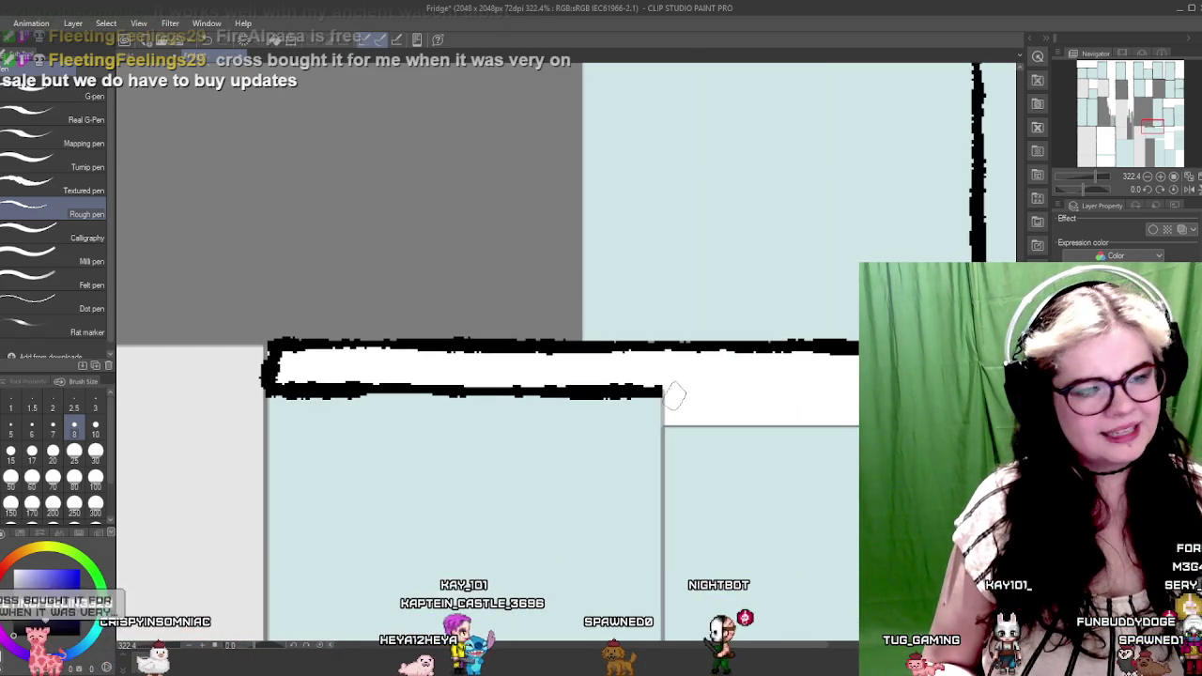
pyautogui.moveTo(774, 424); pyautogui.dragTo(626, 426)
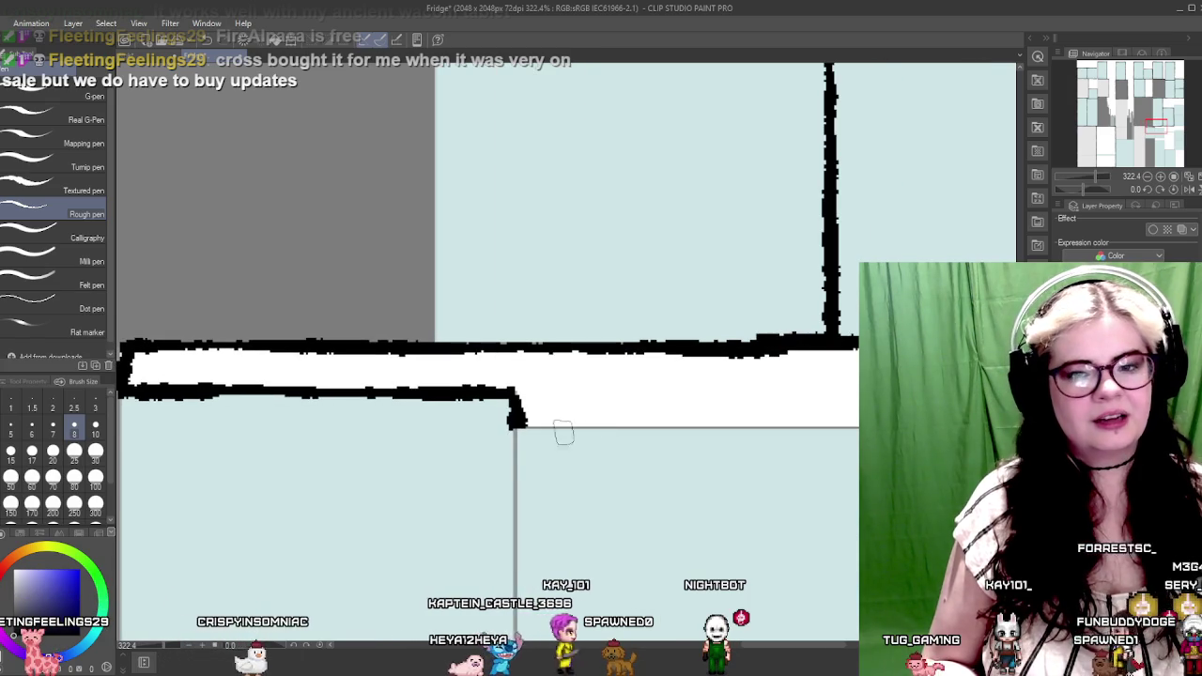
pyautogui.keyDown('shift'); pyautogui.click(899, 427); pyautogui.keyUp('shift')
pyautogui.moveTo(918, 423)
pyautogui.mouseDown()
pyautogui.moveTo(664, 423)
pyautogui.moveTo(613, 352)
pyautogui.moveTo(627, 272)
pyautogui.moveTo(638, 430)
pyautogui.mouseUp()
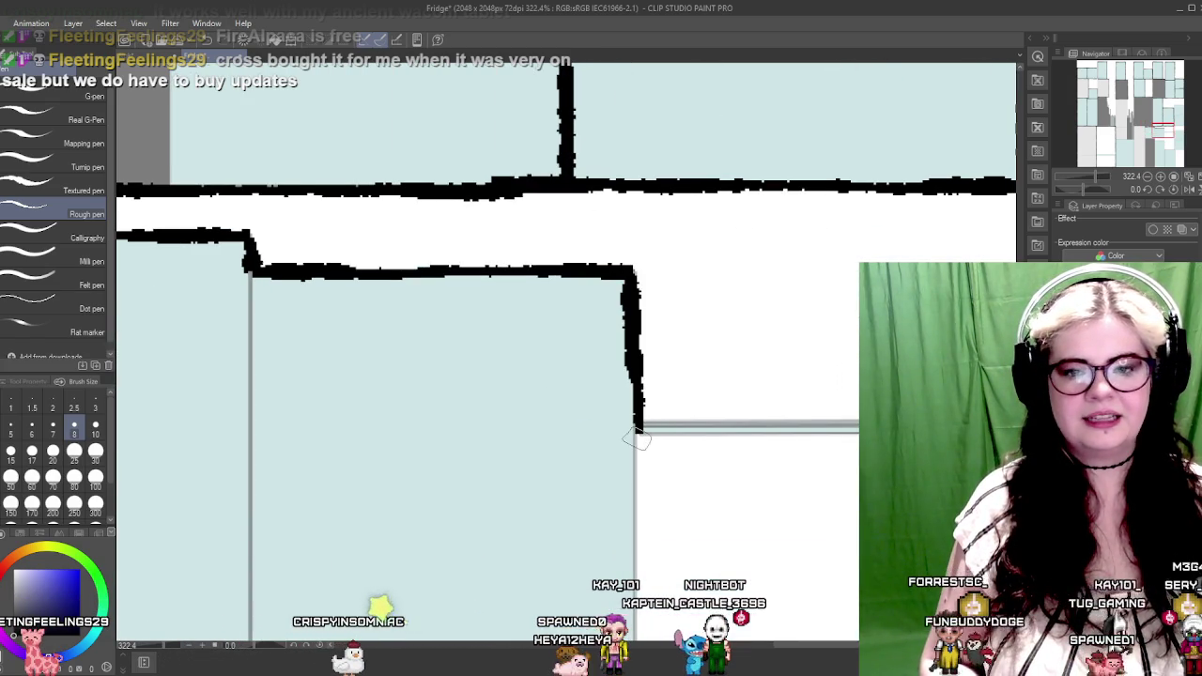
pyautogui.moveTo(714, 415); pyautogui.dragTo(550, 415)
# Outline the bottom edge from the corner and the top edge of the lower block
pyautogui.keyDown('shift'); pyautogui.click(868, 425); pyautogui.keyUp('shift')
pyautogui.moveTo(897, 437); pyautogui.dragTo(674, 437)
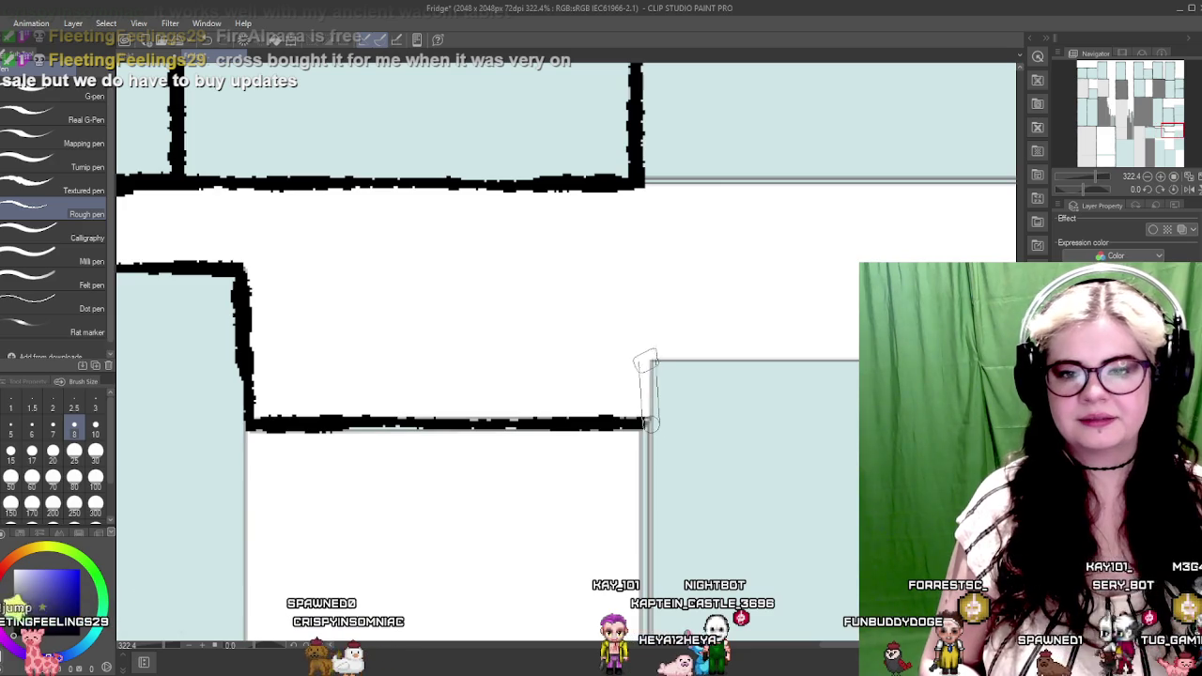
pyautogui.moveTo(671, 369); pyautogui.dragTo(600, 410)
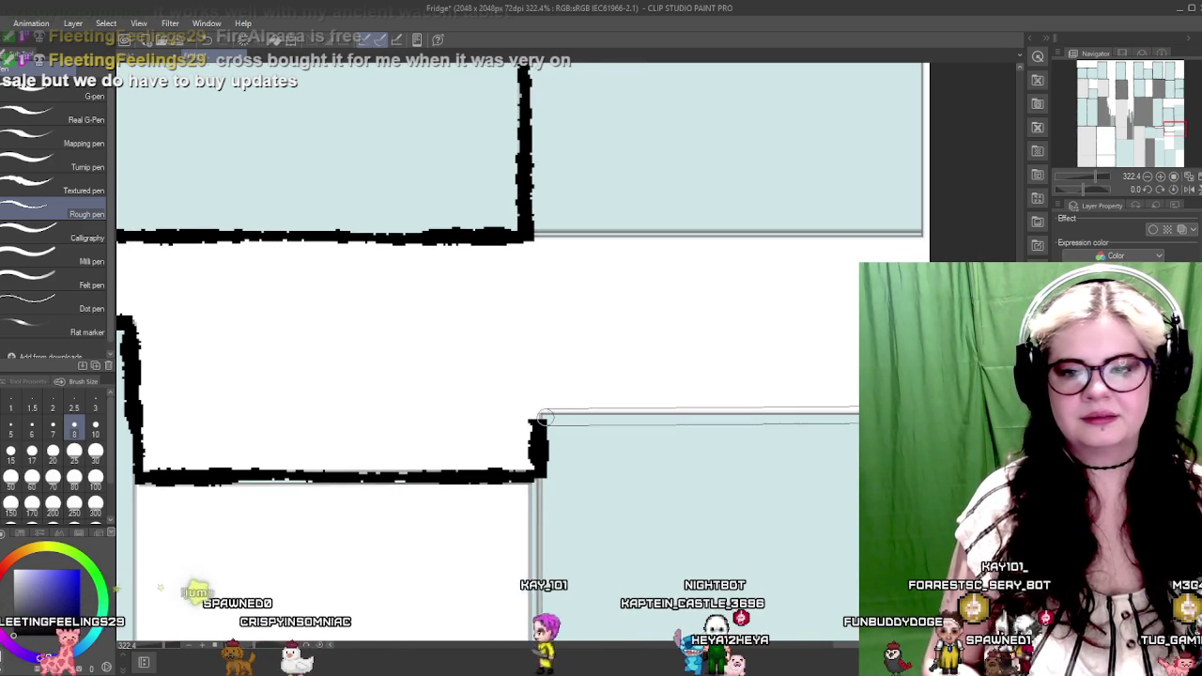
pyautogui.keyDown('shift'); pyautogui.click(868, 421); pyautogui.keyUp('shift')
pyautogui.moveTo(751, 422); pyautogui.dragTo(860, 276)
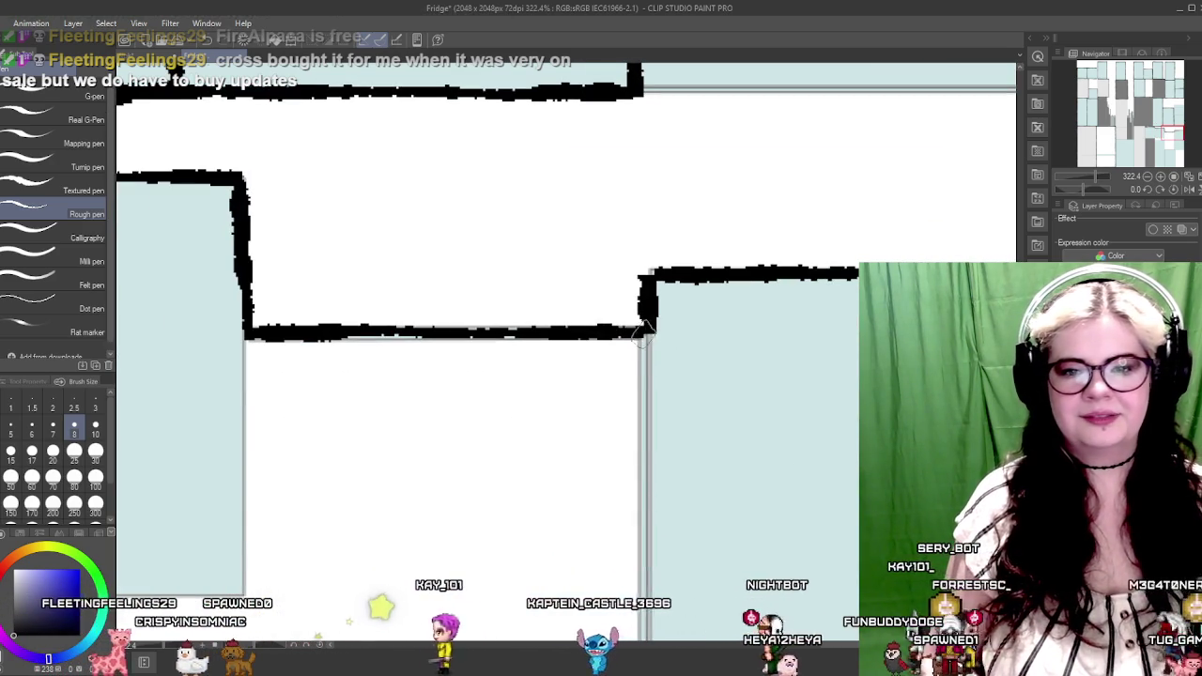
pyautogui.moveTo(684, 469)
pyautogui.mouseDown()
pyautogui.moveTo(657, 214)
pyautogui.moveTo(686, 117)
pyautogui.mouseUp()
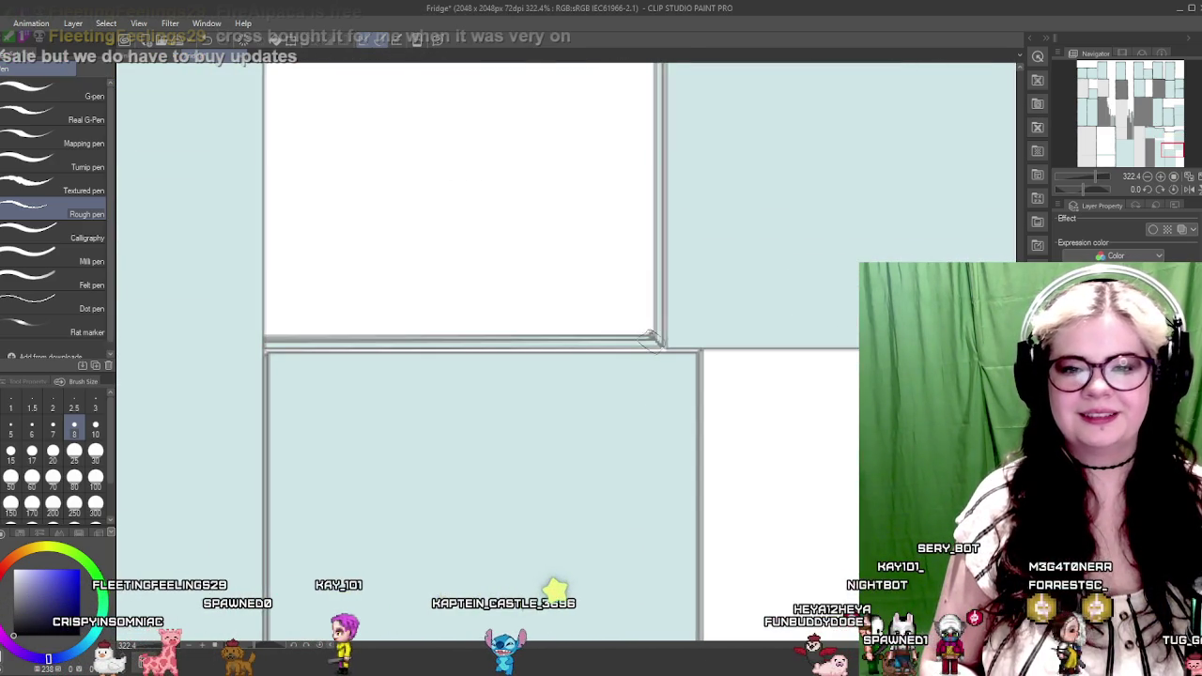
# Outline the white block's right and bottom edges, redoing the misplaced bottom line
pyautogui.keyDown('shift'); pyautogui.click(657, 338); pyautogui.keyUp('shift')
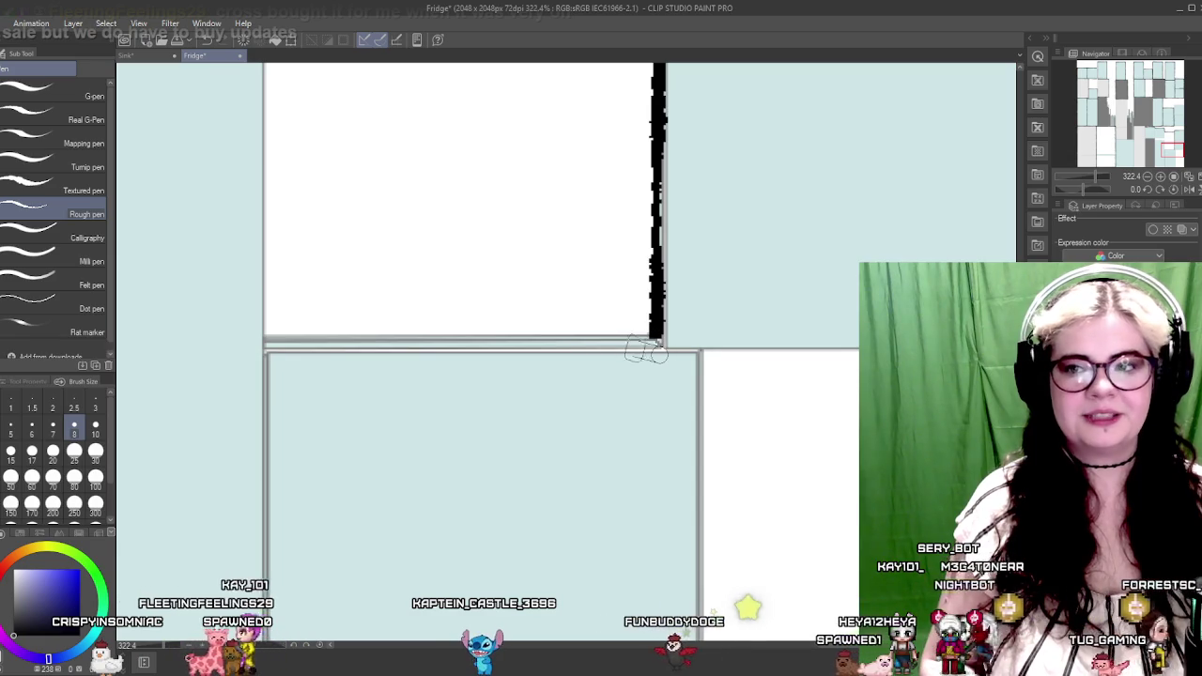
pyautogui.keyDown('shift'); pyautogui.click(269, 343); pyautogui.keyUp('shift')
pyautogui.moveTo(540, 358); pyautogui.dragTo(395, 350)
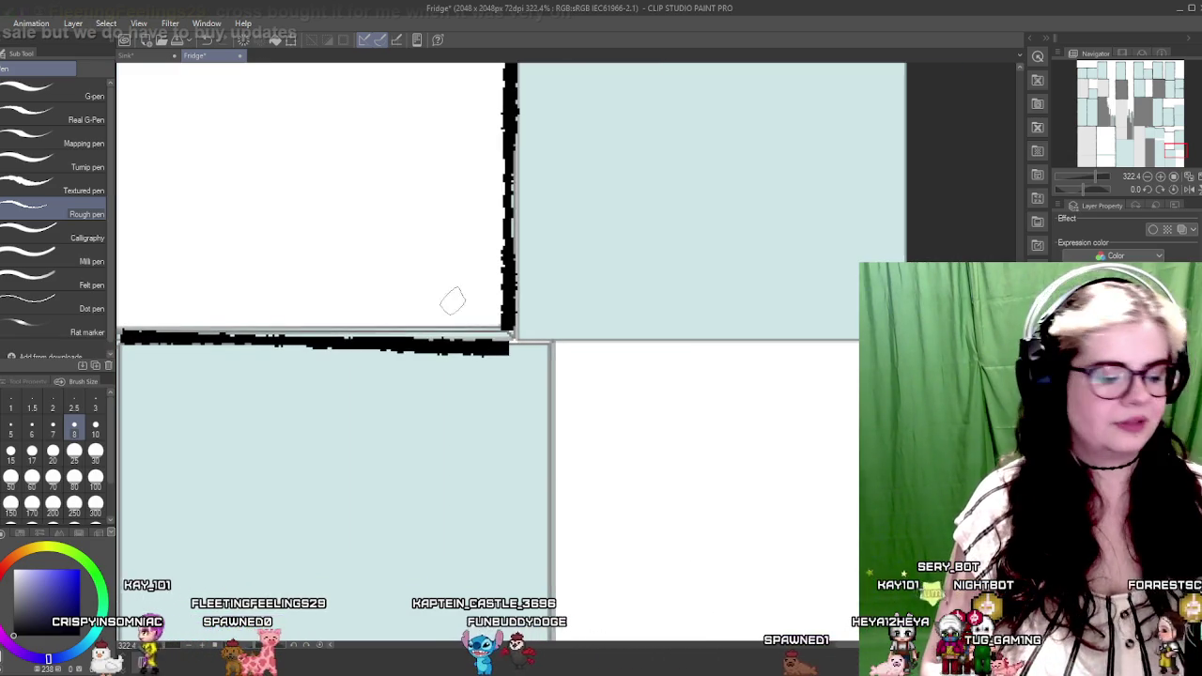
pyautogui.hotkey('ctrl', 'z')
pyautogui.moveTo(443, 320); pyautogui.dragTo(570, 335)
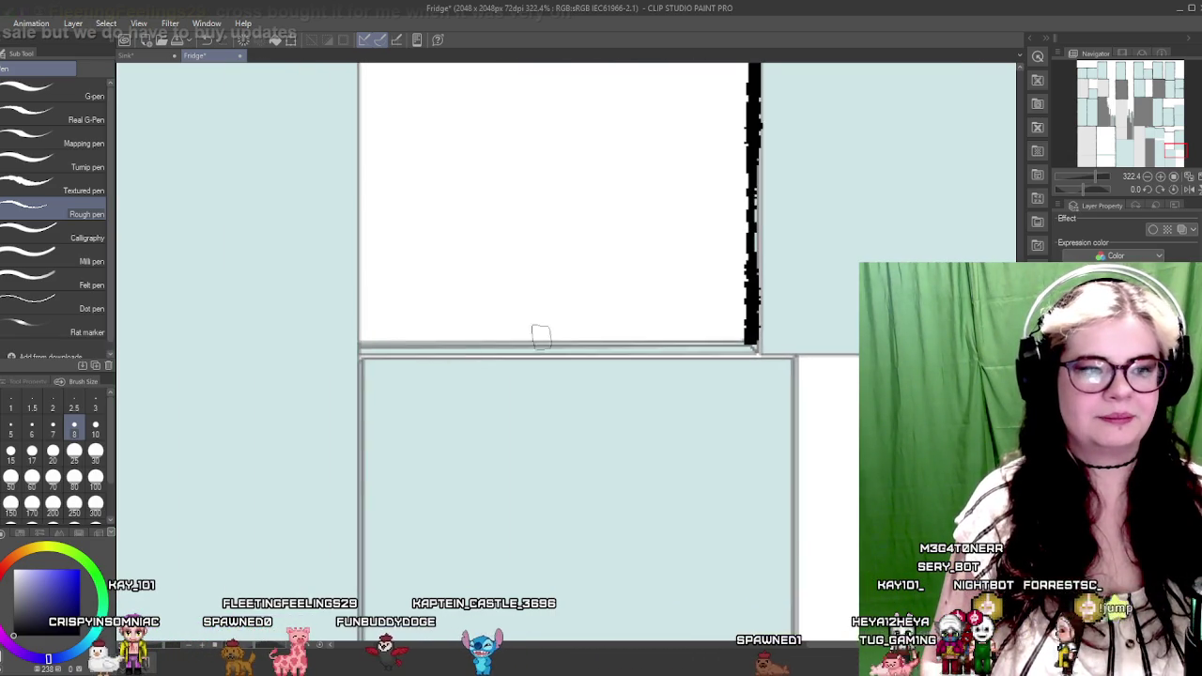
pyautogui.keyDown('shift'); pyautogui.click(364, 344); pyautogui.keyUp('shift')
pyautogui.moveTo(372, 288); pyautogui.dragTo(541, 356)
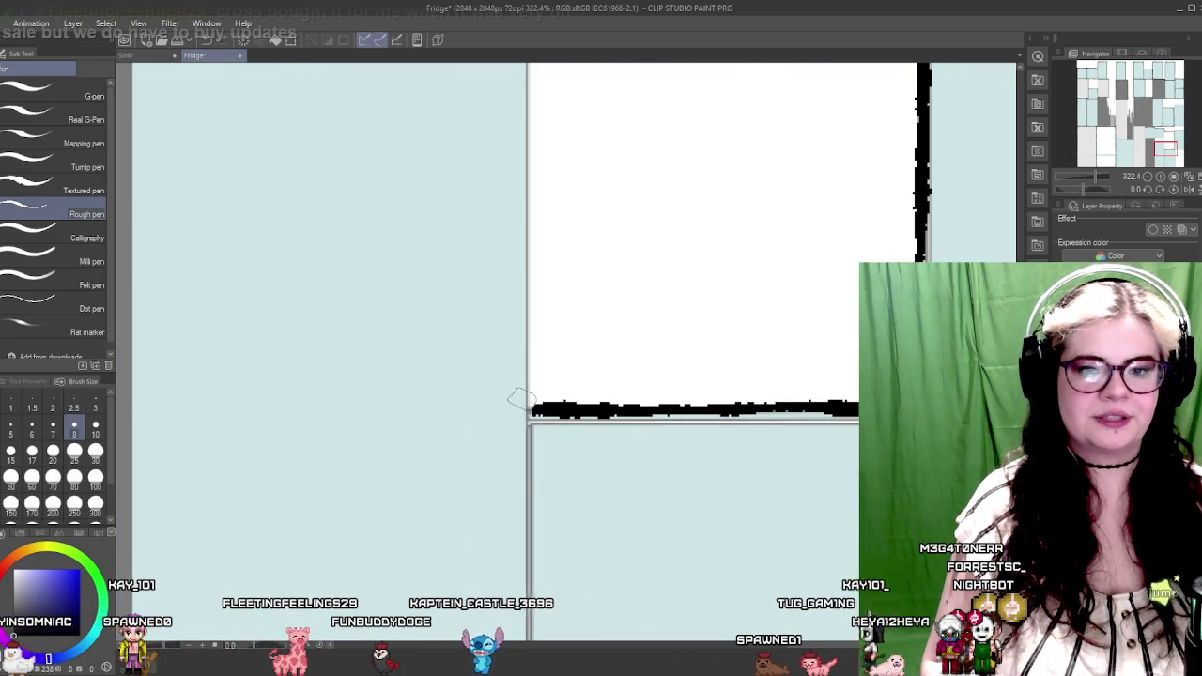
# Add a vertical border along the block and outline the white block's top edge
pyautogui.scroll(3, 562, 408)
pyautogui.scroll(3, 556, 294)
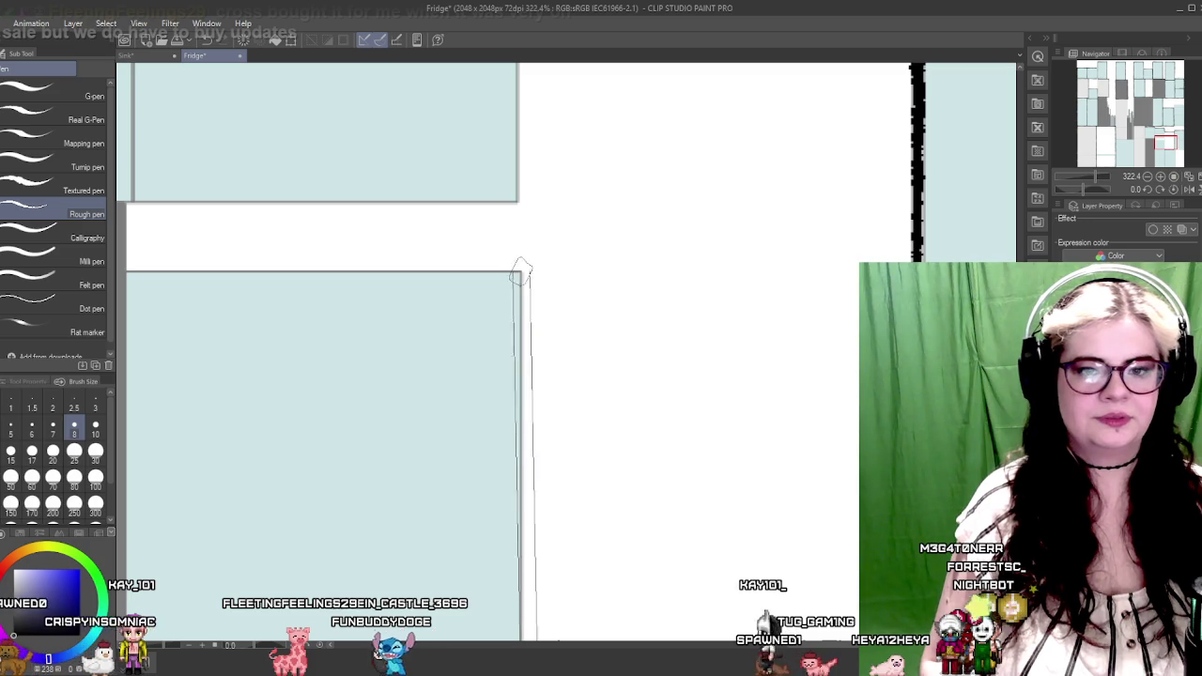
pyautogui.keyDown('shift'); pyautogui.click(519, 260); pyautogui.keyUp('shift')
pyautogui.moveTo(519, 260); pyautogui.dragTo(644, 324)
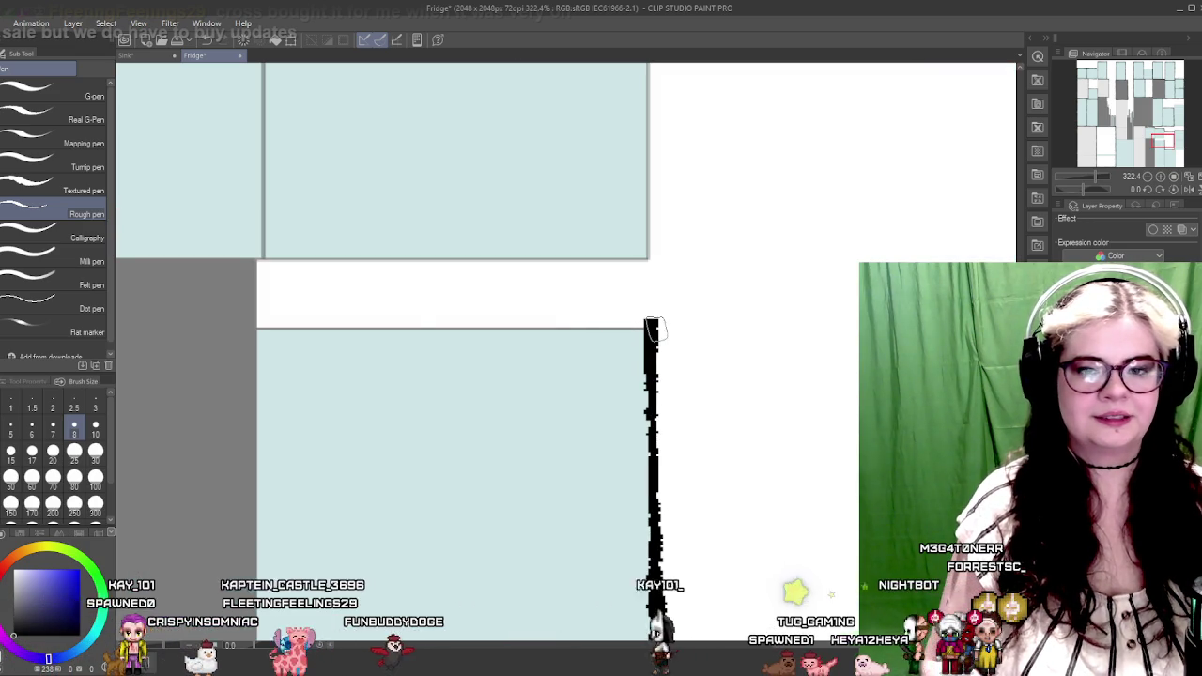
pyautogui.keyDown('shift'); pyautogui.click(249, 327); pyautogui.keyUp('shift')
pyautogui.moveTo(249, 327); pyautogui.dragTo(422, 345)
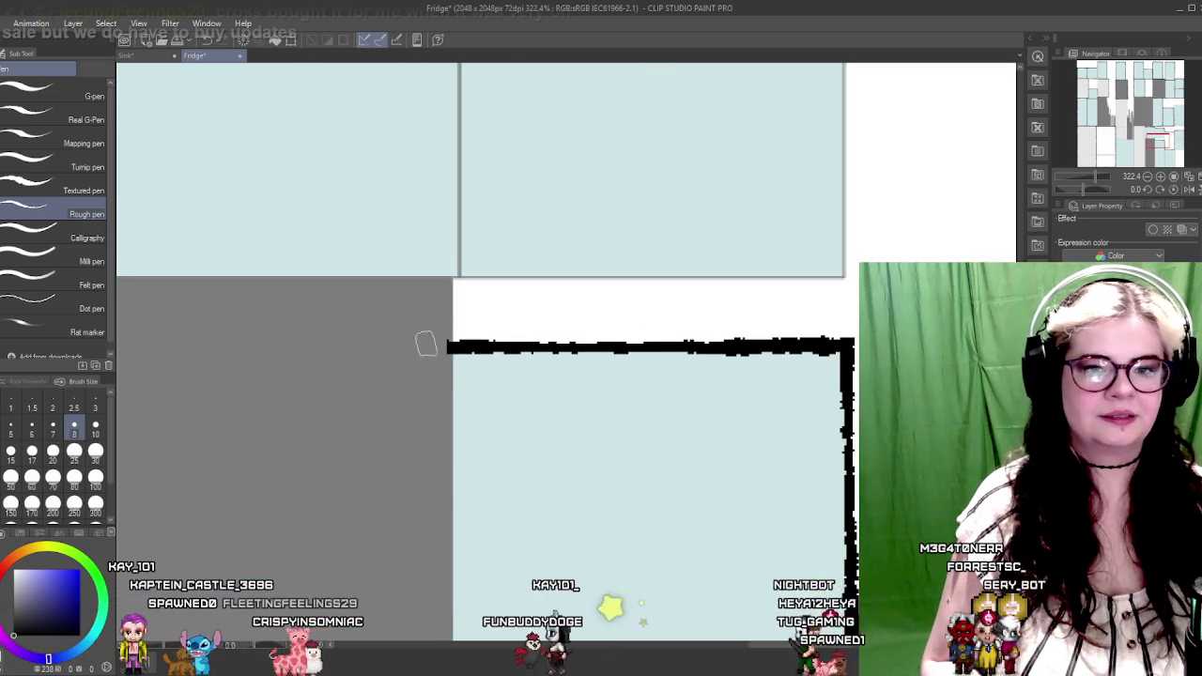
pyautogui.keyDown('shift'); pyautogui.click(451, 276); pyautogui.keyUp('shift')
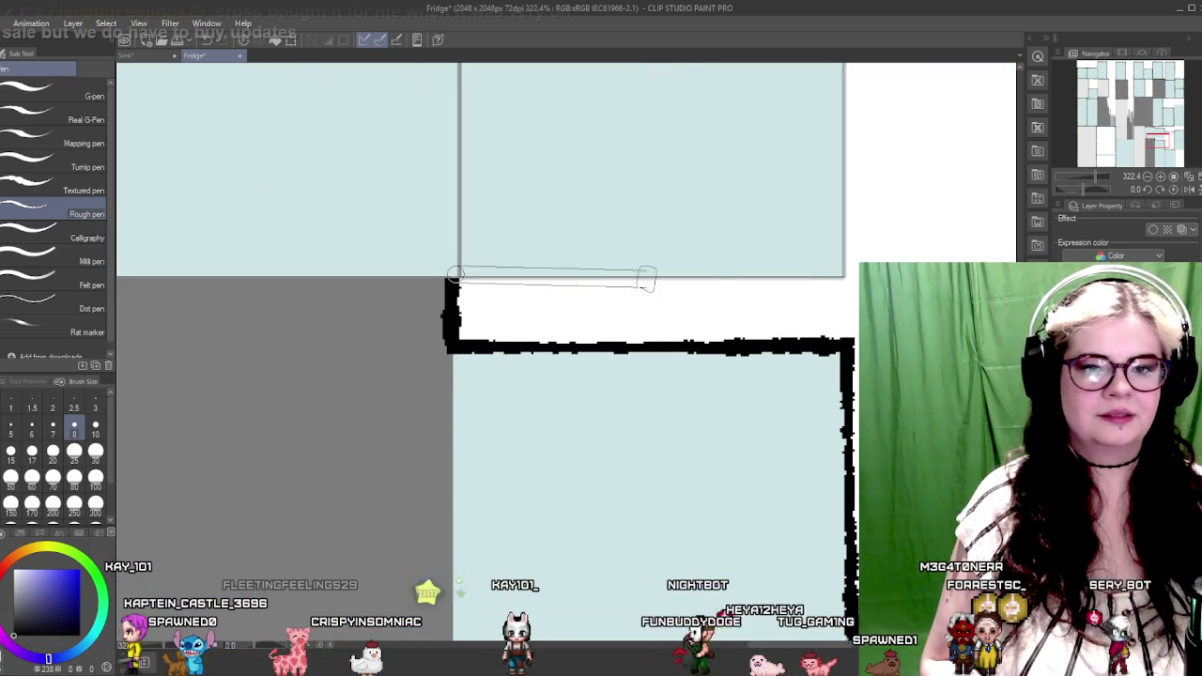
pyautogui.keyDown('shift'); pyautogui.click(834, 274); pyautogui.keyUp('shift')
# Draw a vertical black border down to the box on the upper neighbouring block
pyautogui.moveTo(494, 574); pyautogui.dragTo(583, 359)
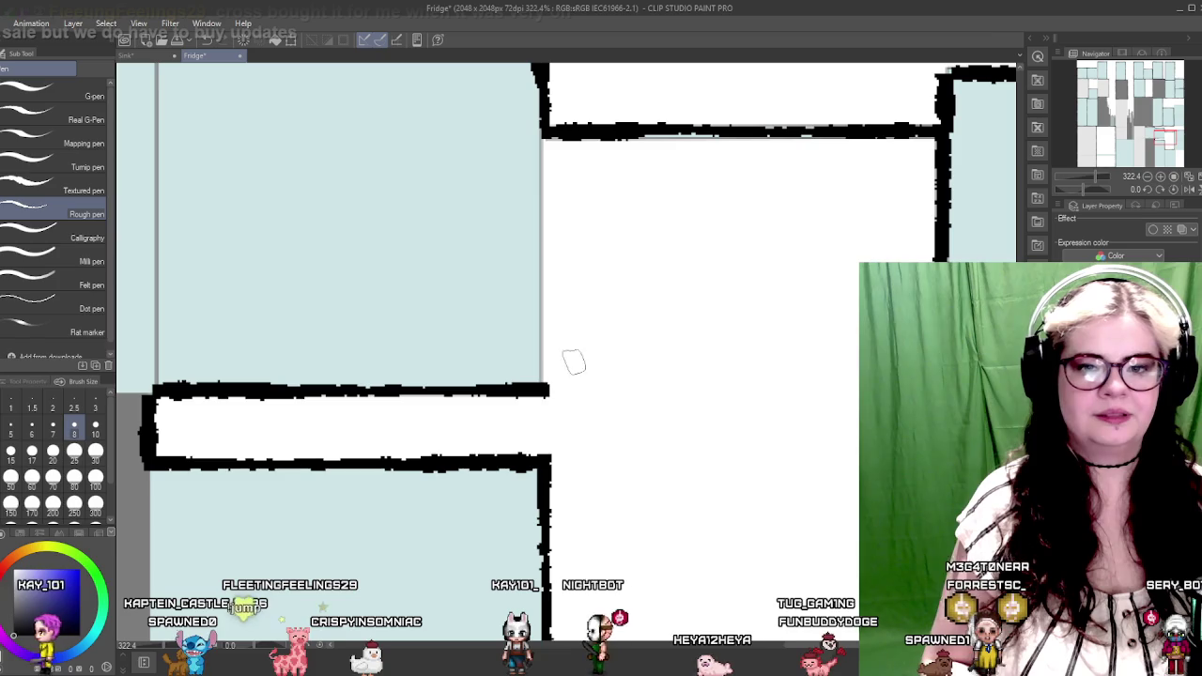
pyautogui.moveTo(601, 265); pyautogui.dragTo(567, 339)
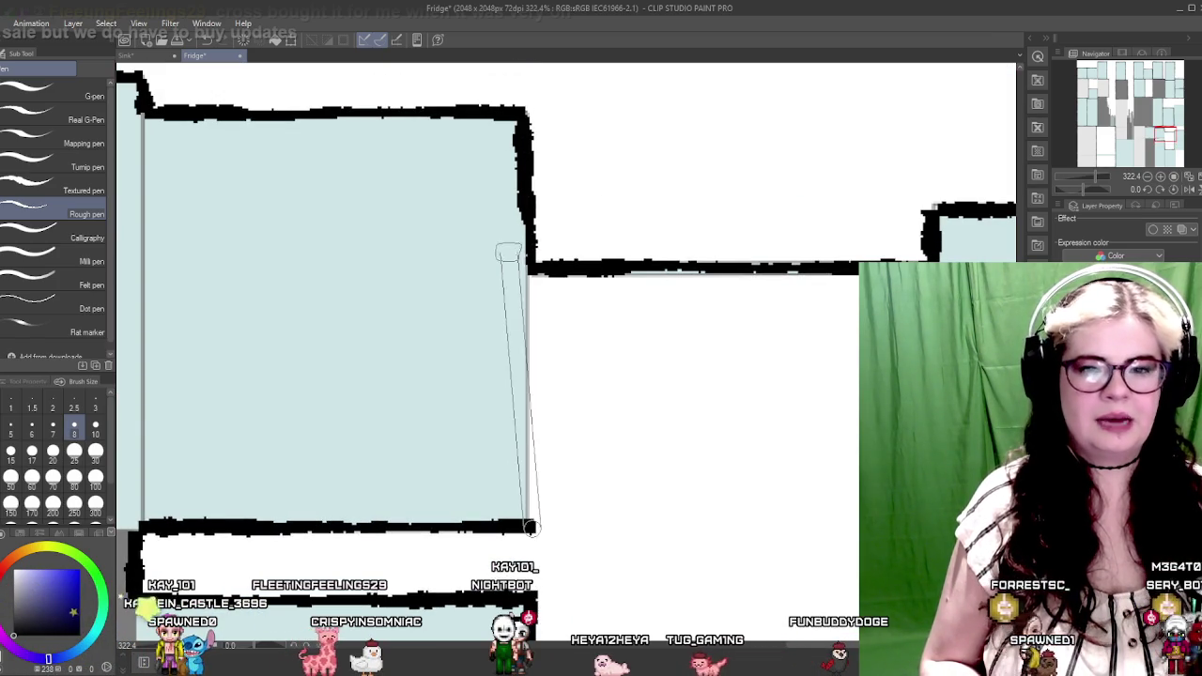
pyautogui.moveTo(307, 355)
pyautogui.mouseDown()
pyautogui.moveTo(451, 362)
pyautogui.moveTo(565, 470)
pyautogui.mouseUp()
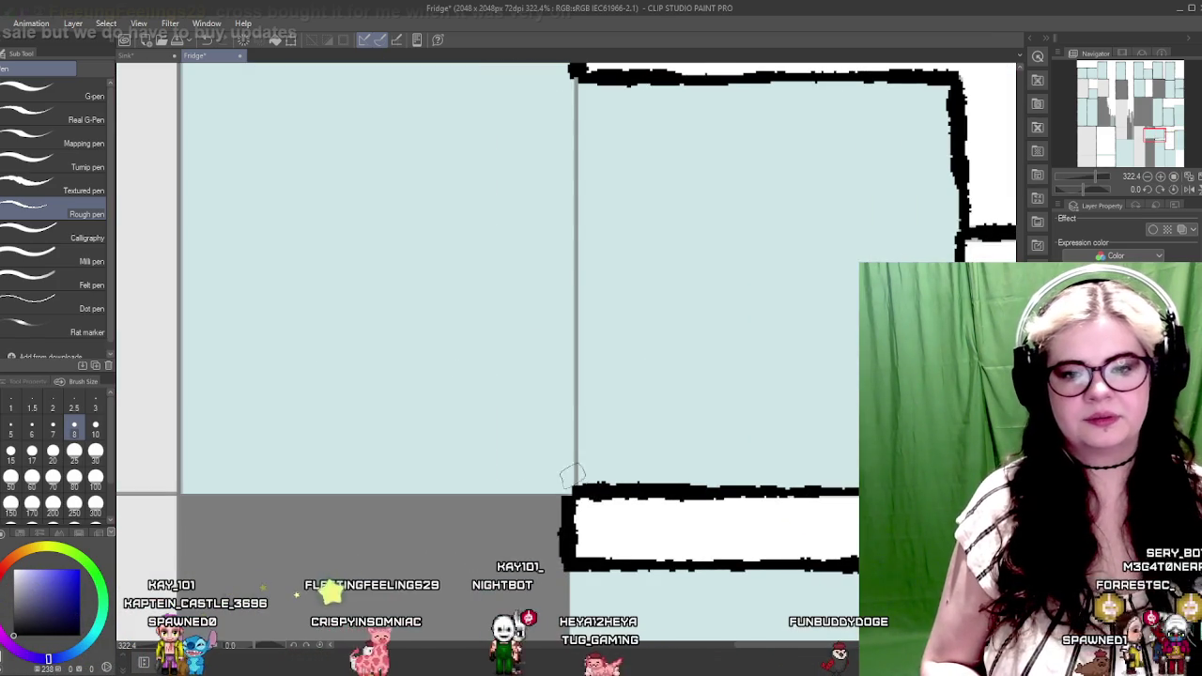
pyautogui.moveTo(582, 258); pyautogui.dragTo(585, 436)
pyautogui.moveTo(576, 246); pyautogui.dragTo(575, 246)
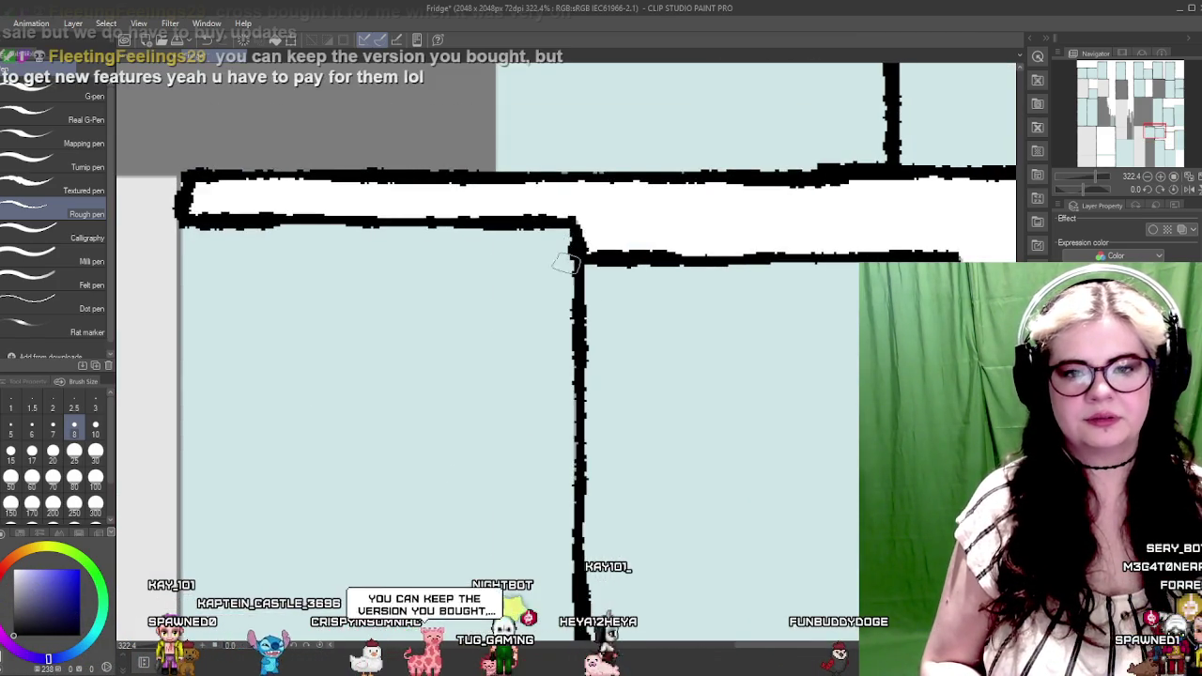
pyautogui.moveTo(499, 513); pyautogui.dragTo(569, 232)
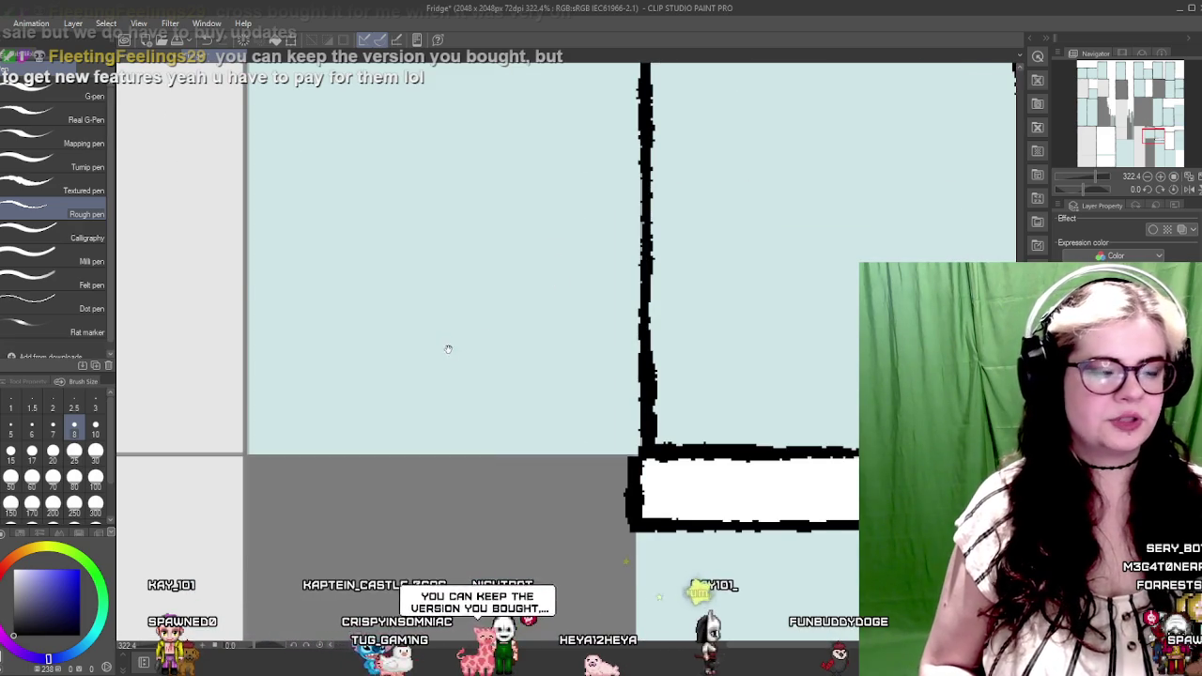
# Outline the bottom edge leftward from the box corner toward the canvas bottom
pyautogui.moveTo(446, 345); pyautogui.dragTo(517, 327)
pyautogui.moveTo(495, 381); pyautogui.dragTo(412, 338)
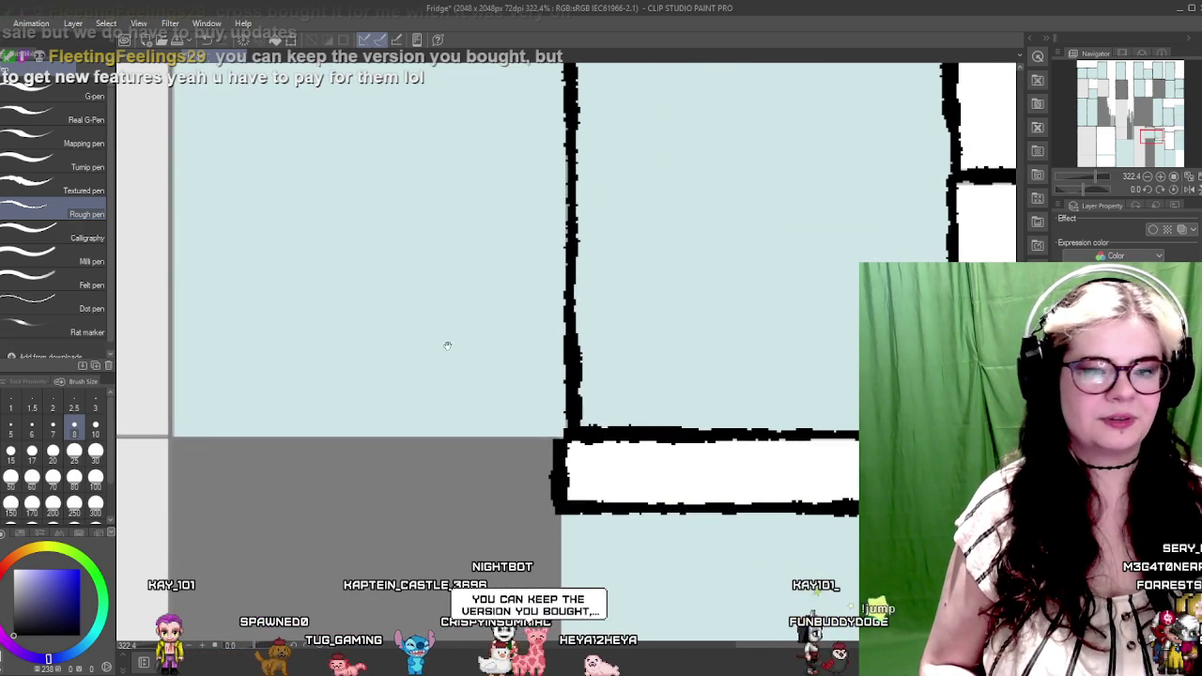
pyautogui.moveTo(553, 427)
pyautogui.mouseDown()
pyautogui.moveTo(764, 413)
pyautogui.moveTo(362, 423)
pyautogui.mouseUp()
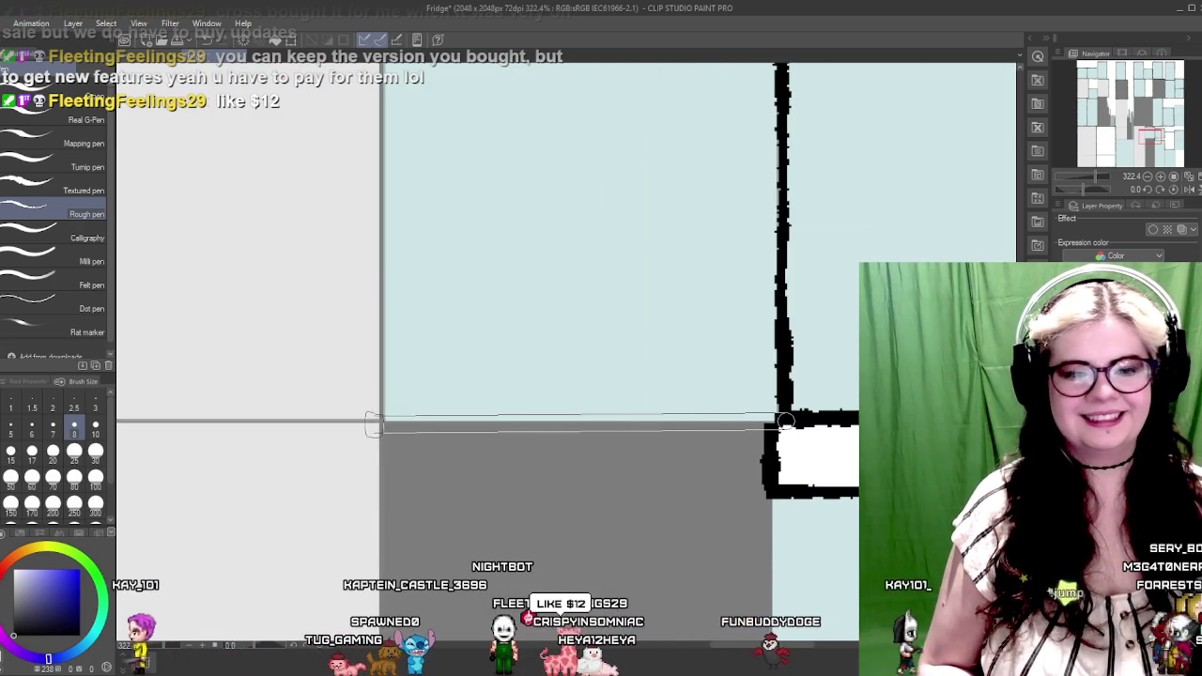
pyautogui.moveTo(488, 375); pyautogui.dragTo(543, 311)
pyautogui.moveTo(528, 479); pyautogui.dragTo(530, 265)
pyautogui.scroll(-2, 504, 322)
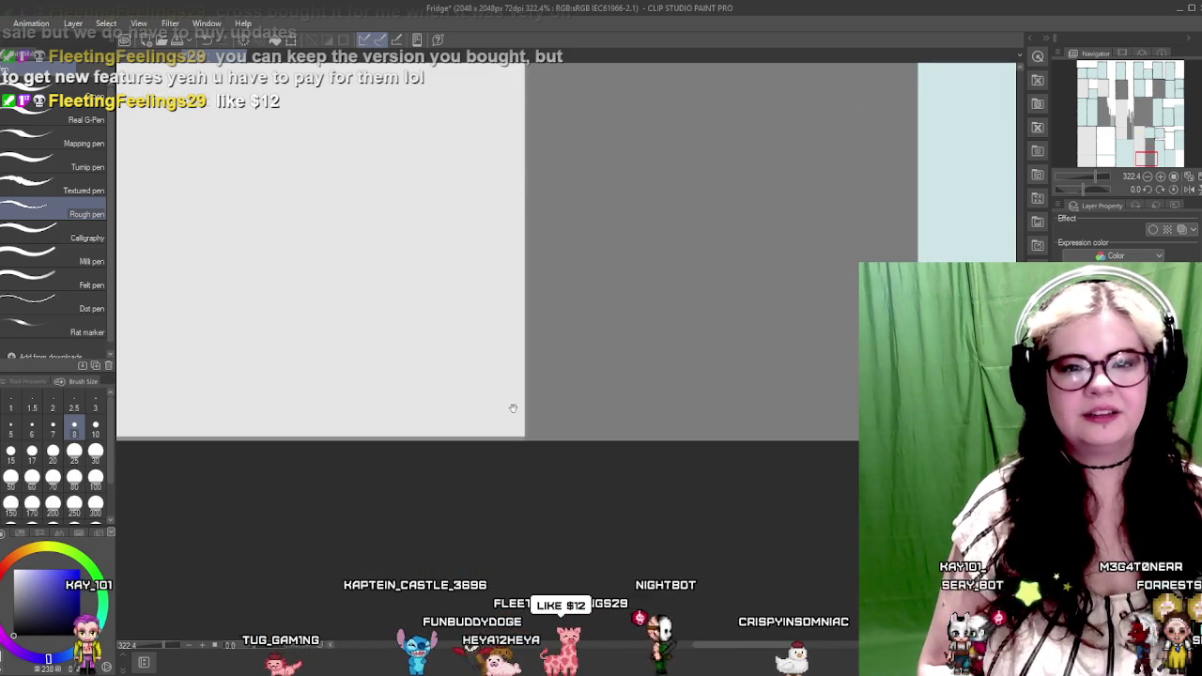
# Draw a vertical border and outline the blocks along the canvas bottom edge
pyautogui.scroll(-3, 536, 377)
pyautogui.moveTo(519, 333); pyautogui.dragTo(521, 331)
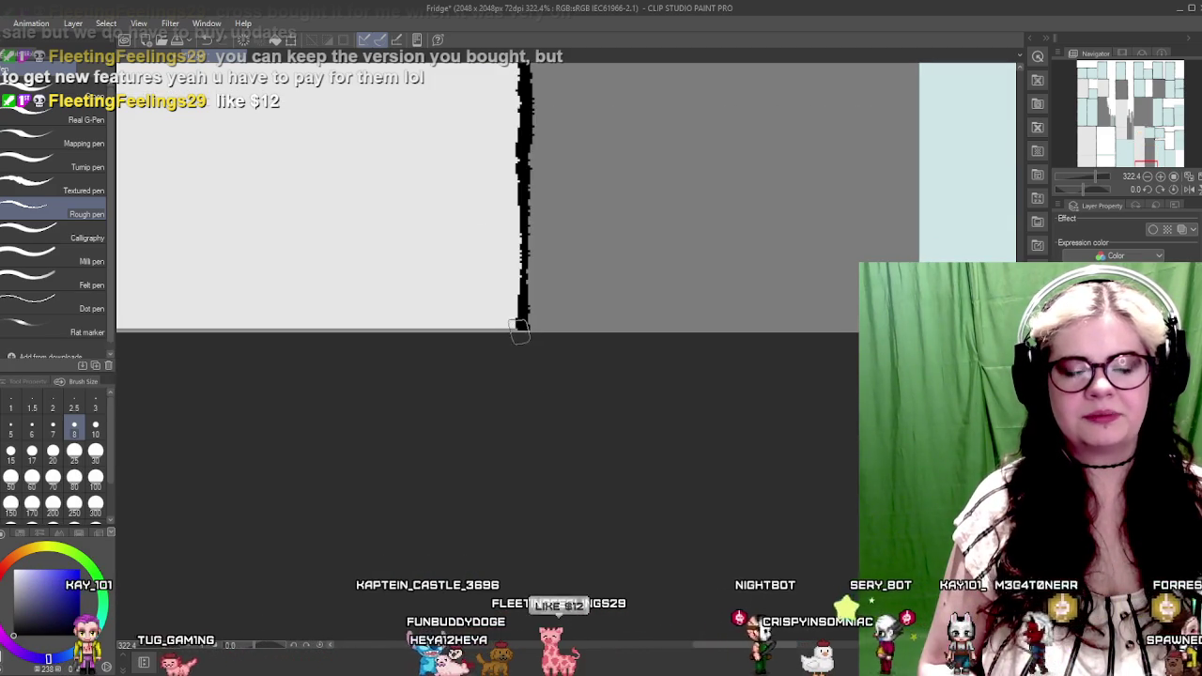
pyautogui.moveTo(702, 307); pyautogui.dragTo(510, 316)
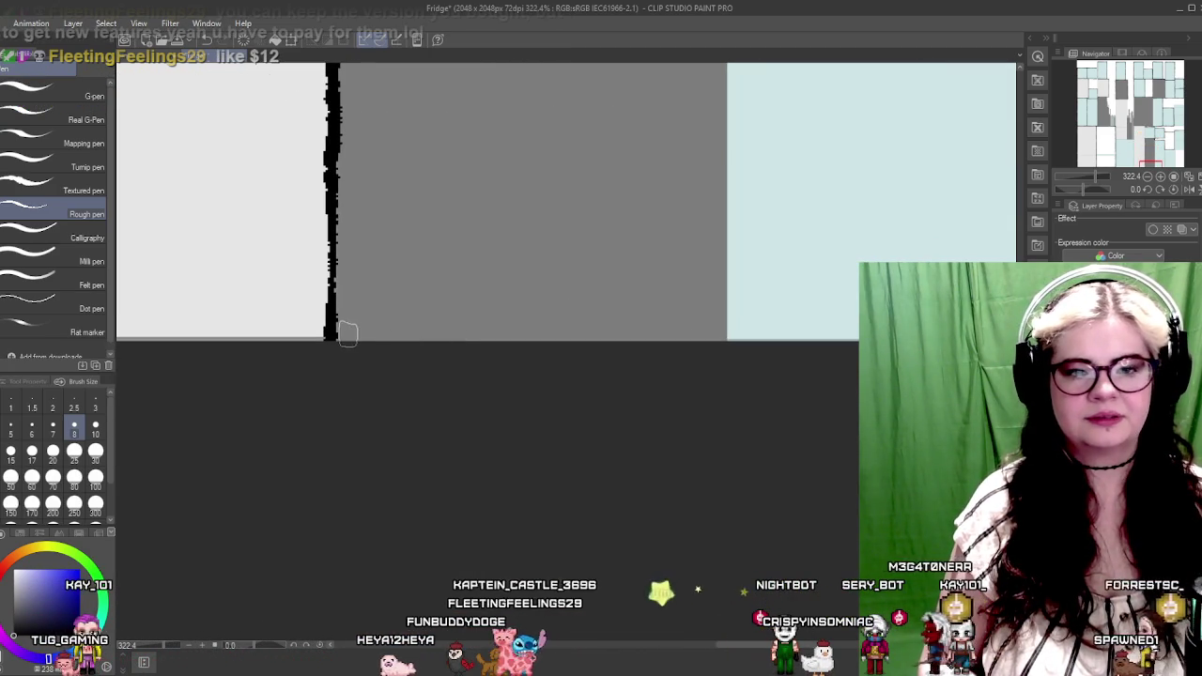
pyautogui.keyDown('shift'); pyautogui.click(739, 340); pyautogui.keyUp('shift')
pyautogui.moveTo(739, 340); pyautogui.dragTo(558, 334)
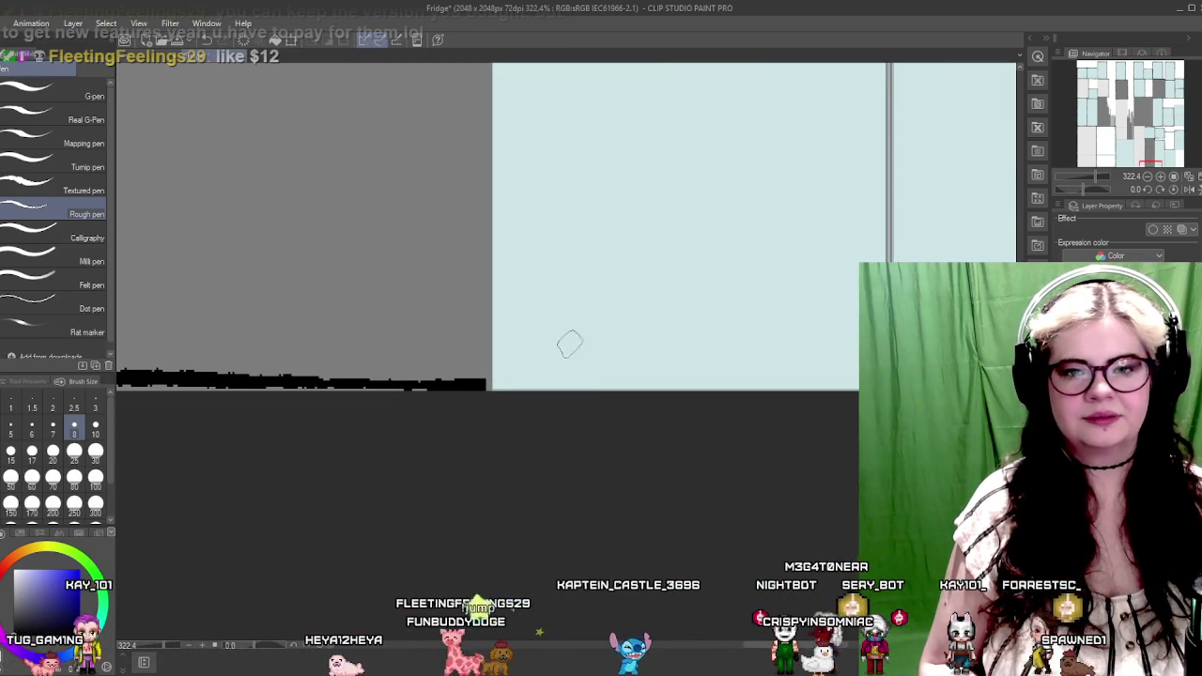
# Add a vertical border down the block and a straight line along its edge
pyautogui.moveTo(522, 252); pyautogui.dragTo(558, 413)
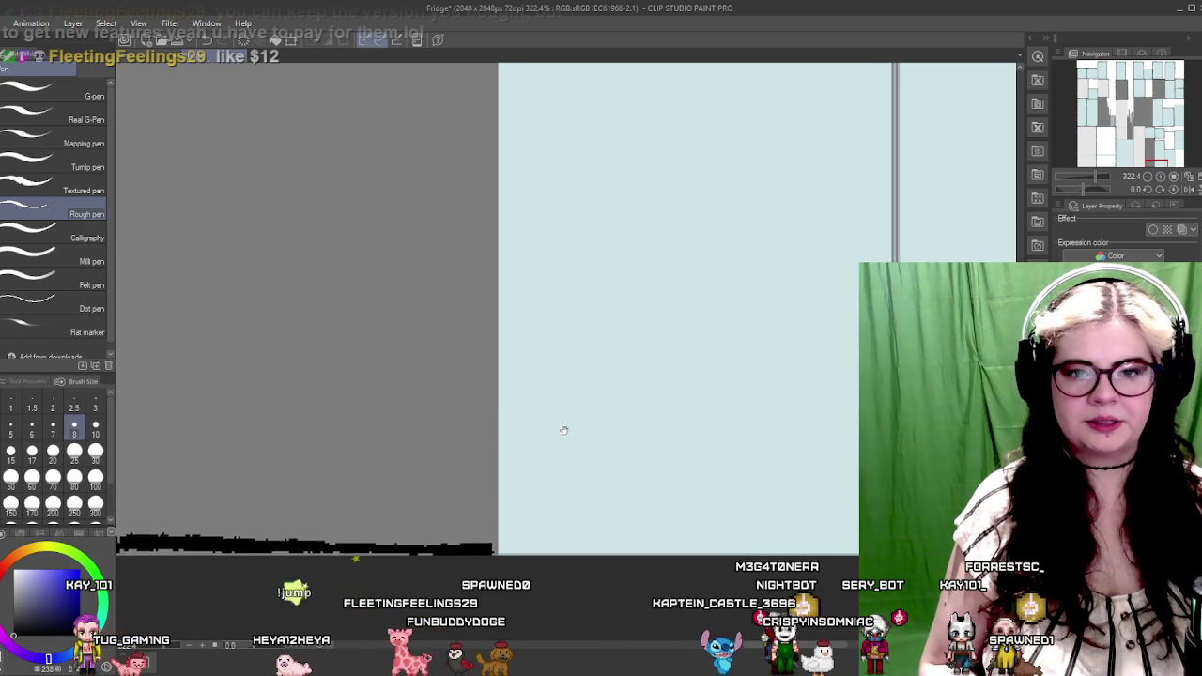
pyautogui.moveTo(576, 343); pyautogui.dragTo(592, 496)
pyautogui.moveTo(606, 310); pyautogui.dragTo(621, 460)
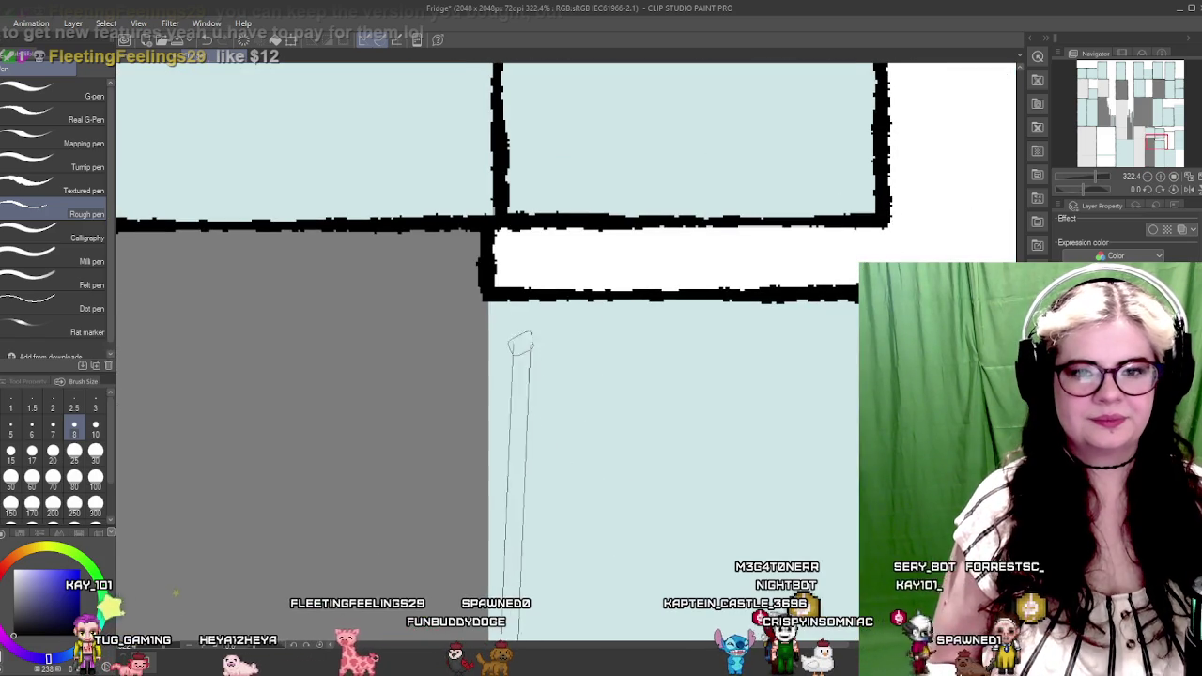
pyautogui.keyDown('shift'); pyautogui.click(485, 281); pyautogui.keyUp('shift')
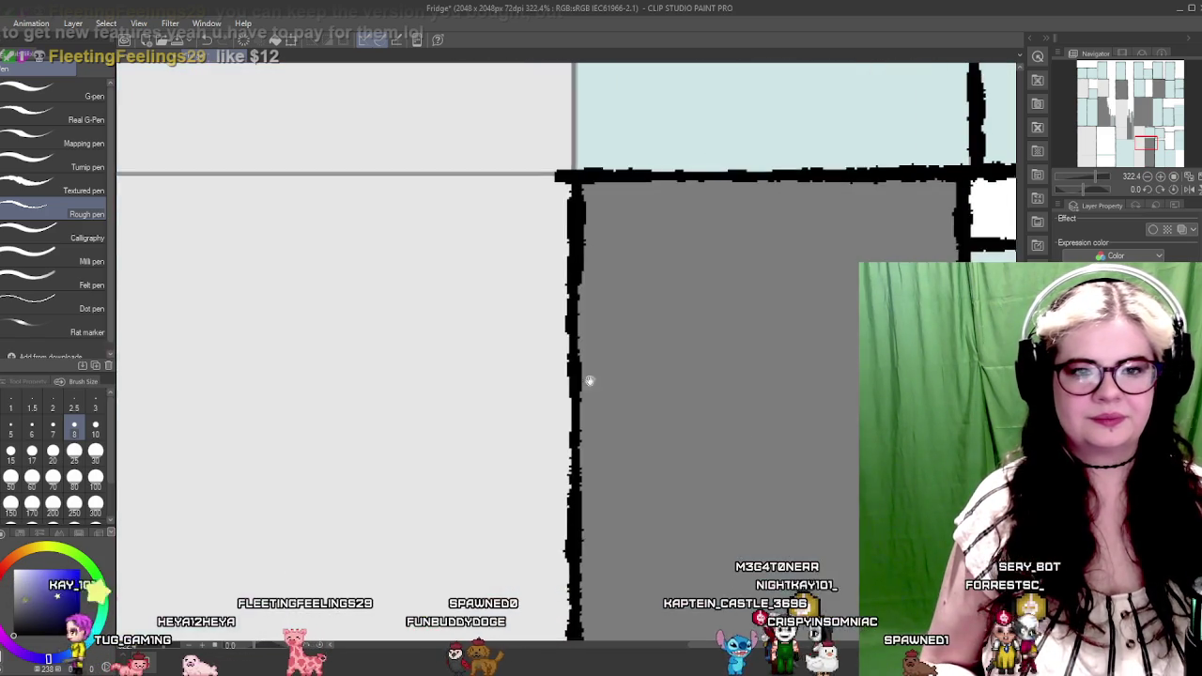
pyautogui.moveTo(532, 367); pyautogui.dragTo(719, 293)
pyautogui.moveTo(554, 303); pyautogui.dragTo(677, 329)
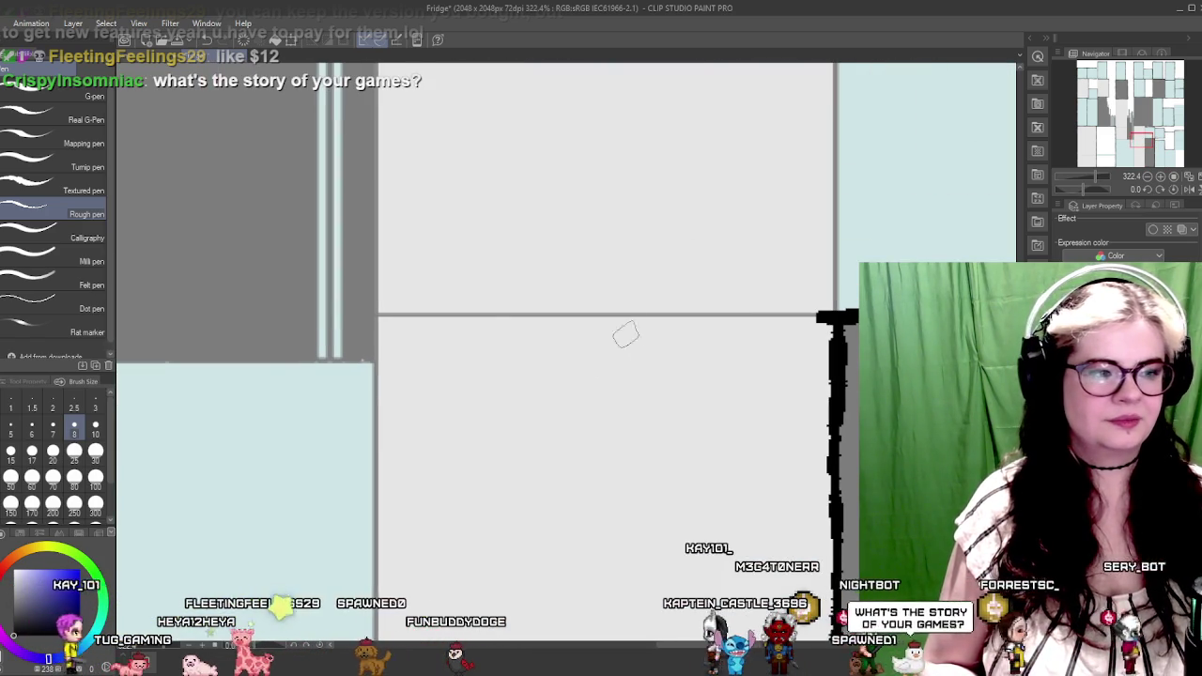
pyautogui.keyDown('shift'); pyautogui.click(378, 315); pyautogui.keyUp('shift')
# Ink horizontal and vertical borders along the block boundaries and bottom edge
pyautogui.moveTo(379, 315)
pyautogui.mouseDown()
pyautogui.moveTo(507, 307)
pyautogui.moveTo(561, 222)
pyautogui.moveTo(538, 423)
pyautogui.moveTo(523, 456)
pyautogui.moveTo(559, 254)
pyautogui.mouseUp()
pyautogui.moveTo(533, 66); pyautogui.dragTo(532, 349)
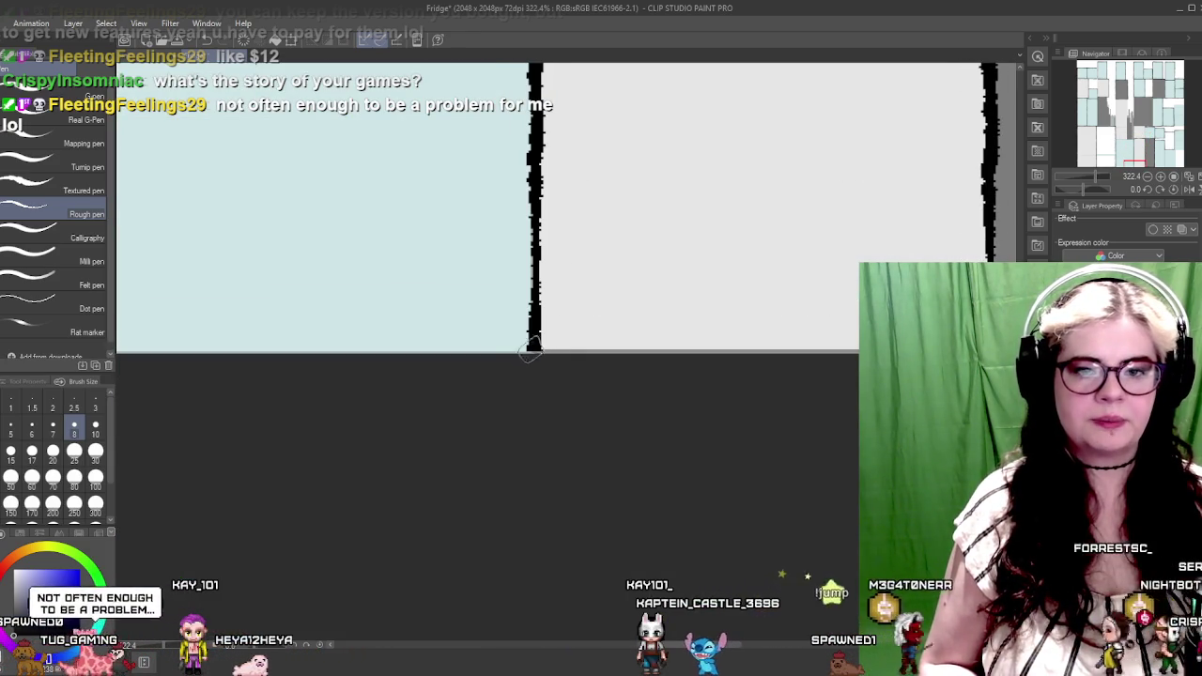
pyautogui.moveTo(615, 324); pyautogui.dragTo(377, 324)
pyautogui.moveTo(759, 344); pyautogui.dragTo(295, 344)
pyautogui.moveTo(492, 269)
pyautogui.mouseDown()
pyautogui.moveTo(554, 479)
pyautogui.moveTo(563, 343)
pyautogui.moveTo(531, 290)
pyautogui.moveTo(635, 448)
pyautogui.moveTo(678, 375)
pyautogui.mouseUp()
pyautogui.moveTo(405, 346)
pyautogui.mouseDown()
pyautogui.moveTo(419, 341)
pyautogui.moveTo(416, 364)
pyautogui.moveTo(858, 371)
pyautogui.mouseUp()
# Ink a border along the block's top edge and zoom in
pyautogui.moveTo(586, 325); pyautogui.dragTo(496, 428)
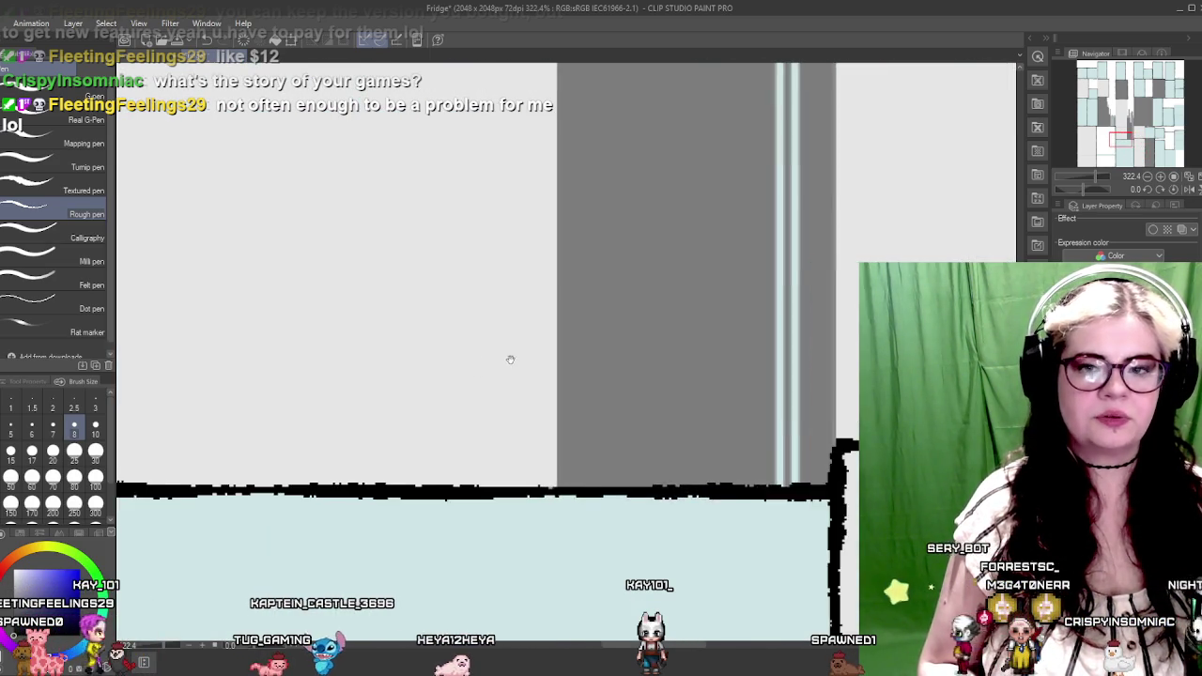
pyautogui.scroll(5, 522, 364)
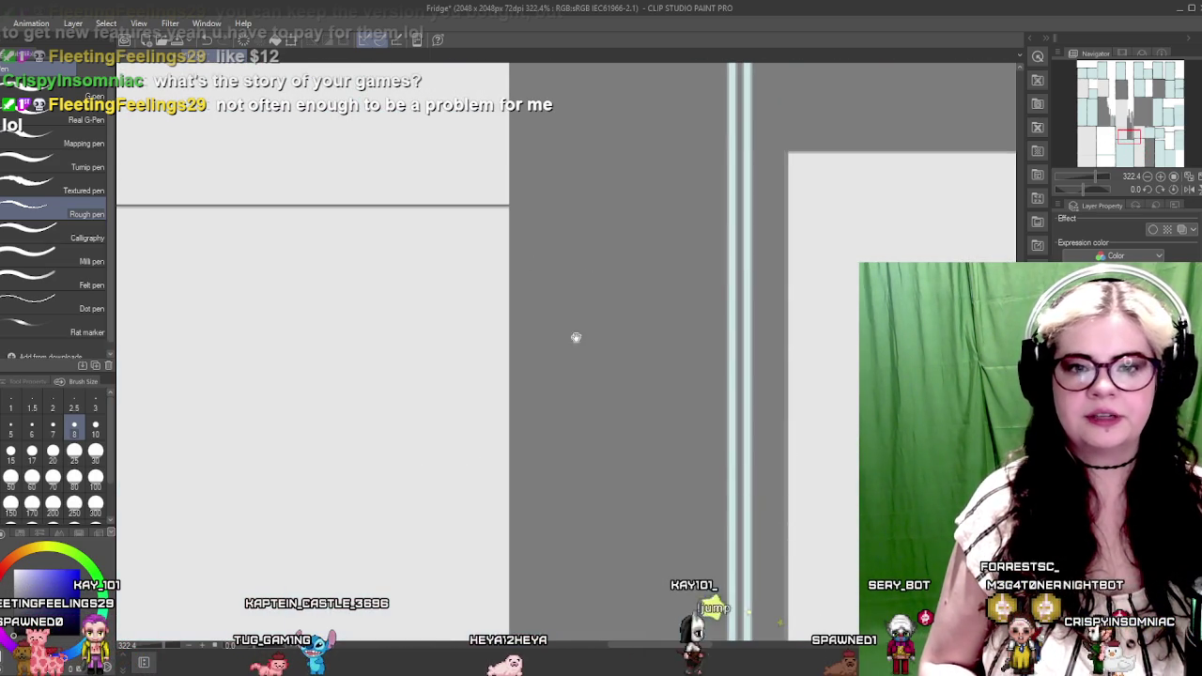
pyautogui.scroll(5, 568, 405)
pyautogui.scroll(5, 569, 404)
pyautogui.scroll(3, 569, 404)
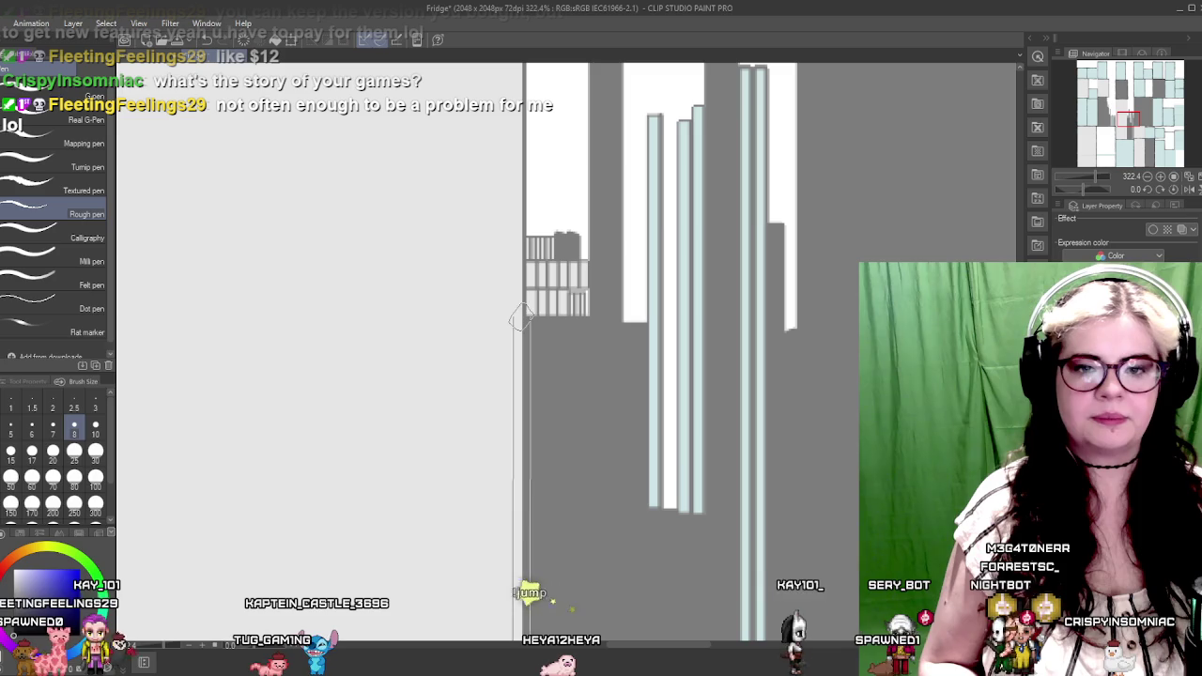
pyautogui.scroll(2, 518, 331)
pyautogui.scroll(5, 569, 422)
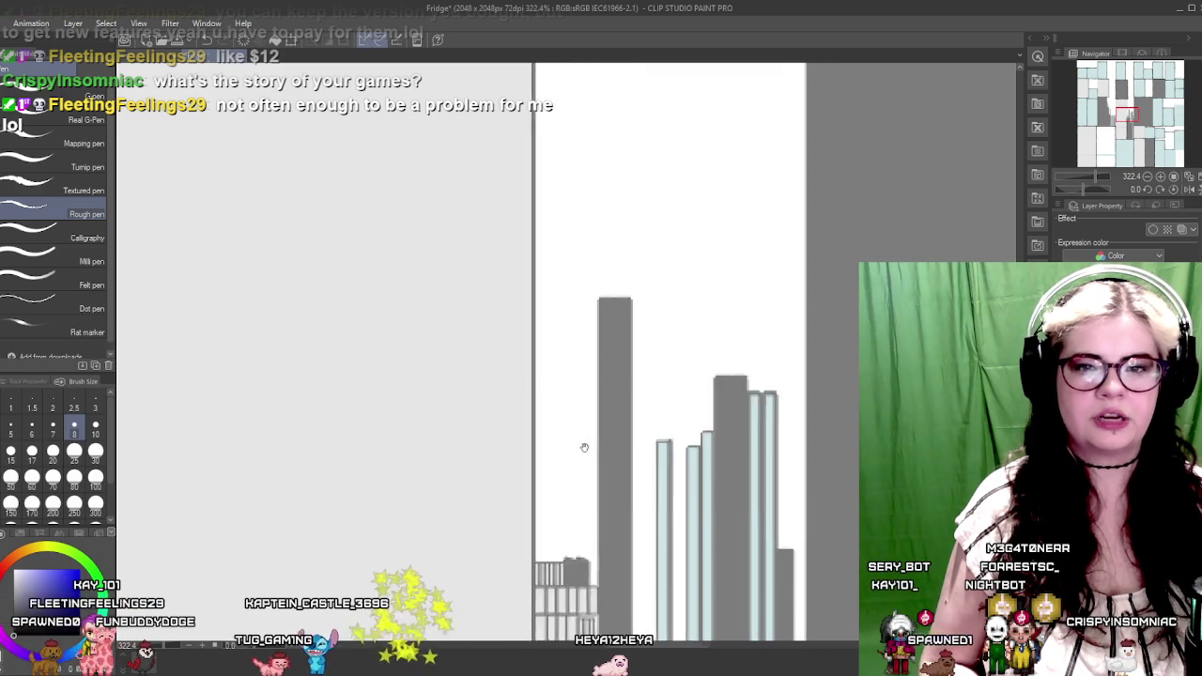
pyautogui.scroll(5, 569, 432)
pyautogui.scroll(5, 543, 270)
# Ink a vertical border along the block edge near the light-blue block
pyautogui.moveTo(506, 639); pyautogui.dragTo(505, 218)
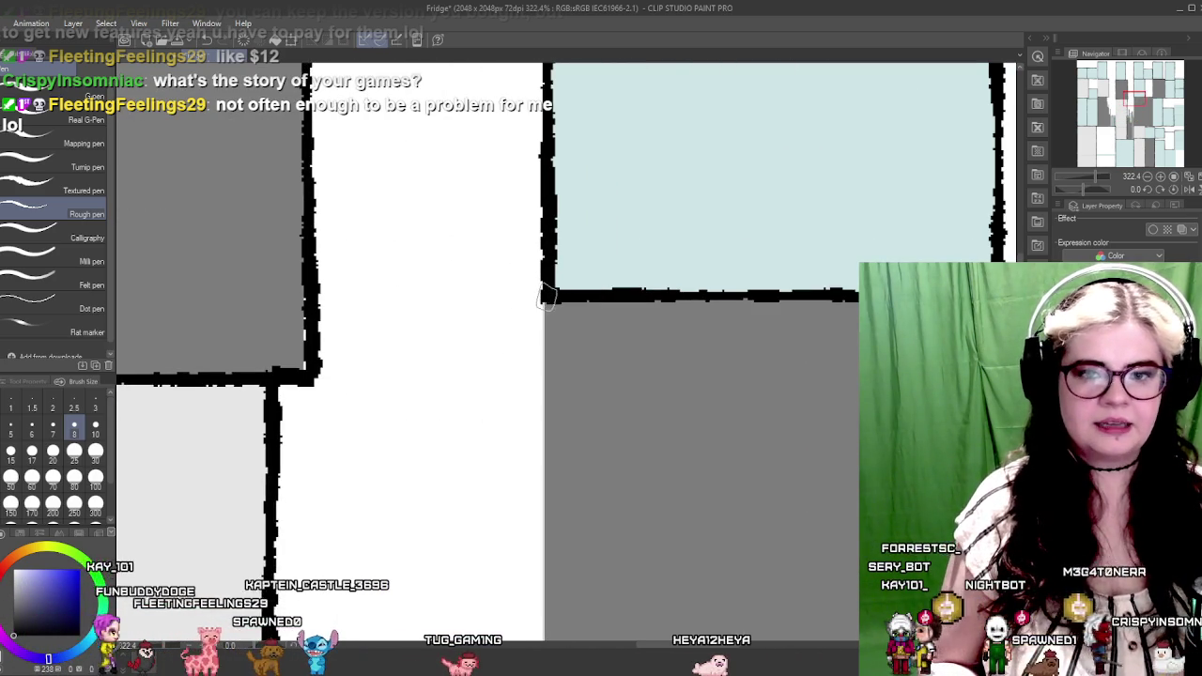
pyautogui.moveTo(570, 493)
pyautogui.mouseDown()
pyautogui.moveTo(510, 241)
pyautogui.moveTo(512, 331)
pyautogui.mouseUp()
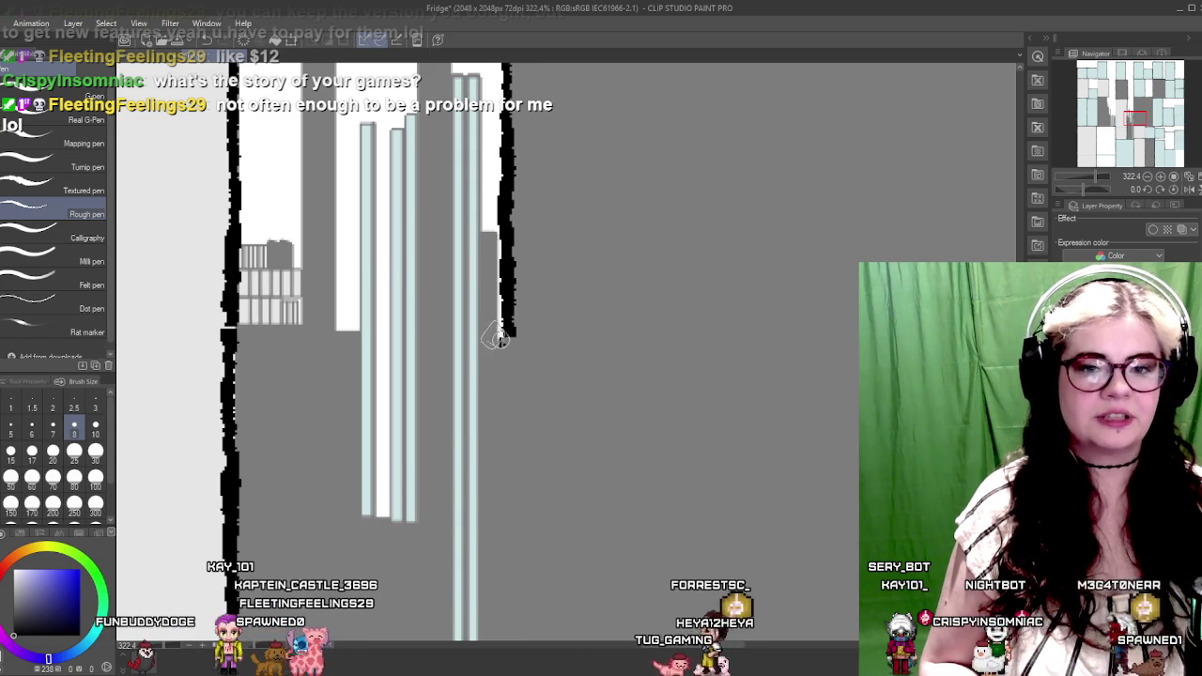
pyautogui.moveTo(731, 319)
pyautogui.mouseDown()
pyautogui.moveTo(633, 341)
pyautogui.moveTo(628, 276)
pyautogui.moveTo(630, 429)
pyautogui.moveTo(698, 572)
pyautogui.mouseUp()
pyautogui.scroll(-5, 673, 422)
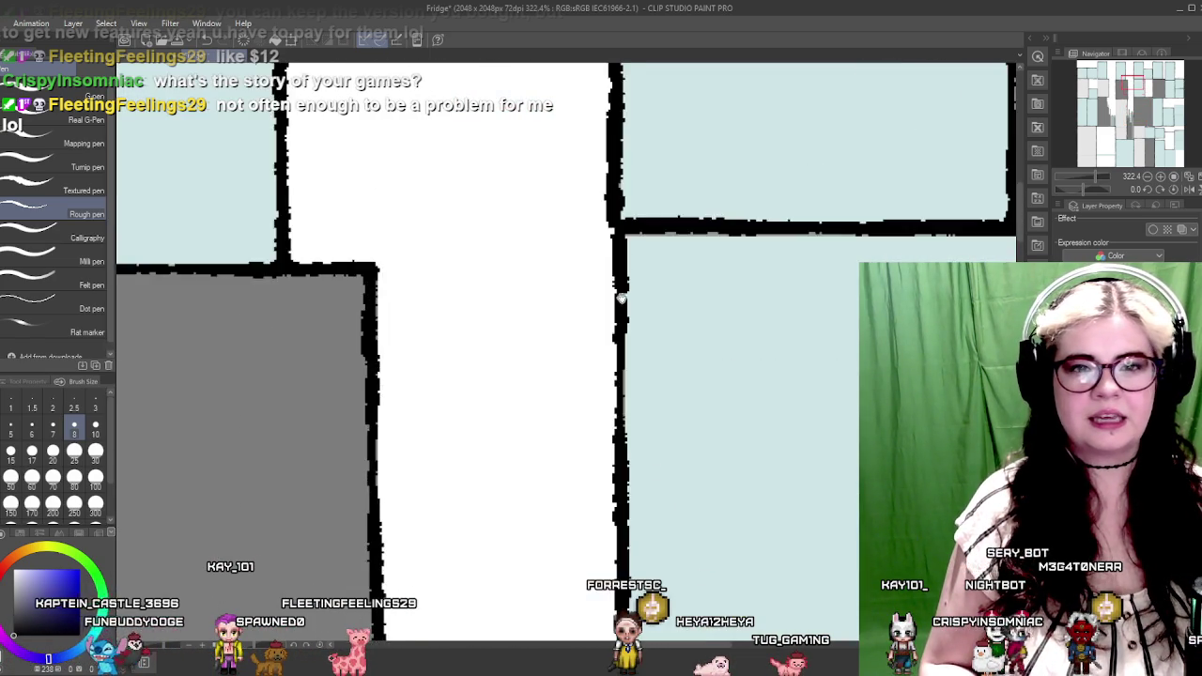
pyautogui.scroll(-3, 641, 354)
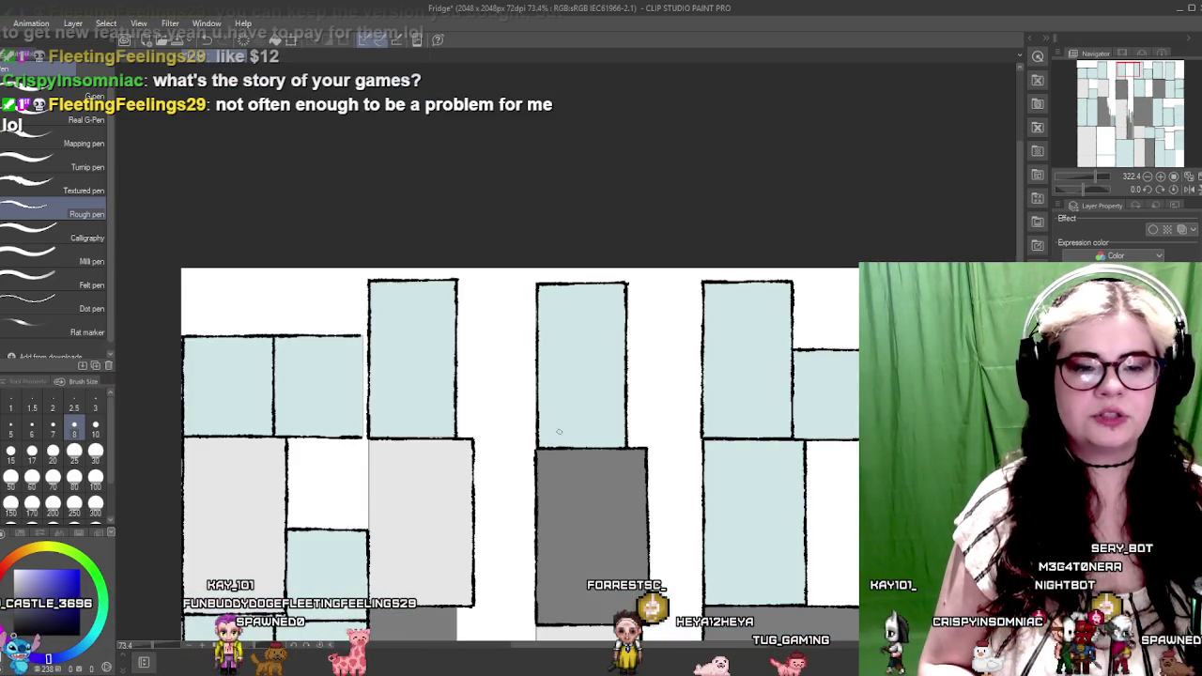
# Ink a black border down the left block's right edge
pyautogui.scroll(3, 547, 360)
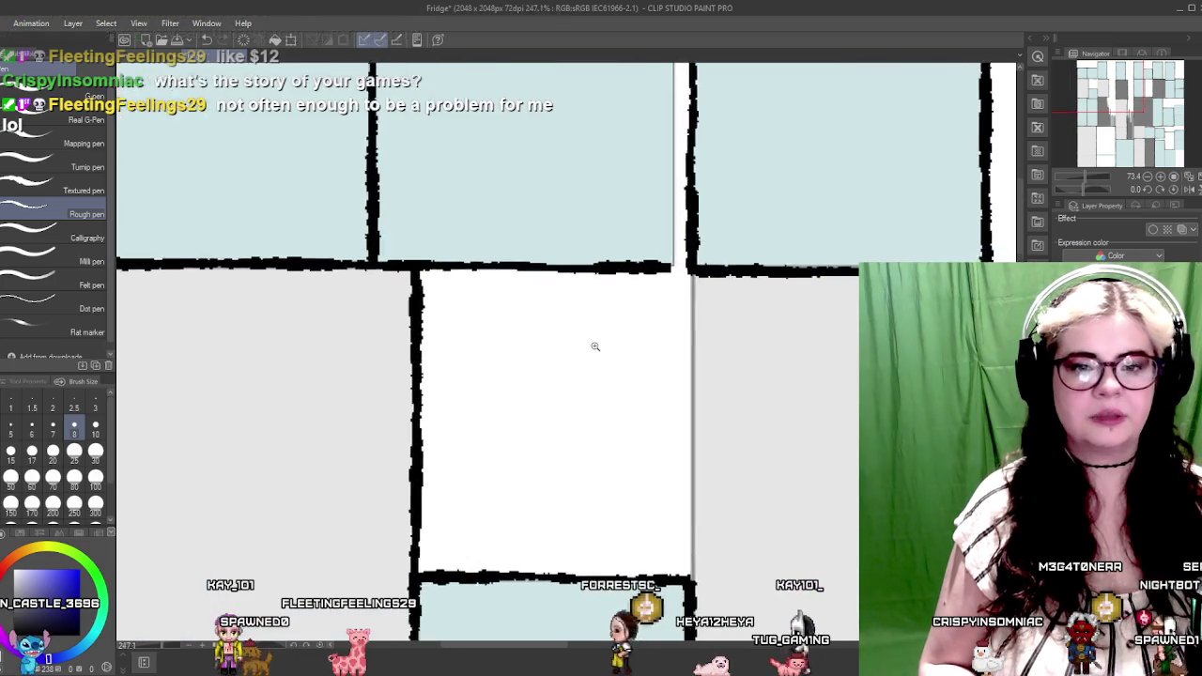
pyautogui.scroll(1, 607, 220)
pyautogui.scroll(1, 540, 243)
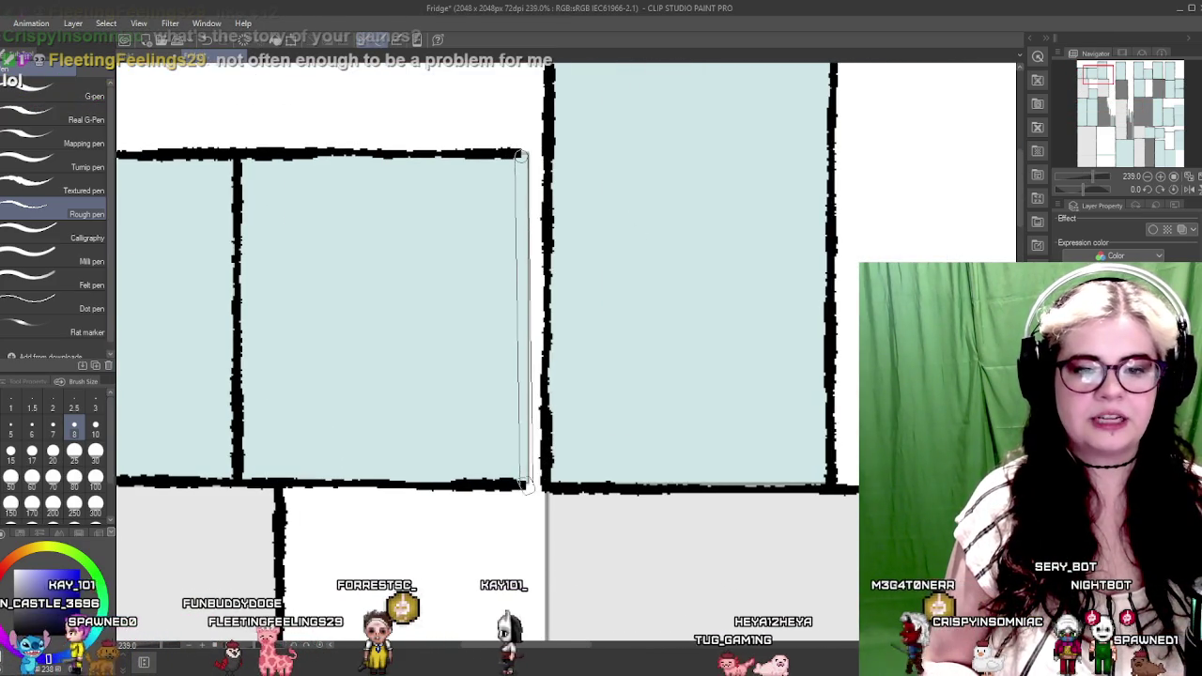
pyautogui.moveTo(542, 413); pyautogui.dragTo(522, 484)
pyautogui.moveTo(593, 436)
pyautogui.mouseDown()
pyautogui.moveTo(746, 407)
pyautogui.moveTo(472, 349)
pyautogui.moveTo(703, 357)
pyautogui.moveTo(617, 356)
pyautogui.moveTo(453, 303)
pyautogui.mouseUp()
pyautogui.scroll(-5, 758, 346)
pyautogui.scroll(3, 732, 357)
pyautogui.scroll(2, 732, 356)
pyautogui.moveTo(882, 366); pyautogui.dragTo(690, 365)
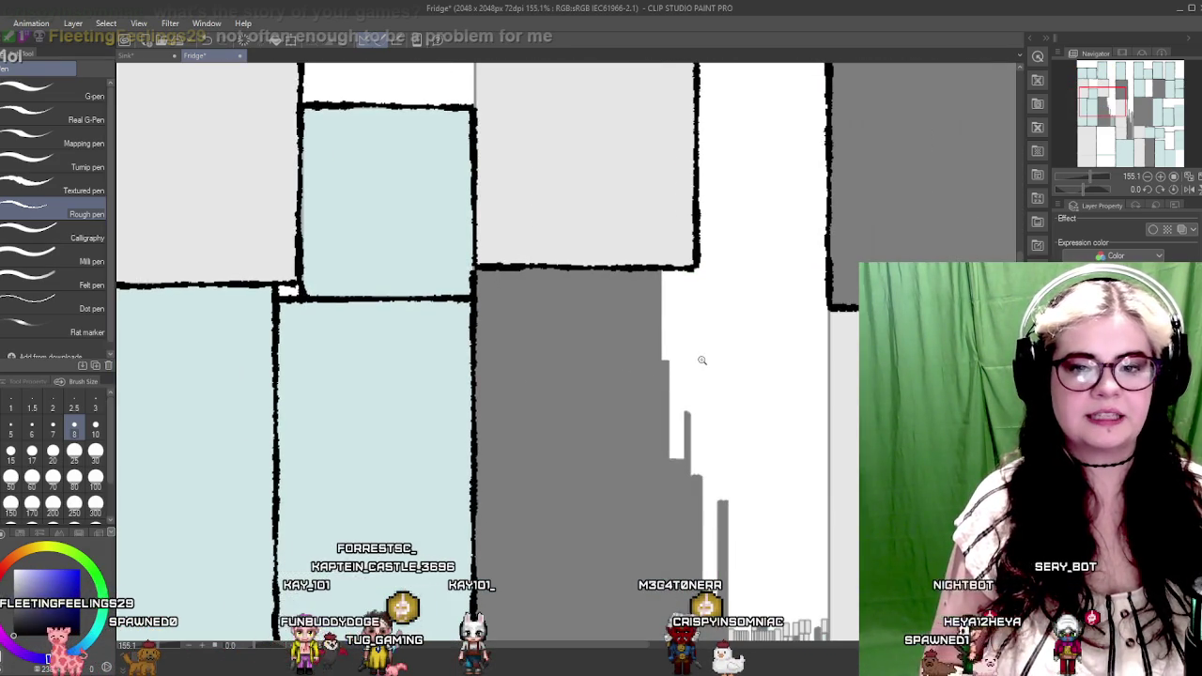
pyautogui.scroll(3, 698, 359)
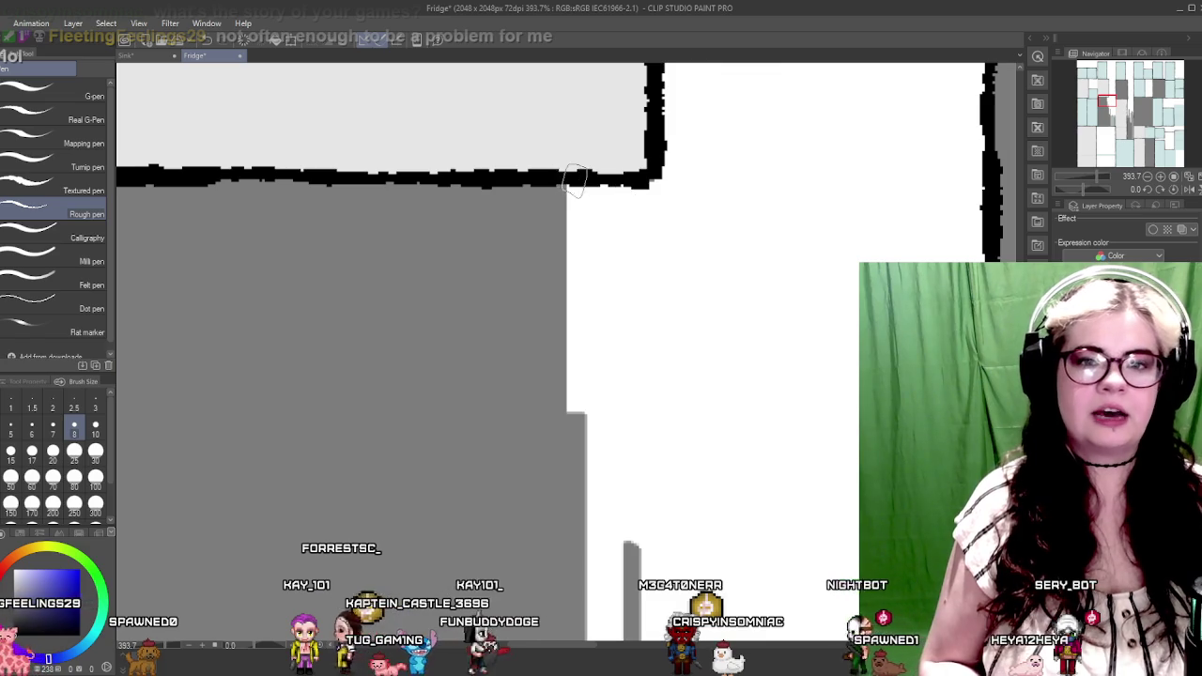
# Trace a thick border down the grey block's edge along the grey strip
pyautogui.moveTo(575, 180); pyautogui.dragTo(570, 406)
pyautogui.scroll(-2, 580, 409)
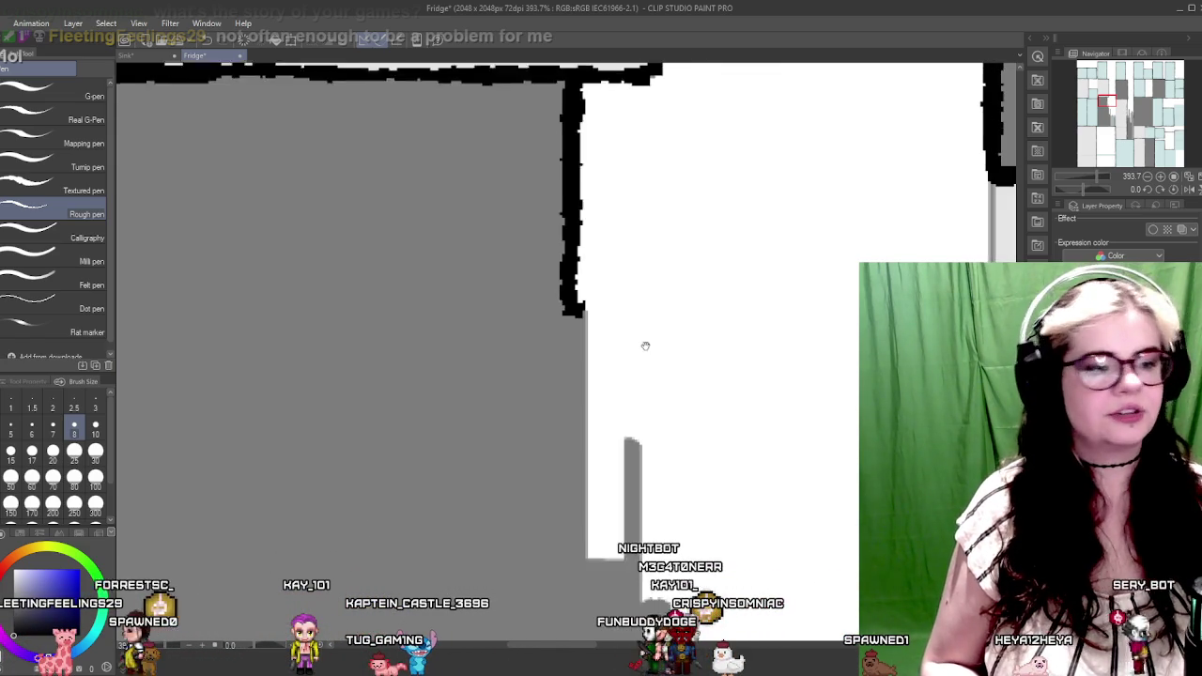
pyautogui.scroll(-1, 648, 357)
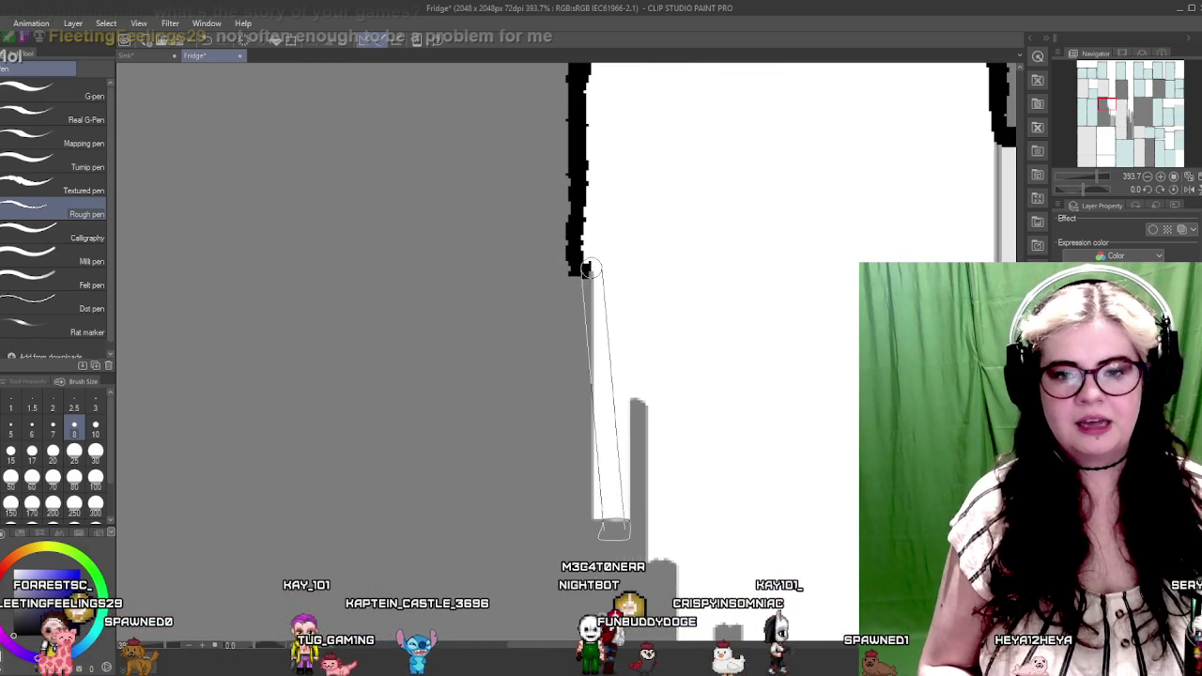
pyautogui.moveTo(586, 515); pyautogui.dragTo(586, 517)
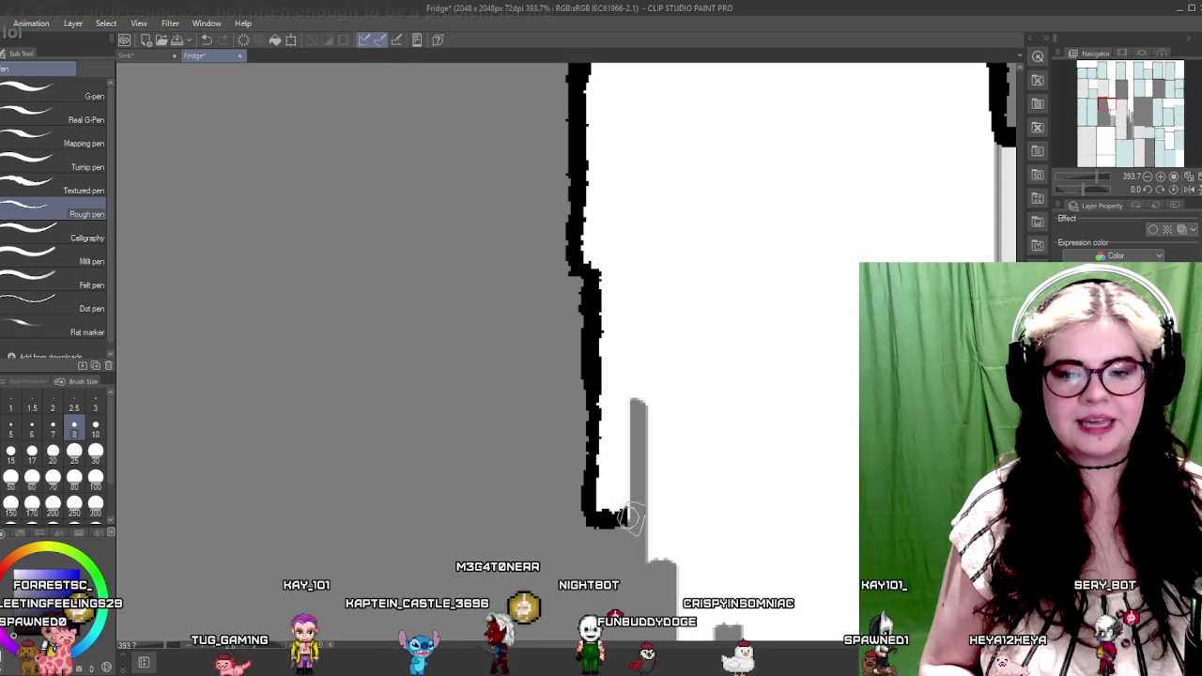
pyautogui.moveTo(629, 402); pyautogui.dragTo(629, 516)
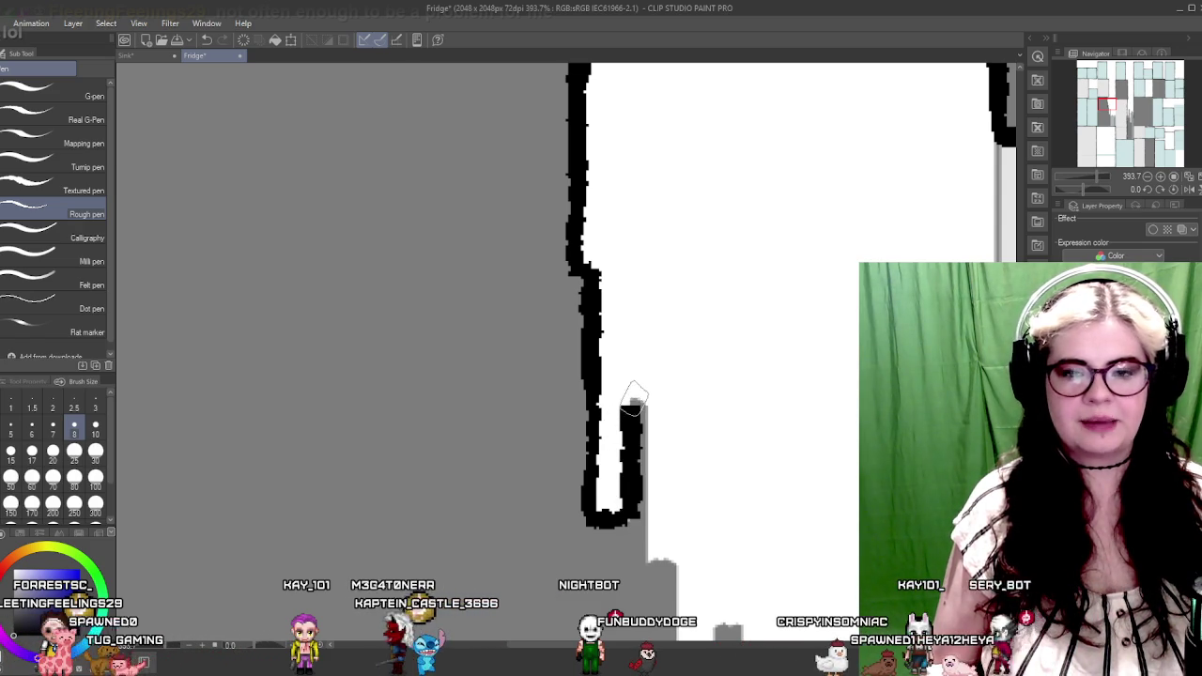
# Undo the stray stroke and redraw the border further down the edge
pyautogui.moveTo(669, 453)
pyautogui.mouseDown()
pyautogui.moveTo(545, 385)
pyautogui.moveTo(534, 460)
pyautogui.mouseUp()
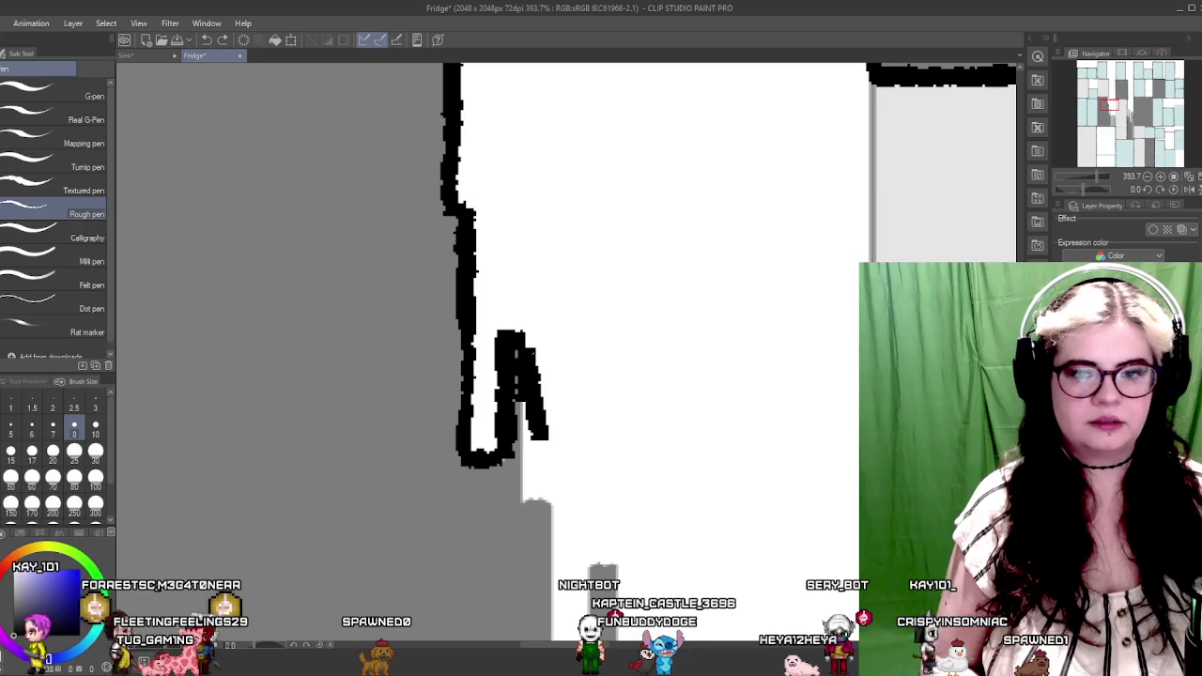
pyautogui.hotkey('ctrl', 'z')
pyautogui.moveTo(520, 352); pyautogui.dragTo(521, 507)
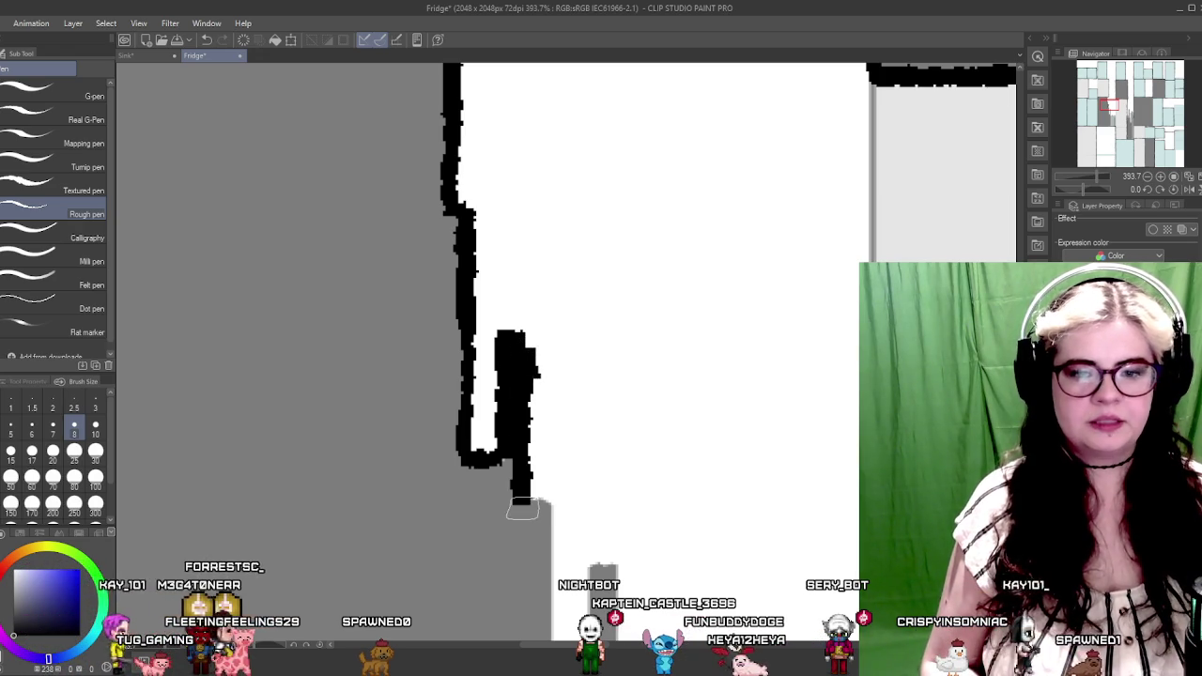
pyautogui.moveTo(603, 515); pyautogui.dragTo(551, 314)
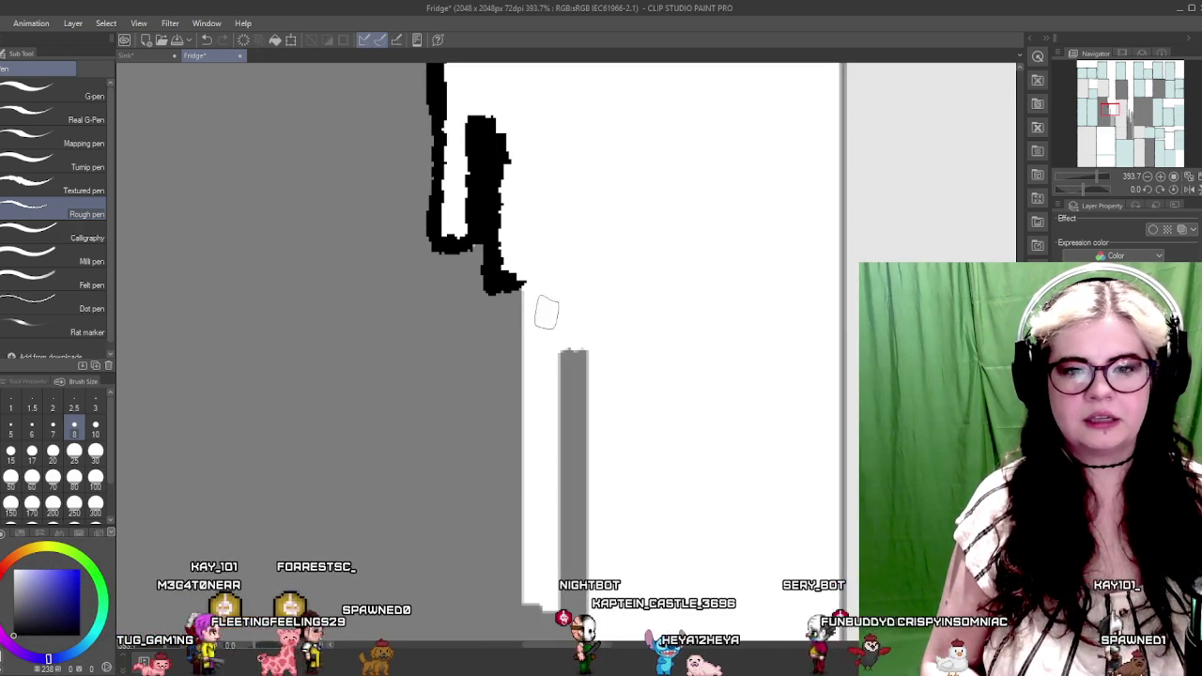
pyautogui.moveTo(555, 405); pyautogui.dragTo(555, 282)
pyautogui.moveTo(529, 167)
pyautogui.mouseDown()
pyautogui.moveTo(556, 475)
pyautogui.moveTo(570, 223)
pyautogui.moveTo(597, 220)
pyautogui.mouseUp()
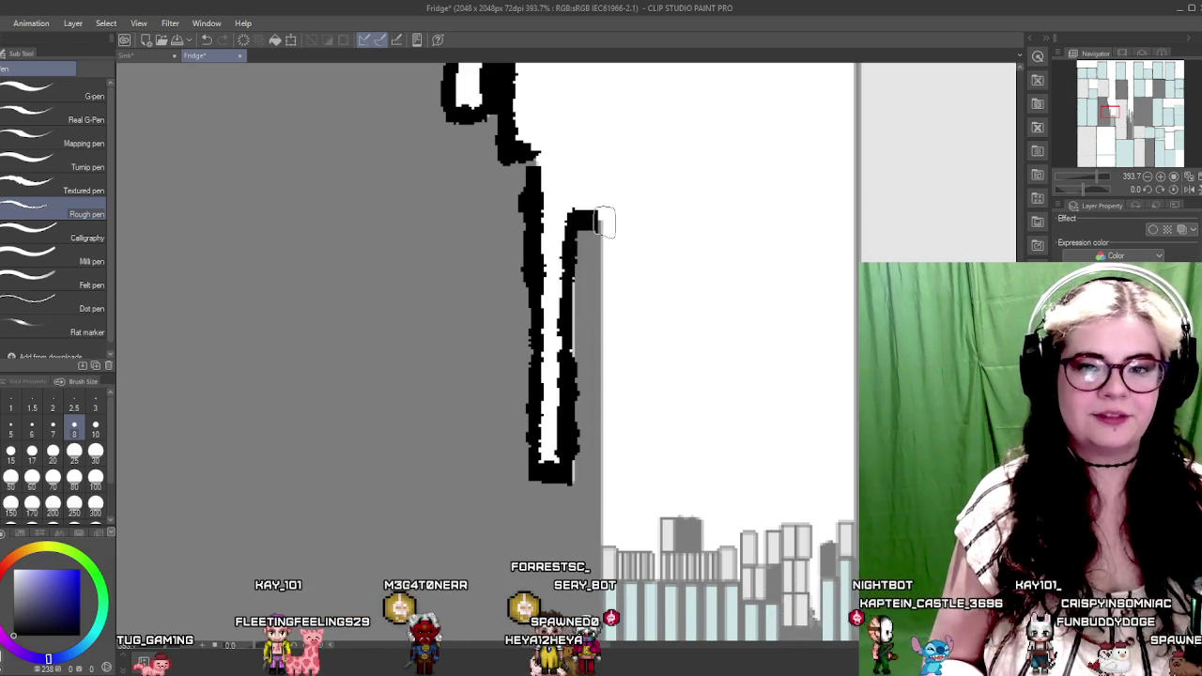
pyautogui.scroll(-5, 605, 458)
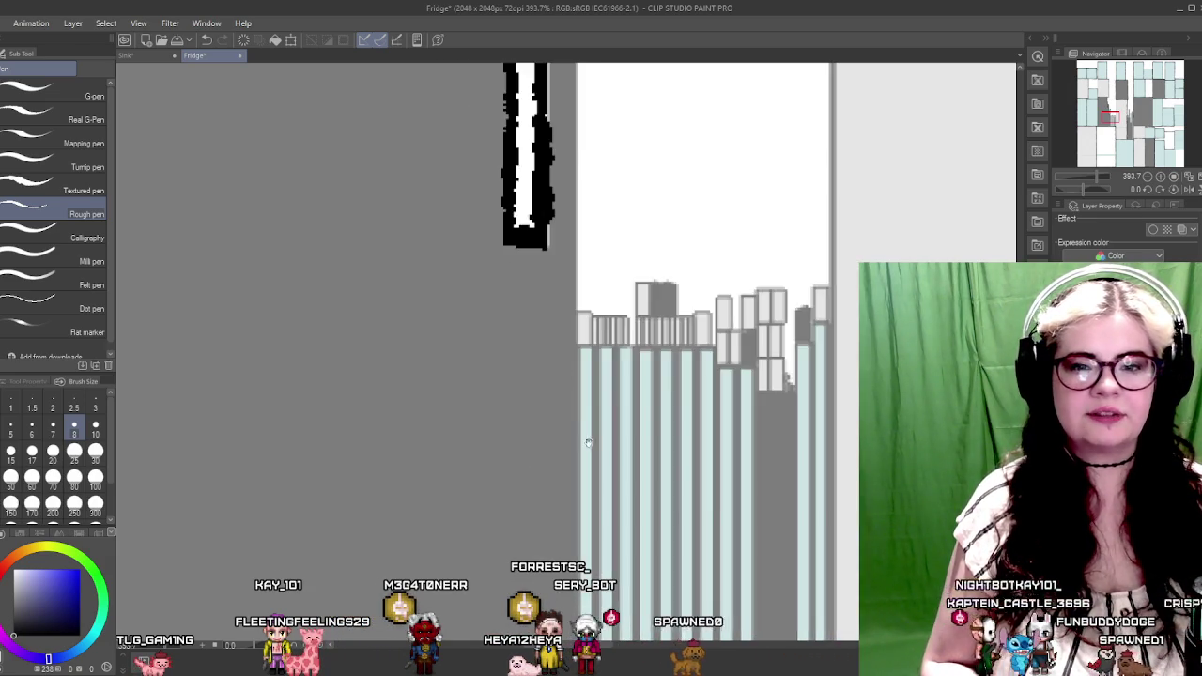
# Draw a straight horizontal border at the block's right outline
pyautogui.scroll(-5, 591, 441)
pyautogui.scroll(-4, 590, 316)
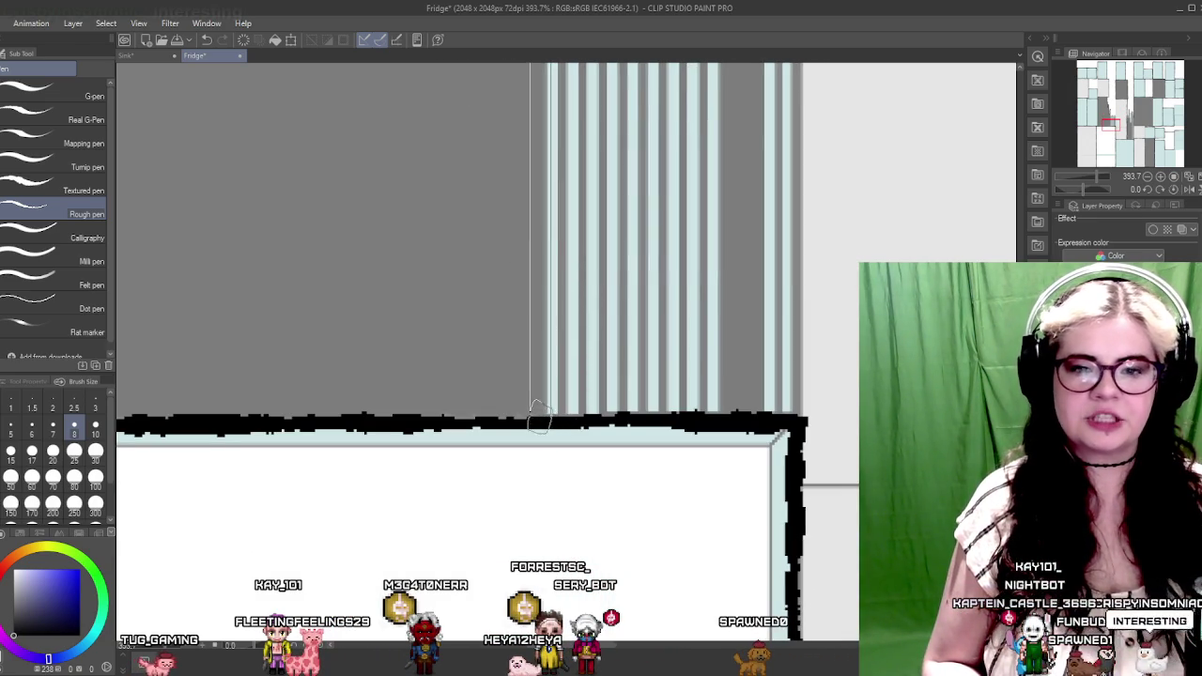
pyautogui.scroll(2, 643, 301)
pyautogui.scroll(3, 604, 383)
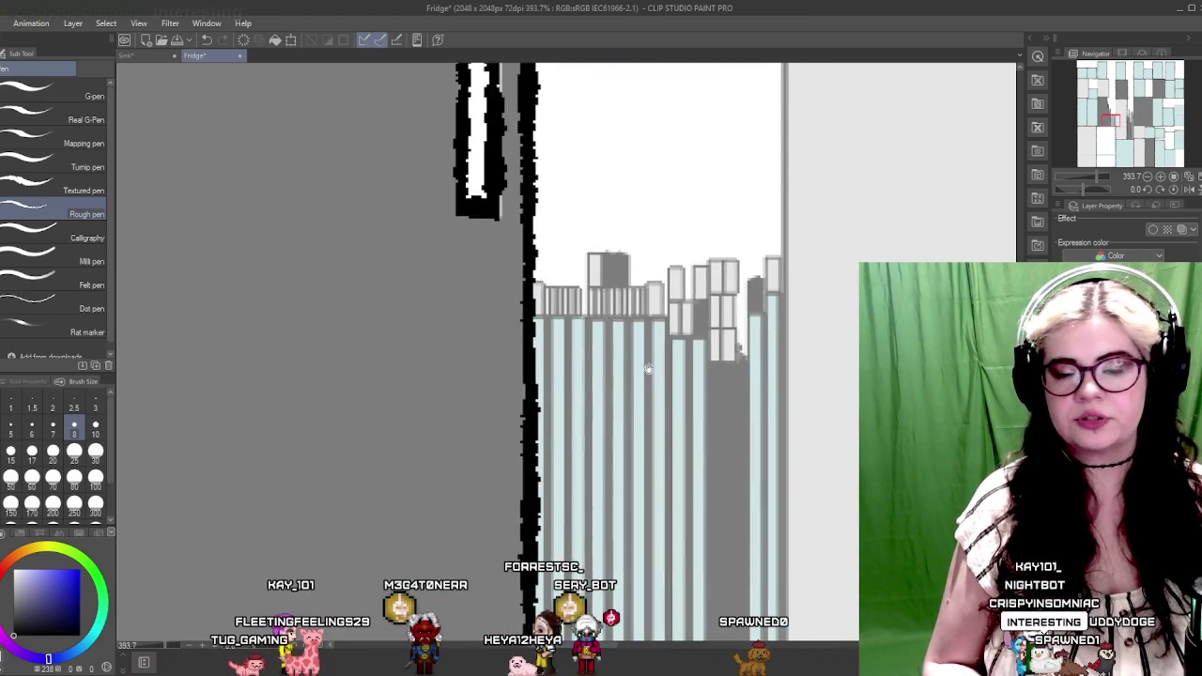
pyautogui.scroll(1, 644, 408)
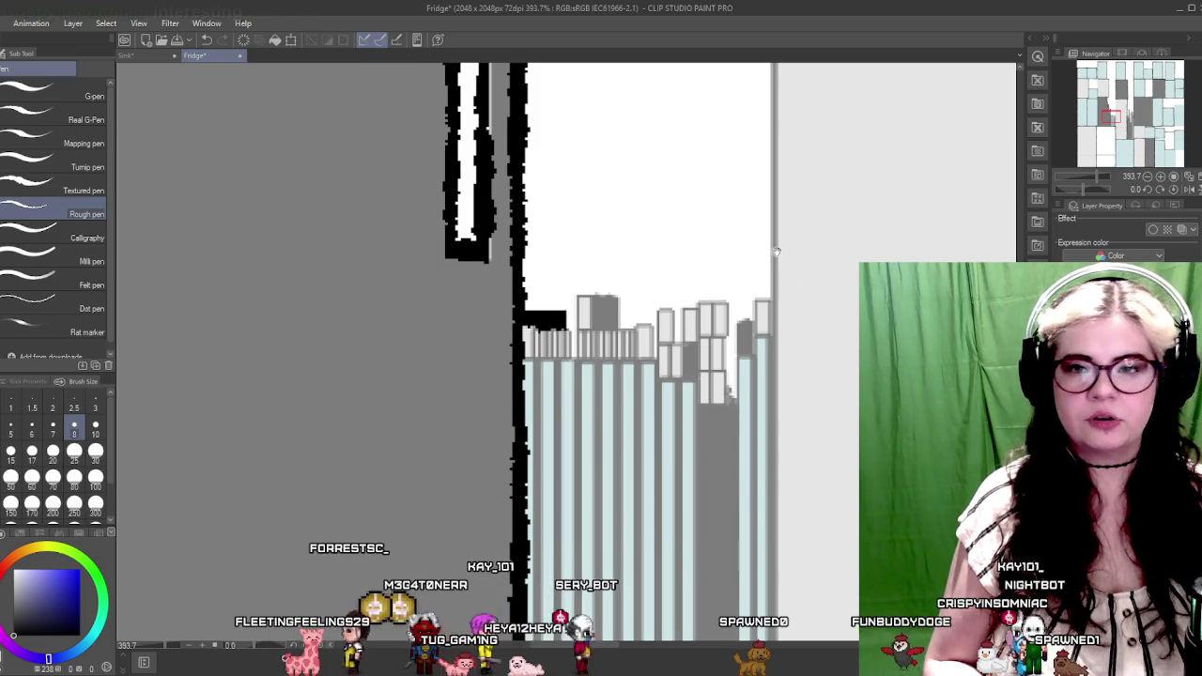
pyautogui.scroll(3, 764, 250)
pyautogui.scroll(3, 705, 437)
pyautogui.scroll(3, 713, 423)
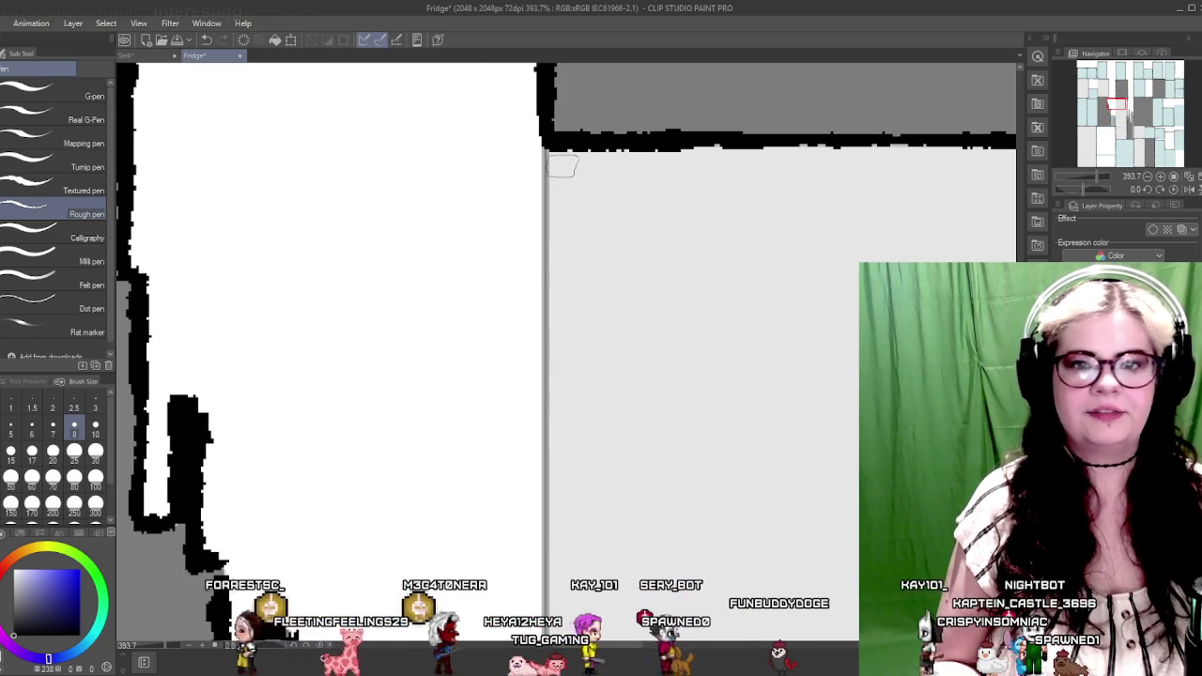
pyautogui.moveTo(620, 517)
pyautogui.mouseDown()
pyautogui.moveTo(614, 332)
pyautogui.moveTo(629, 176)
pyautogui.mouseUp()
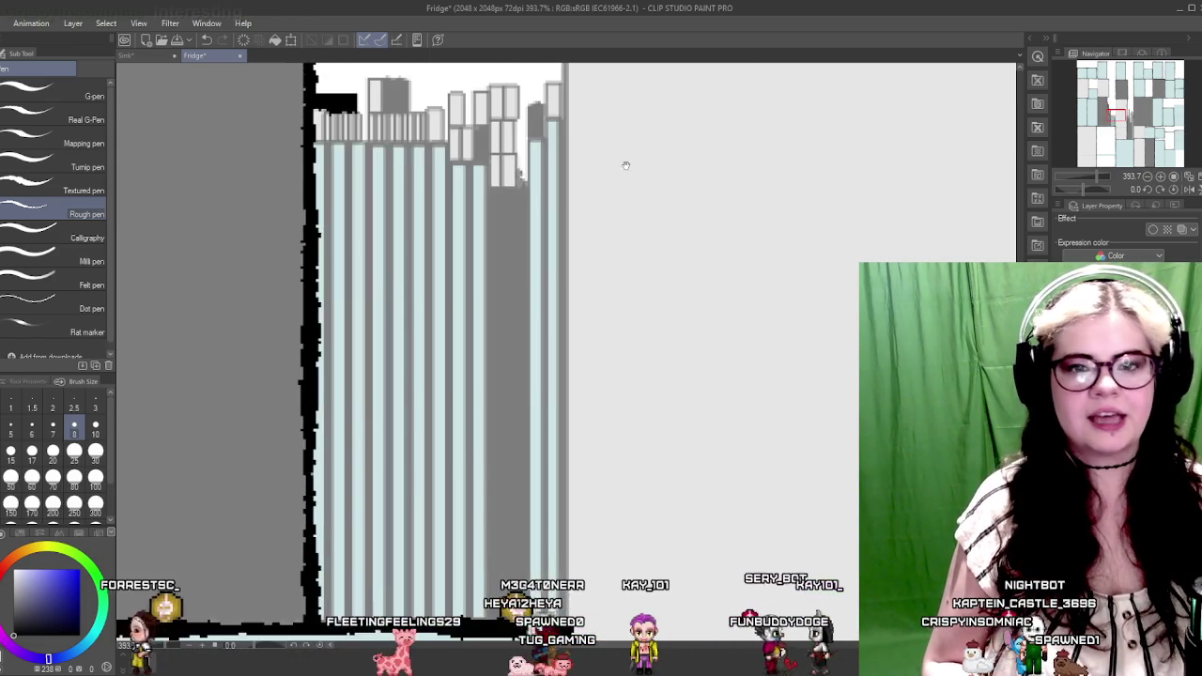
pyautogui.scroll(-3, 606, 225)
pyautogui.scroll(-2, 582, 271)
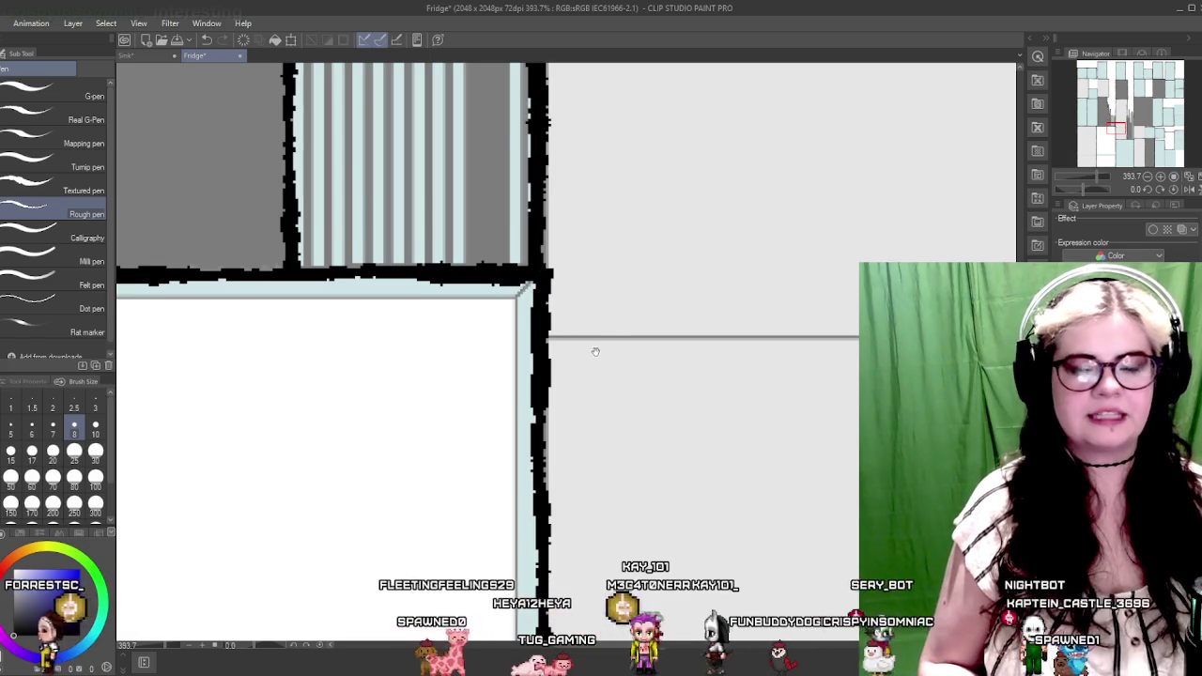
pyautogui.moveTo(591, 360); pyautogui.dragTo(483, 309)
pyautogui.hscroll(3, 482, 322)
pyautogui.hscroll(-5, 563, 318)
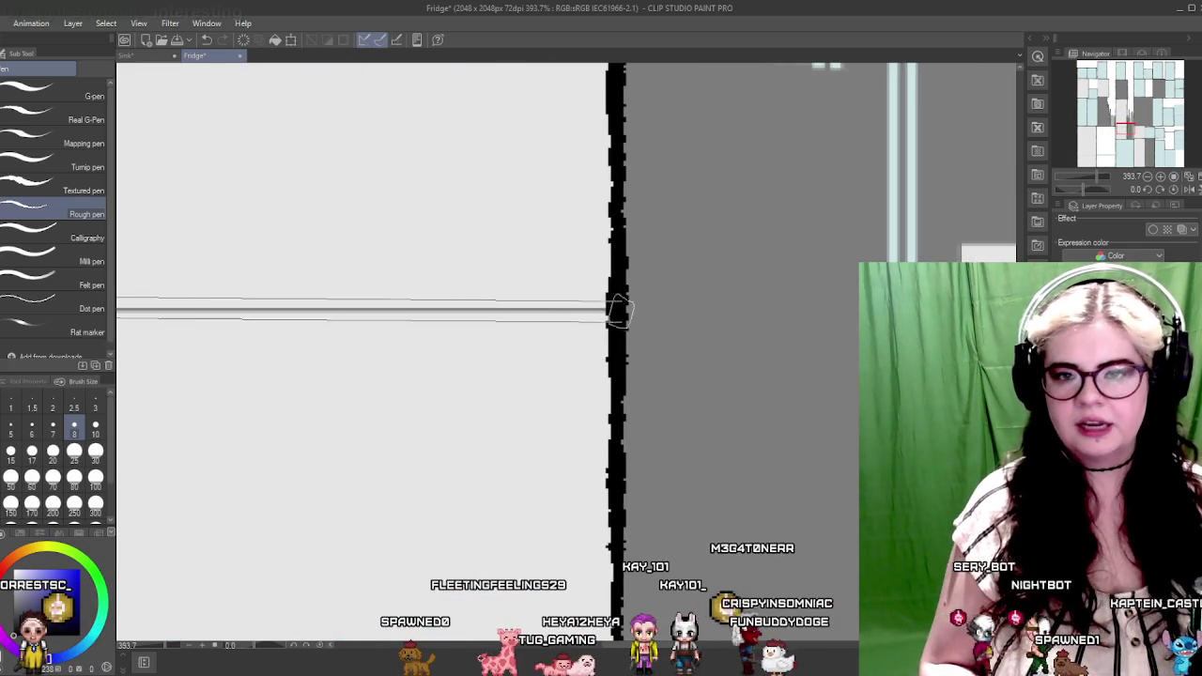
pyautogui.keyDown('shift'); pyautogui.click(617, 308); pyautogui.keyUp('shift')
# Draw a straight rough line along the fridge's top edge
pyautogui.hscroll(5, 811, 323)
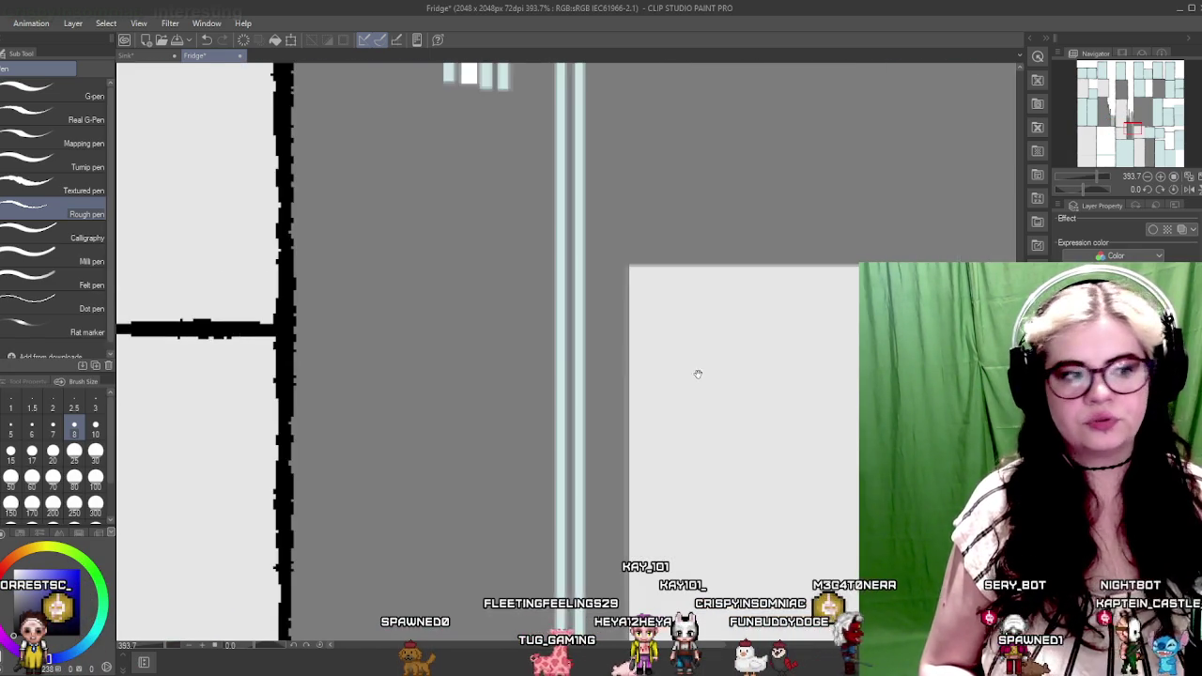
pyautogui.scroll(1, 606, 343)
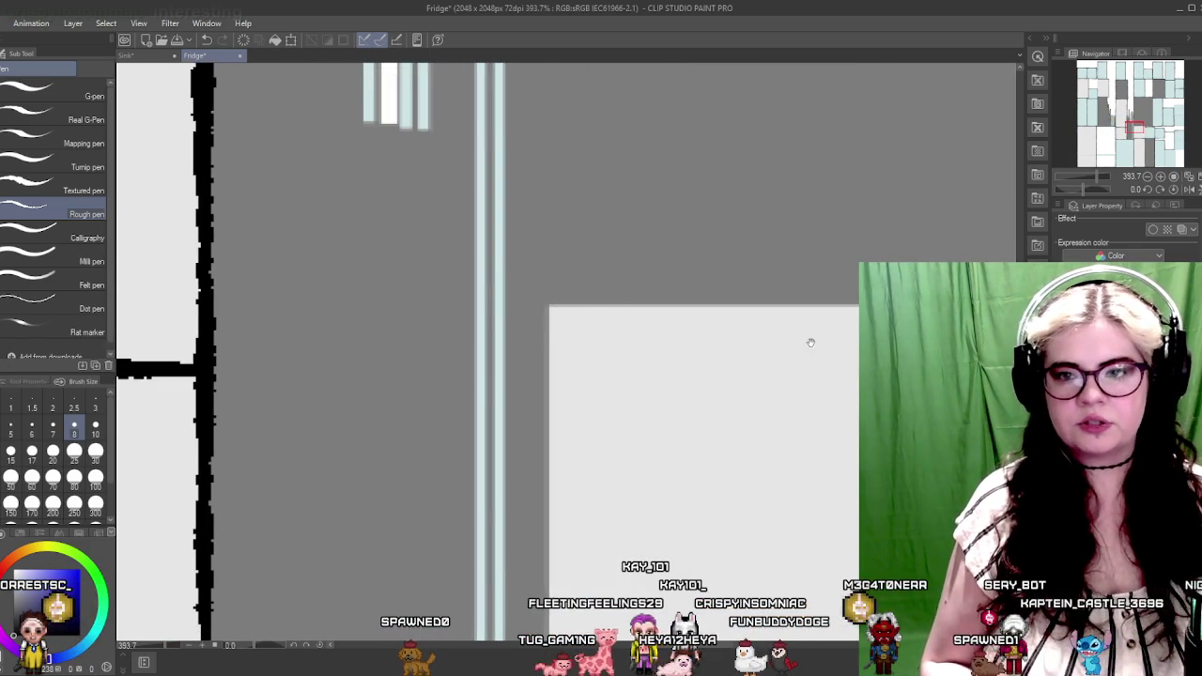
pyautogui.hscroll(5, 569, 357)
pyautogui.keyDown('shift'); pyautogui.click(122, 310); pyautogui.keyUp('shift')
# Draw the vertical divider between the grey and pale blue panels
pyautogui.hscroll(-3, 764, 303)
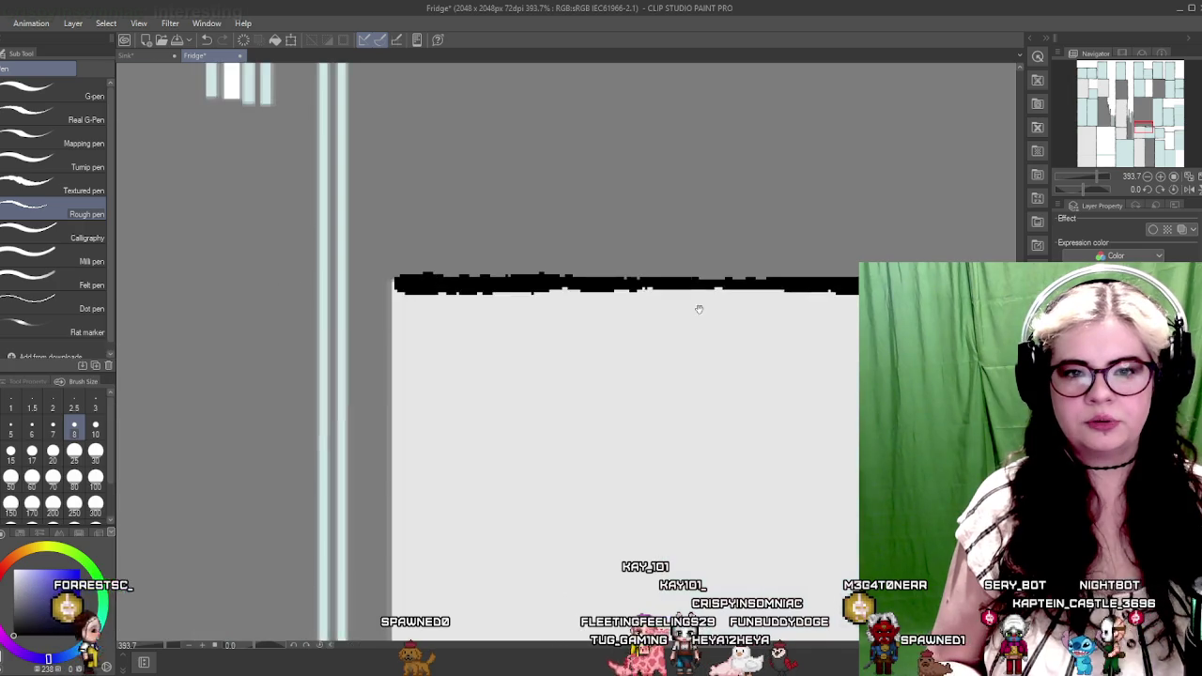
pyautogui.hscroll(-3, 764, 303)
pyautogui.scroll(-3, 577, 462)
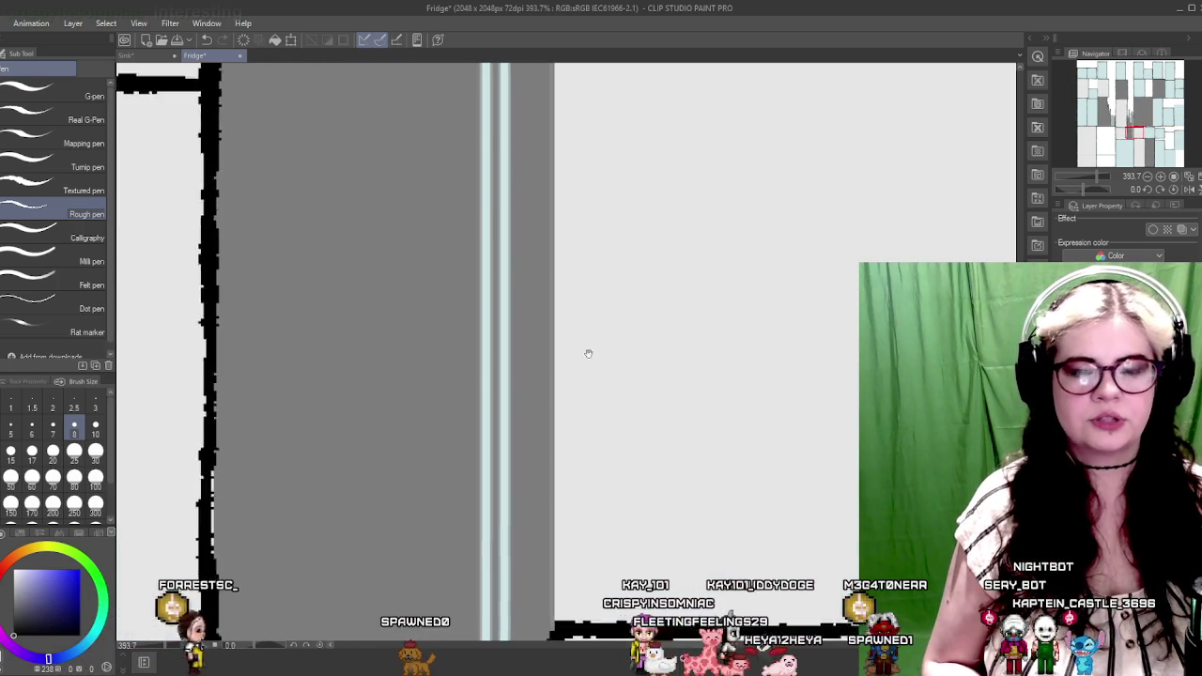
pyautogui.scroll(5, 583, 360)
pyautogui.scroll(5, 563, 361)
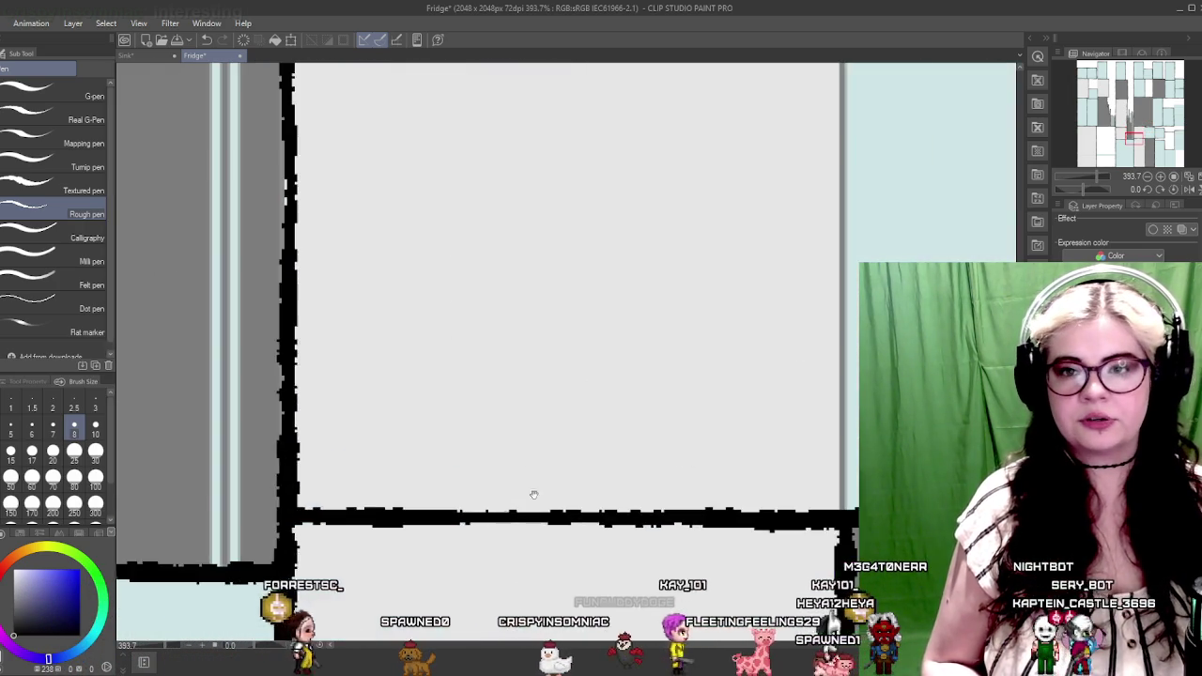
pyautogui.scroll(-5, 670, 362)
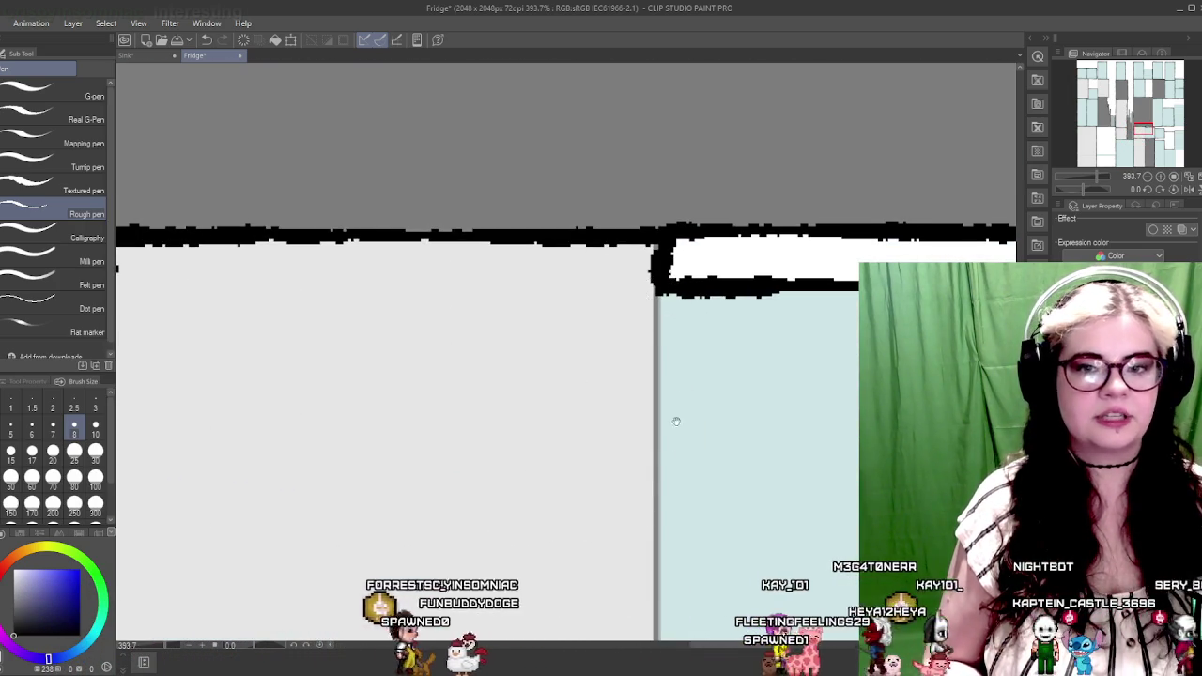
pyautogui.scroll(-5, 657, 328)
pyautogui.scroll(-2, 641, 300)
pyautogui.keyDown('shift'); pyautogui.click(627, 458); pyautogui.keyUp('shift')
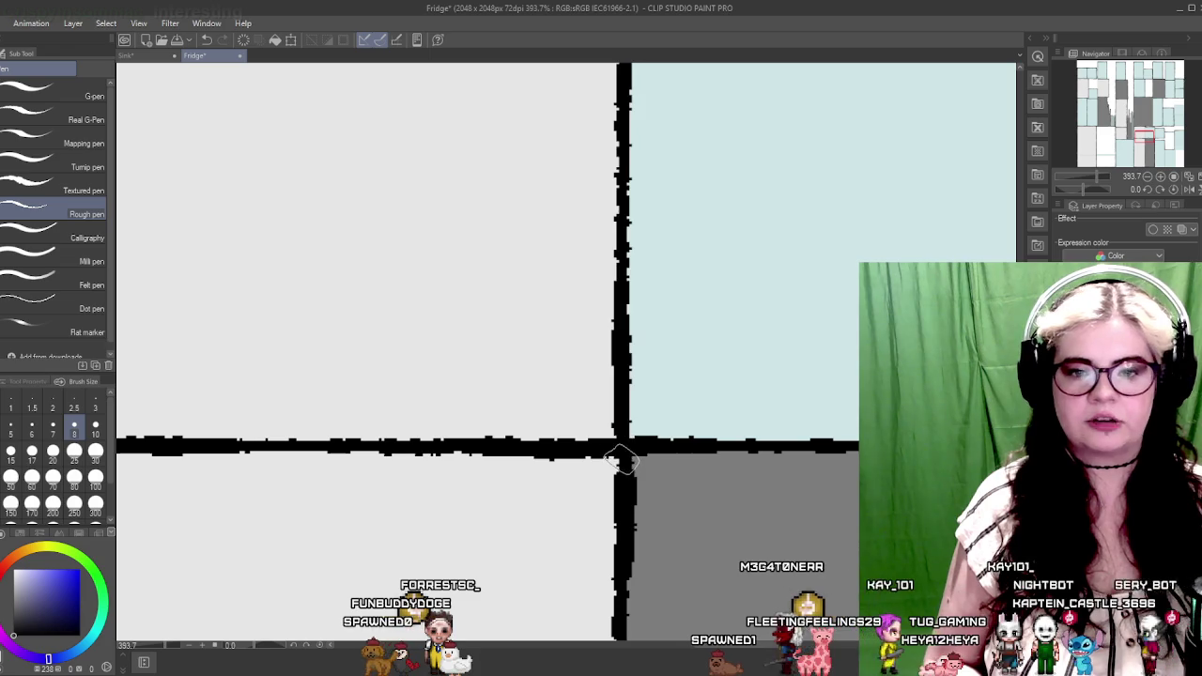
pyautogui.moveTo(350, 348)
pyautogui.mouseDown()
pyautogui.moveTo(499, 357)
pyautogui.moveTo(644, 515)
pyautogui.moveTo(672, 513)
pyautogui.mouseUp()
# Outline the right side of the tall grey column
pyautogui.moveTo(526, 310); pyautogui.dragTo(567, 470)
pyautogui.moveTo(526, 234); pyautogui.dragTo(571, 460)
pyautogui.moveTo(545, 282); pyautogui.dragTo(566, 397)
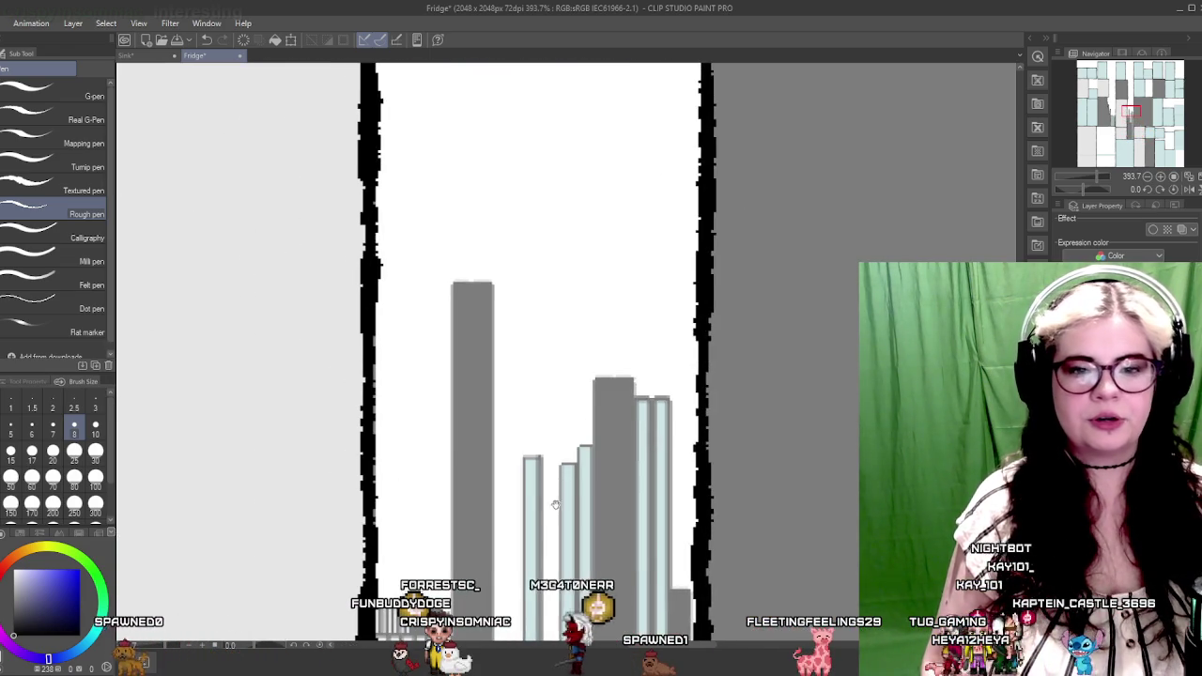
pyautogui.moveTo(546, 580); pyautogui.dragTo(554, 402)
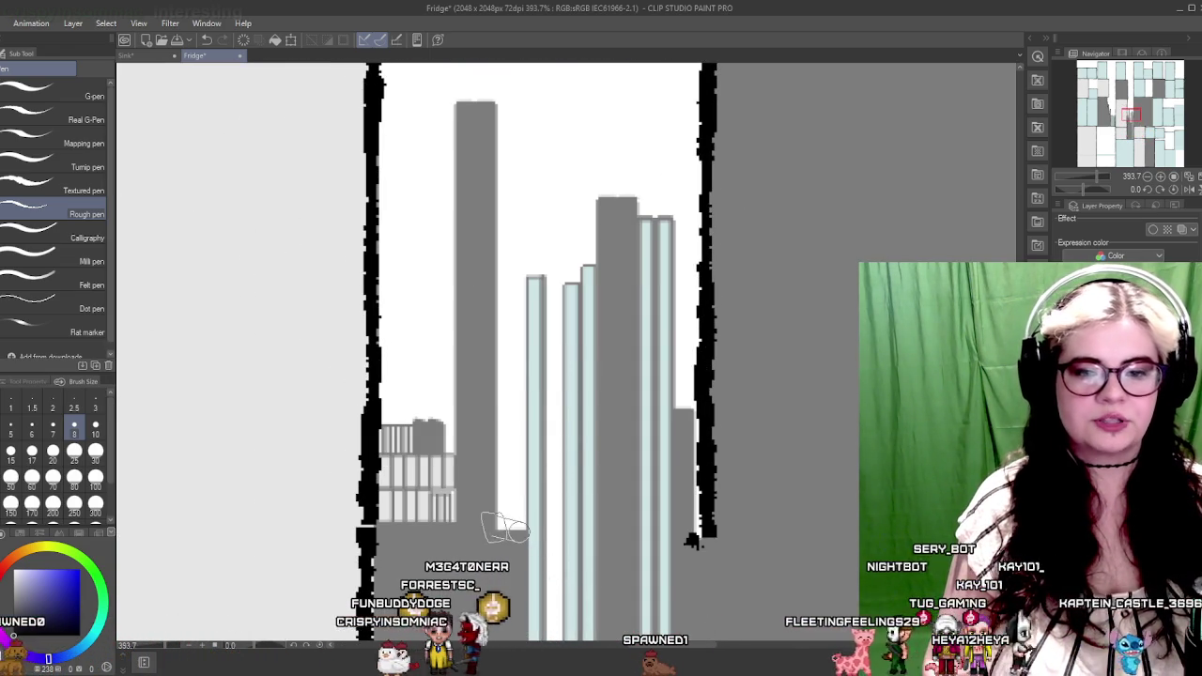
pyautogui.moveTo(498, 523)
pyautogui.mouseDown()
pyautogui.moveTo(470, 324)
pyautogui.moveTo(474, 239)
pyautogui.moveTo(507, 108)
pyautogui.moveTo(497, 523)
pyautogui.moveTo(501, 94)
pyautogui.mouseUp()
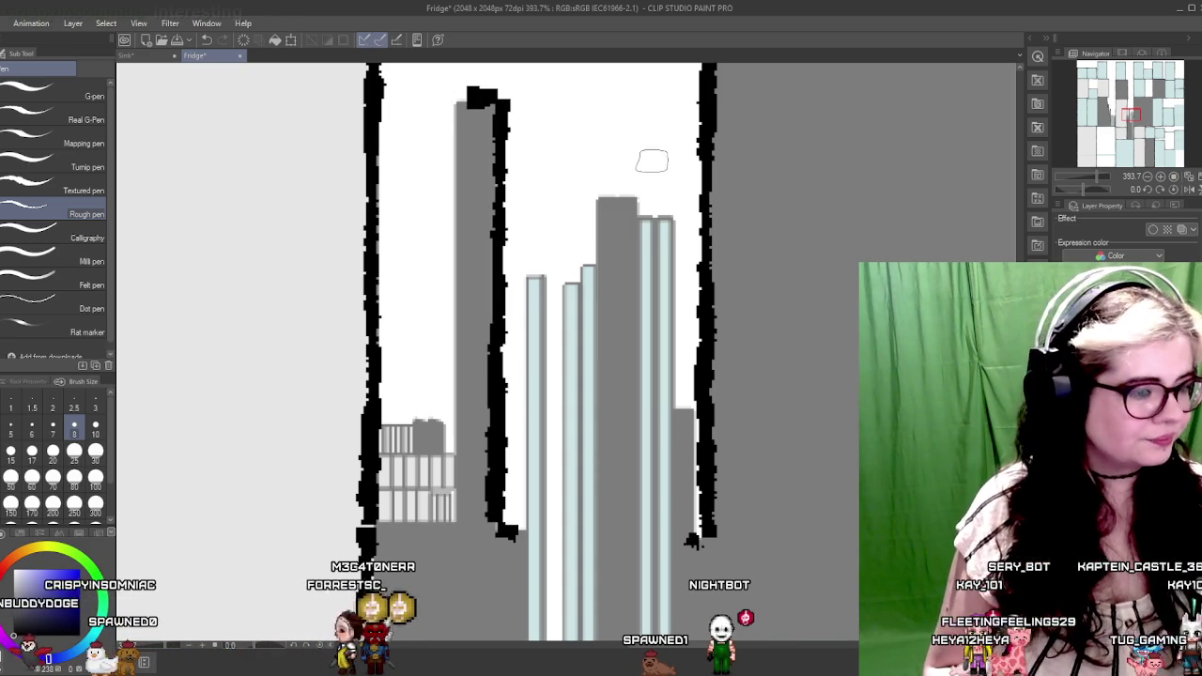
# Outline the column's top and left side, then zoom out
pyautogui.moveTo(552, 149); pyautogui.dragTo(571, 228)
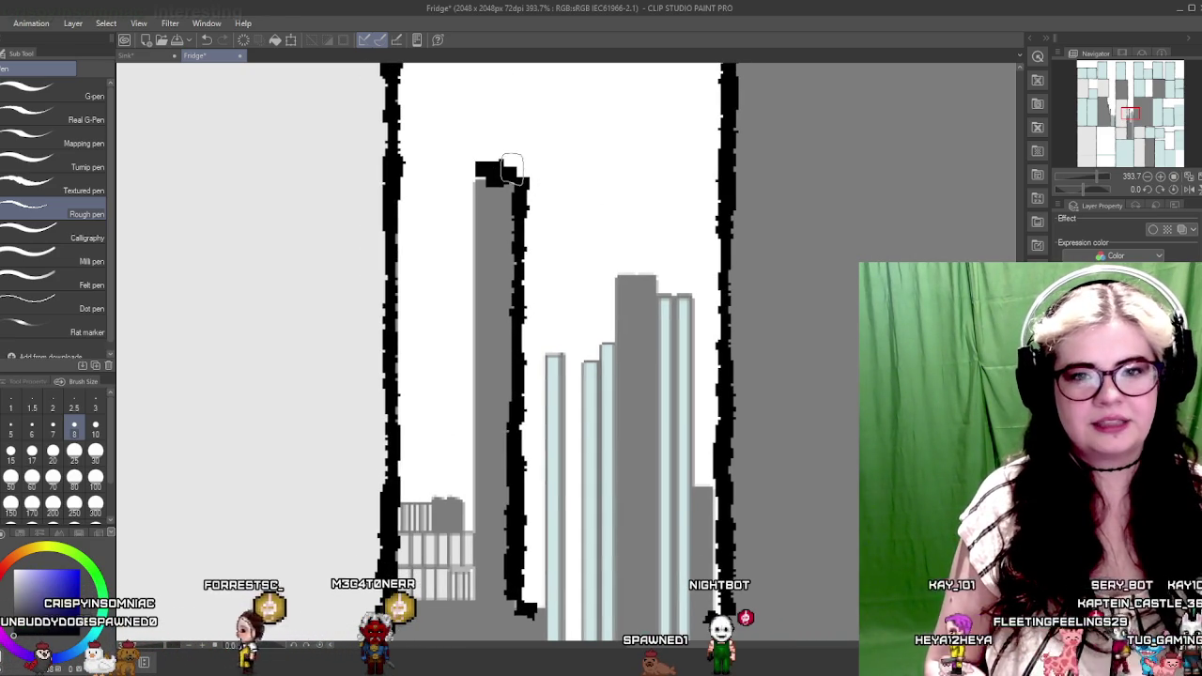
pyautogui.moveTo(500, 181)
pyautogui.mouseDown()
pyautogui.moveTo(527, 150)
pyautogui.moveTo(502, 488)
pyautogui.mouseUp()
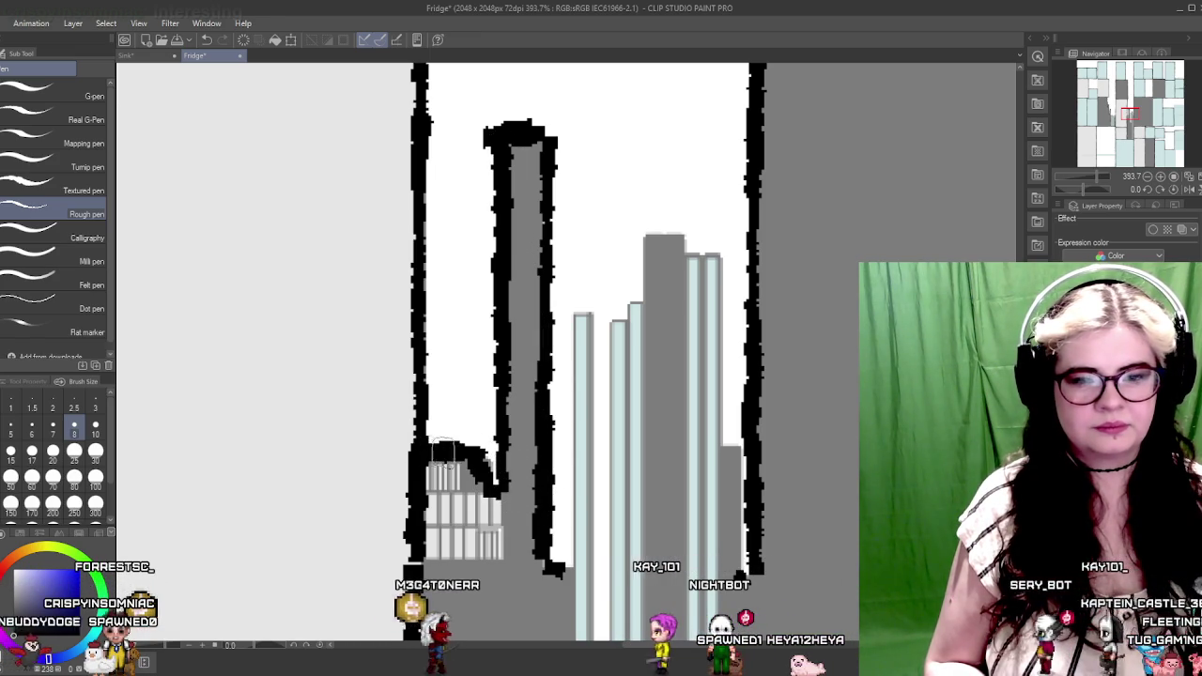
pyautogui.moveTo(656, 294); pyautogui.dragTo(458, 355)
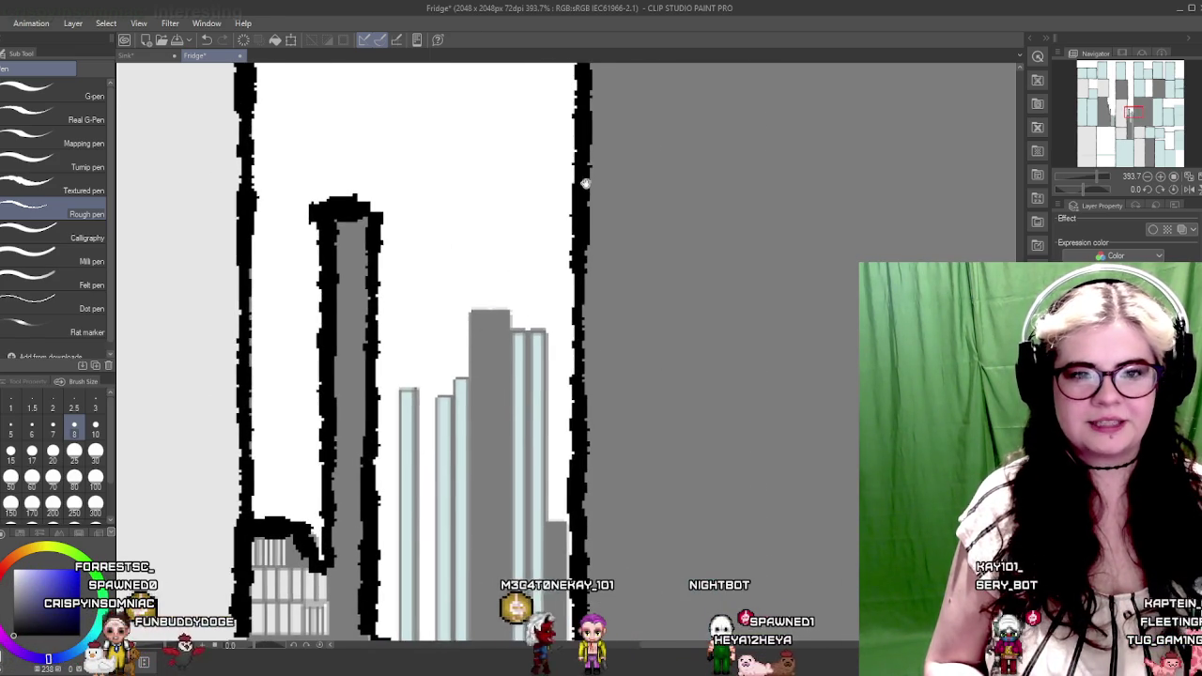
pyautogui.scroll(-5, 692, 322)
pyautogui.scroll(-3, 720, 331)
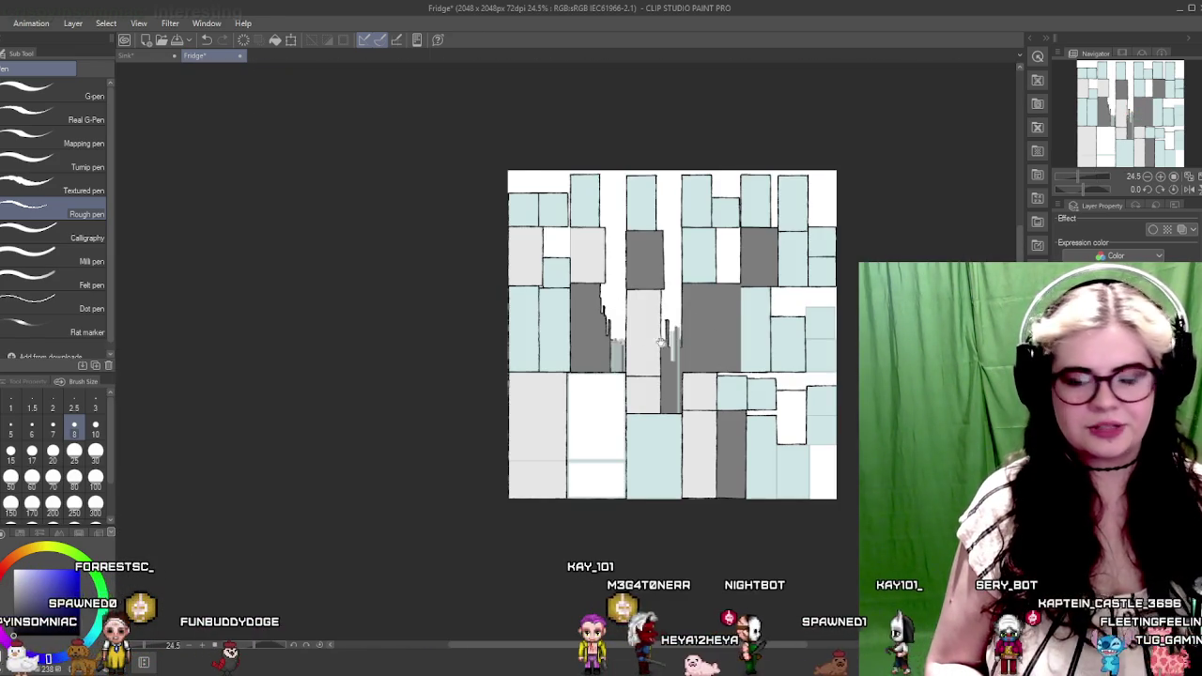
pyautogui.moveTo(720, 331); pyautogui.dragTo(568, 312)
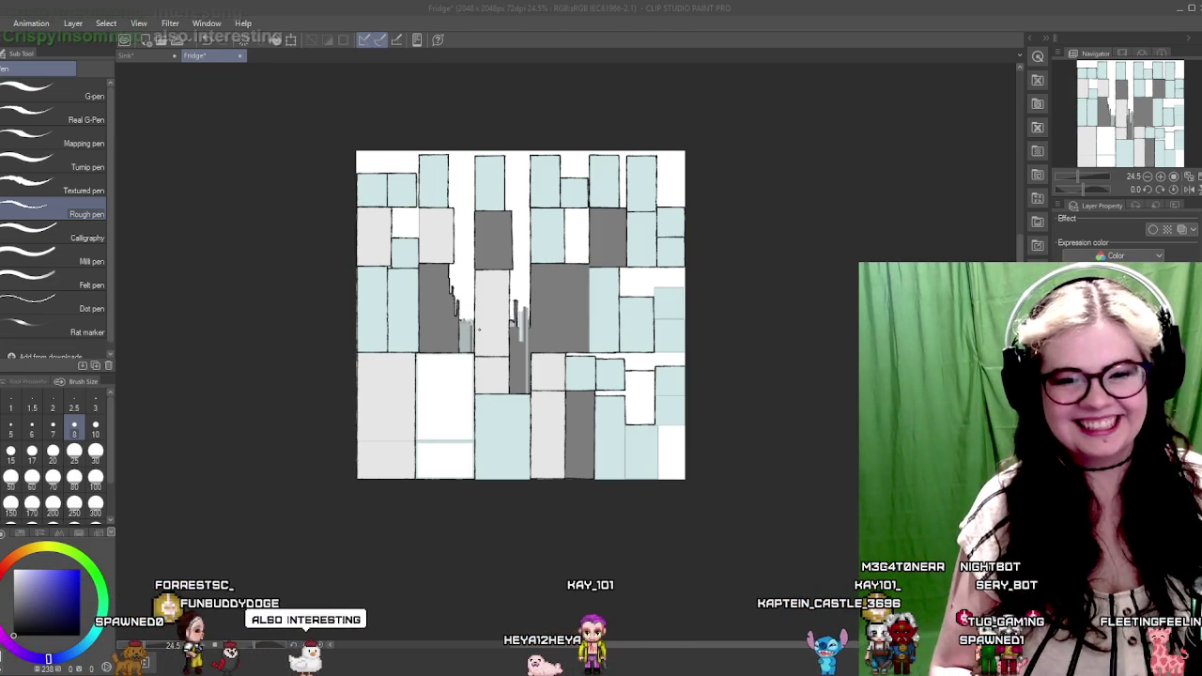
pyautogui.moveTo(426, 343)
pyautogui.mouseDown()
pyautogui.moveTo(496, 340)
pyautogui.moveTo(604, 365)
pyautogui.mouseUp()
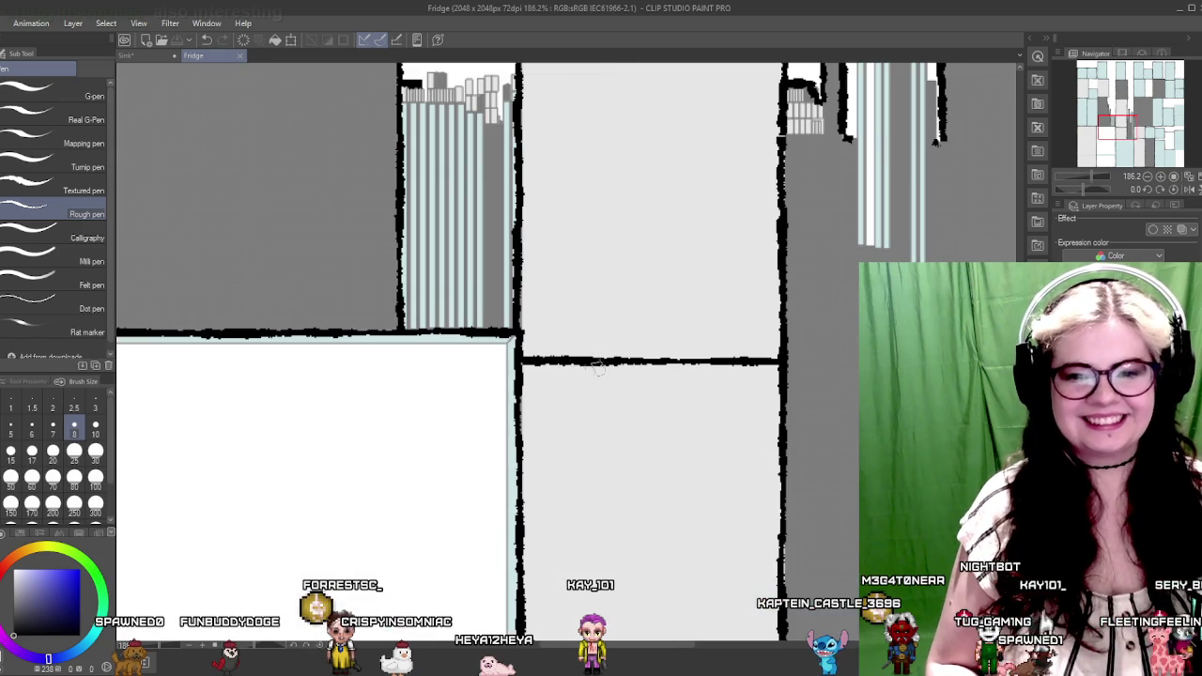
pyautogui.moveTo(663, 279)
pyautogui.mouseDown()
pyautogui.moveTo(698, 287)
pyautogui.moveTo(647, 273)
pyautogui.moveTo(657, 316)
pyautogui.moveTo(584, 366)
pyautogui.moveTo(648, 298)
pyautogui.moveTo(518, 273)
pyautogui.moveTo(631, 281)
pyautogui.mouseUp()
pyautogui.moveTo(639, 422)
pyautogui.mouseDown()
pyautogui.moveTo(623, 375)
pyautogui.moveTo(649, 392)
pyautogui.mouseUp()
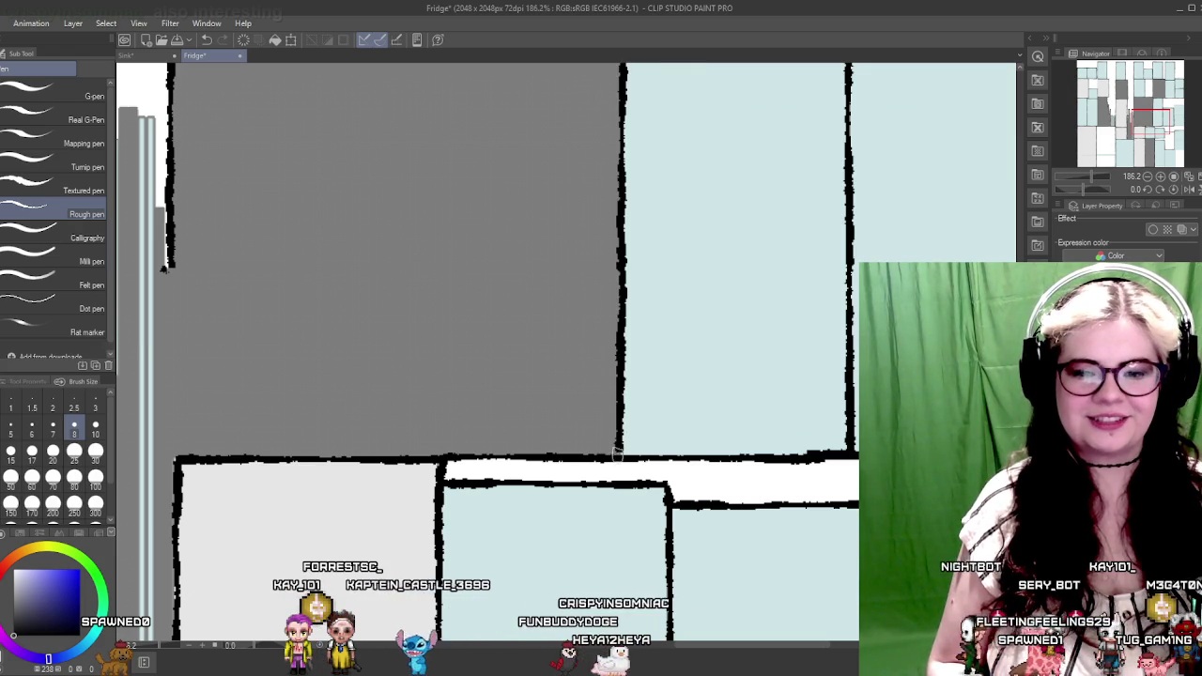
pyautogui.moveTo(684, 414)
pyautogui.mouseDown()
pyautogui.moveTo(526, 442)
pyautogui.moveTo(706, 365)
pyautogui.moveTo(620, 416)
pyautogui.moveTo(566, 408)
pyautogui.mouseUp()
pyautogui.scroll(5, 630, 416)
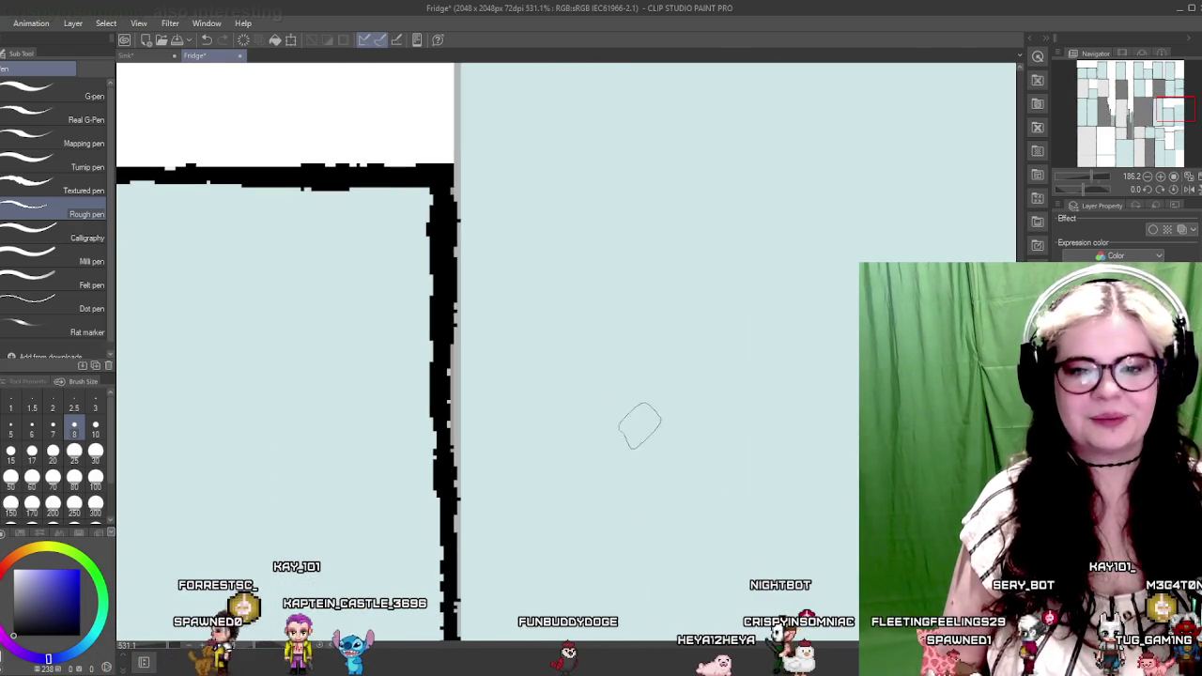
# Draw thick rough black straight lines along the pale blue block's top and right edges and the horizontal panel divider
pyautogui.scroll(3, 682, 389)
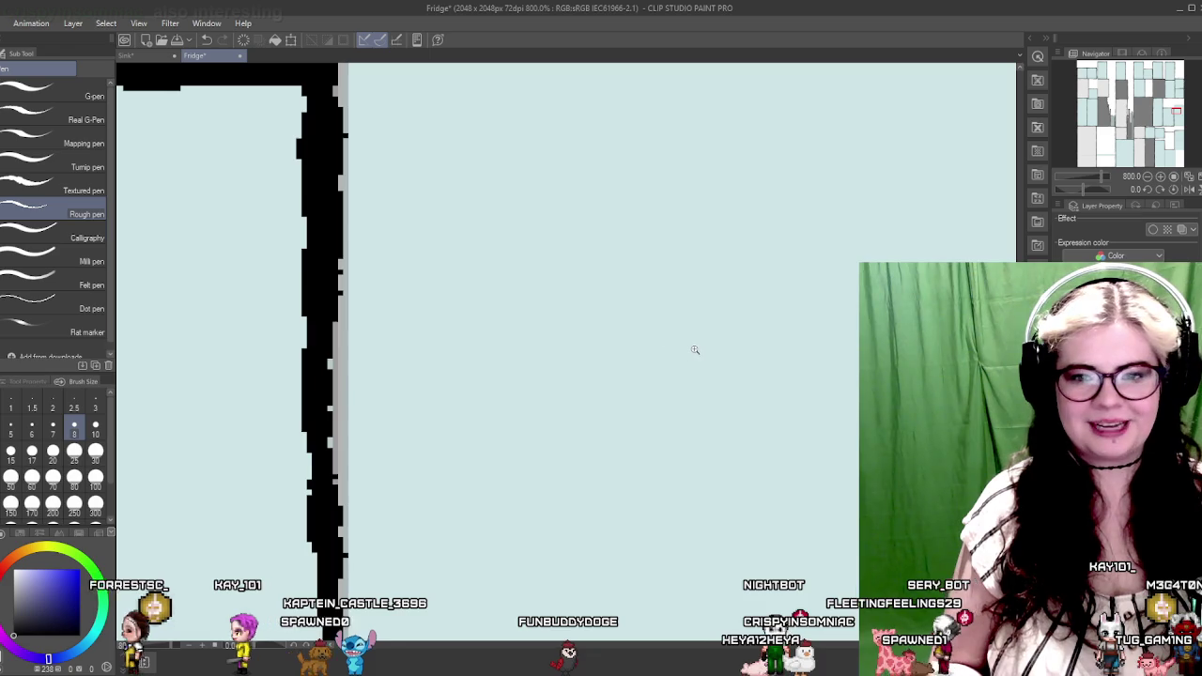
pyautogui.scroll(-10, 694, 349)
pyautogui.scroll(1, 657, 394)
pyautogui.moveTo(679, 421); pyautogui.dragTo(553, 388)
pyautogui.scroll(6, 530, 380)
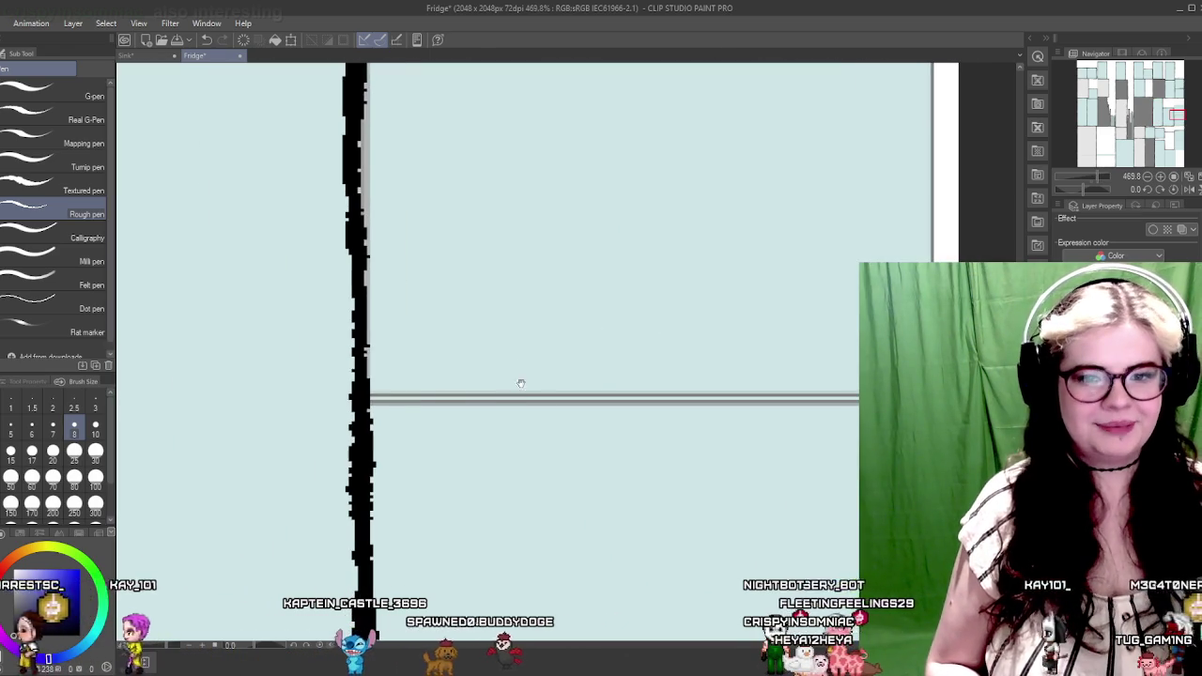
pyautogui.keyDown('shift'); pyautogui.click(371, 397); pyautogui.keyUp('shift')
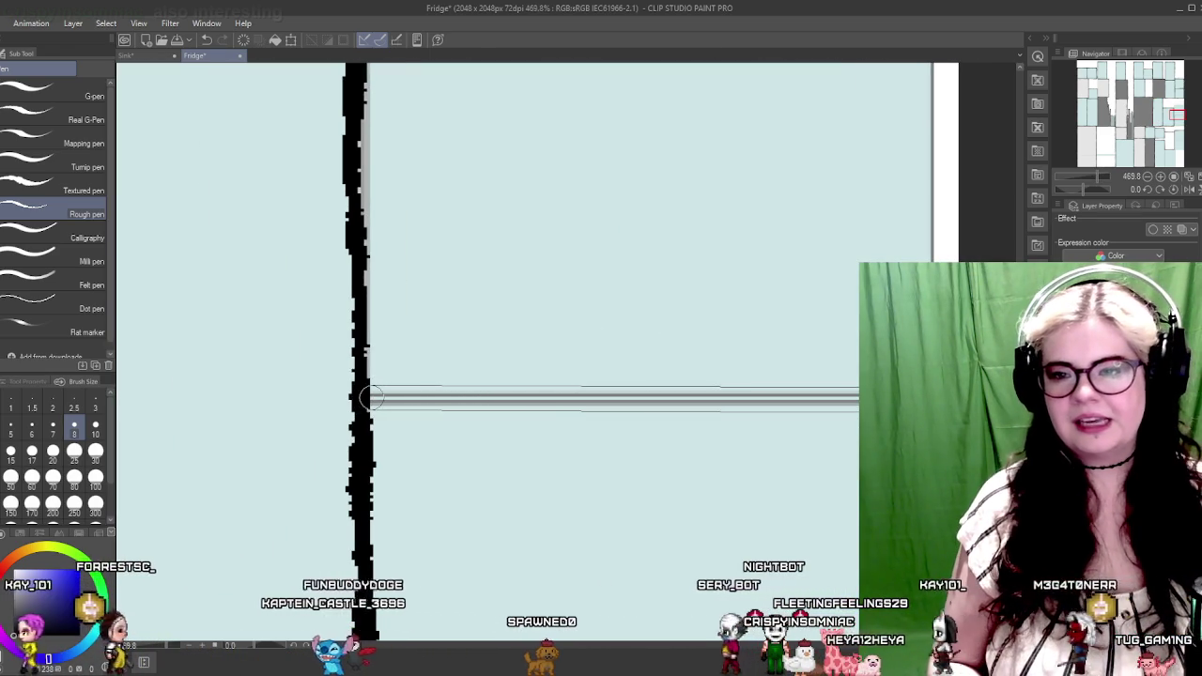
pyautogui.moveTo(809, 210)
pyautogui.mouseDown()
pyautogui.moveTo(645, 546)
pyautogui.moveTo(653, 615)
pyautogui.mouseUp()
pyautogui.keyDown('shift'); pyautogui.click(767, 197); pyautogui.keyUp('shift')
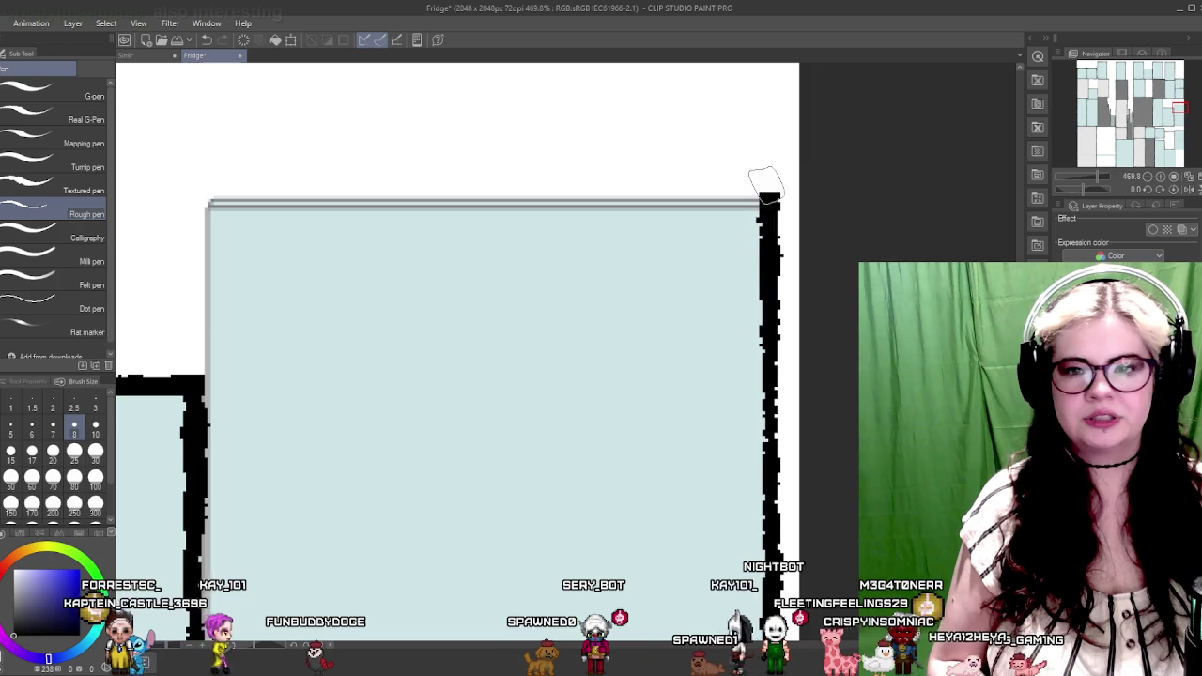
pyautogui.keyDown('shift'); pyautogui.click(223, 199); pyautogui.keyUp('shift')
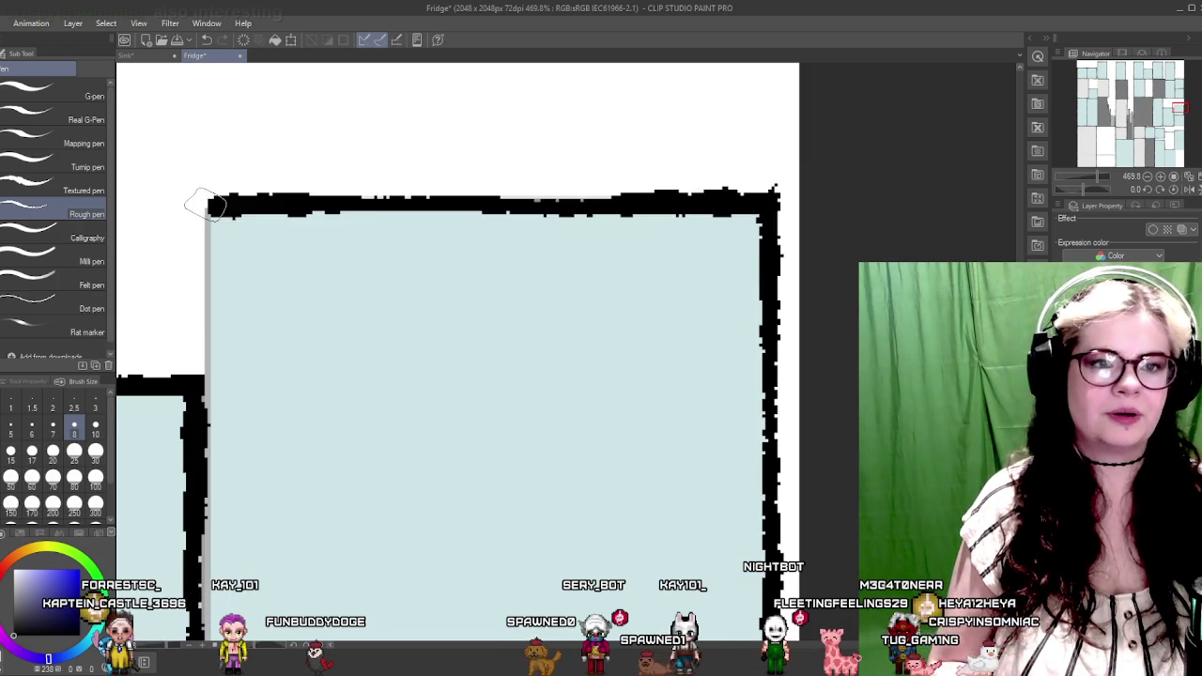
pyautogui.moveTo(190, 181); pyautogui.dragTo(444, 214)
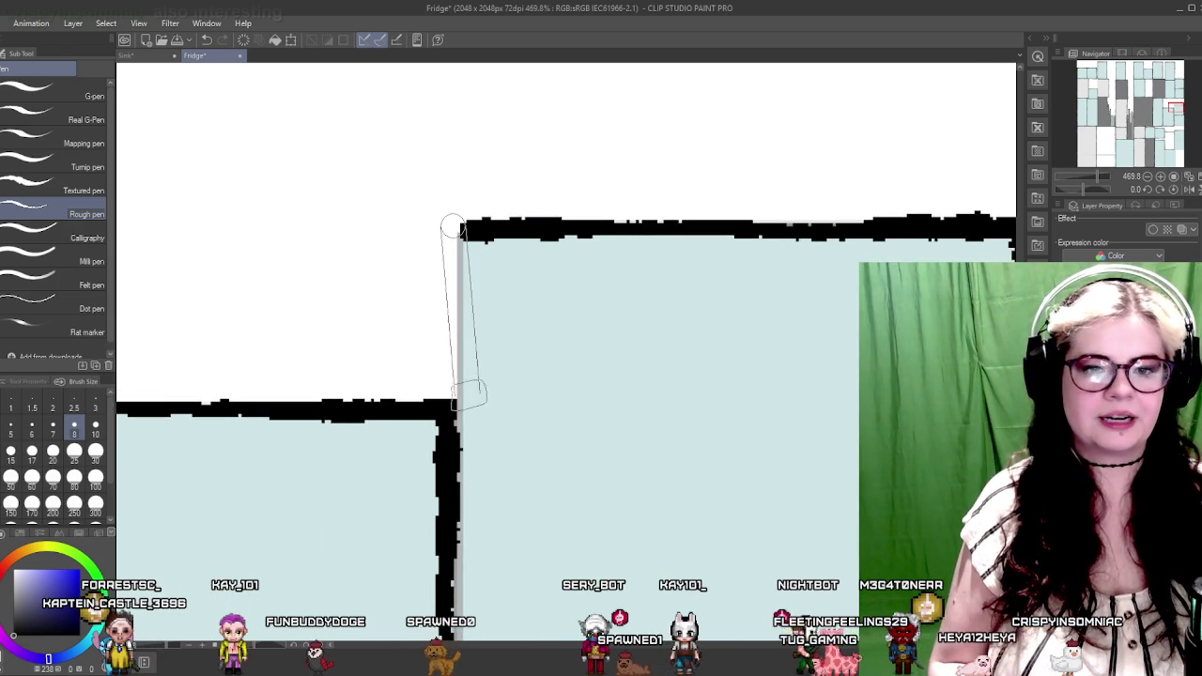
# Pan and zoom around the fridge to inspect the right-hand pale blue panels' new borders
pyautogui.moveTo(617, 377); pyautogui.dragTo(541, 407)
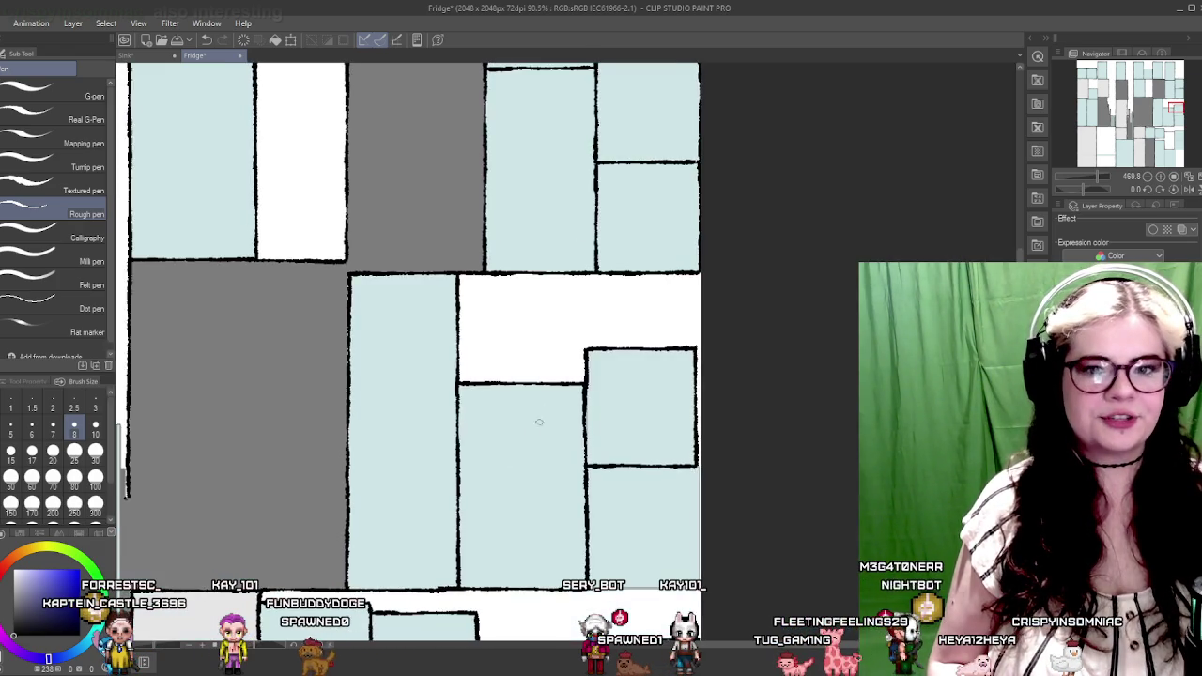
pyautogui.moveTo(517, 335)
pyautogui.mouseDown()
pyautogui.moveTo(402, 387)
pyautogui.moveTo(348, 432)
pyautogui.moveTo(488, 344)
pyautogui.mouseUp()
pyautogui.moveTo(707, 327)
pyautogui.mouseDown()
pyautogui.moveTo(602, 352)
pyautogui.moveTo(644, 351)
pyautogui.moveTo(434, 379)
pyautogui.moveTo(680, 380)
pyautogui.moveTo(673, 86)
pyautogui.mouseUp()
pyautogui.moveTo(438, 456); pyautogui.dragTo(403, 378)
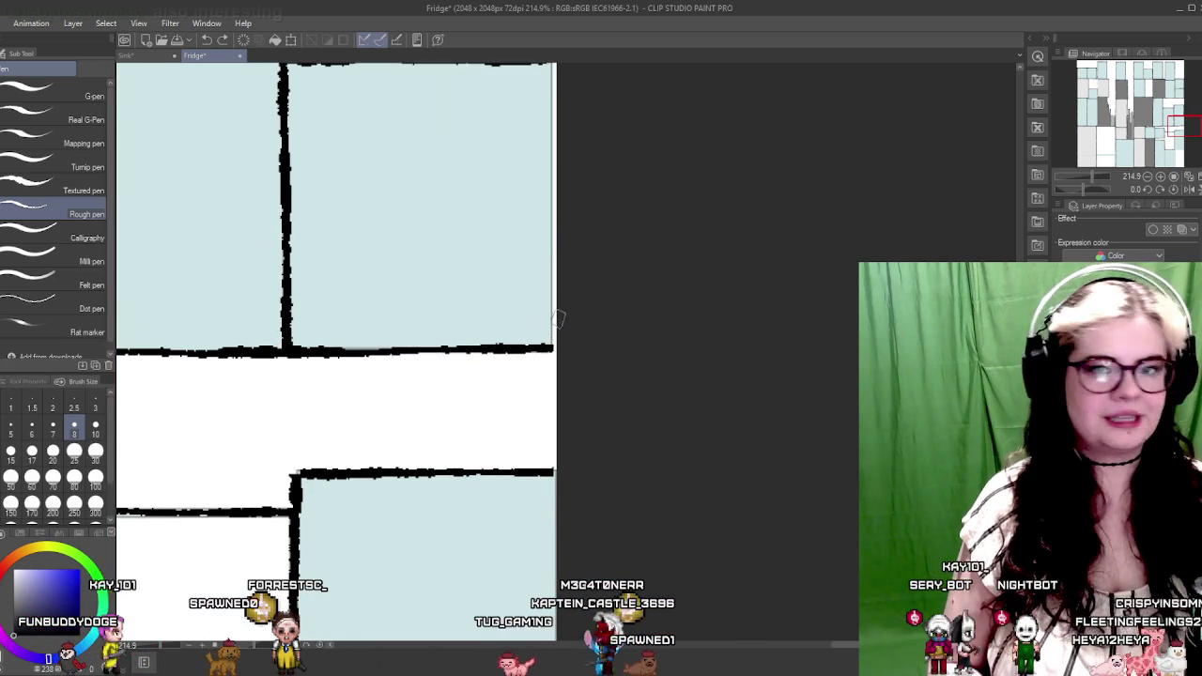
pyautogui.moveTo(479, 337); pyautogui.dragTo(457, 407)
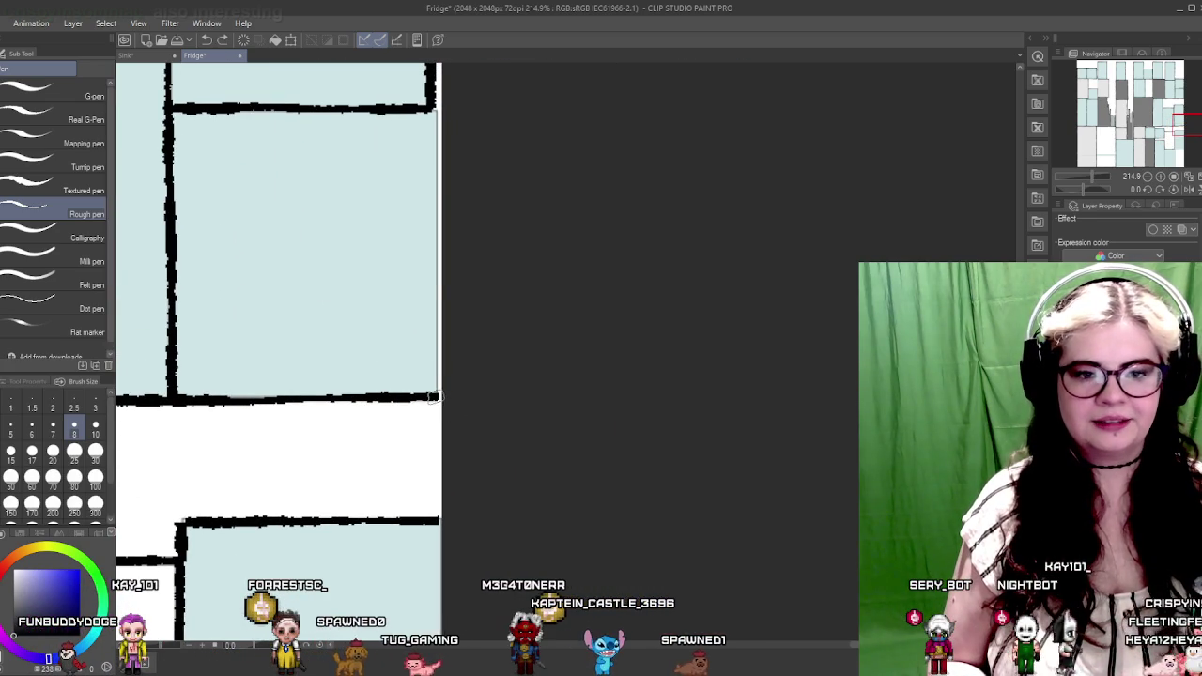
pyautogui.moveTo(396, 213)
pyautogui.mouseDown()
pyautogui.moveTo(553, 335)
pyautogui.moveTo(587, 166)
pyautogui.moveTo(483, 342)
pyautogui.mouseUp()
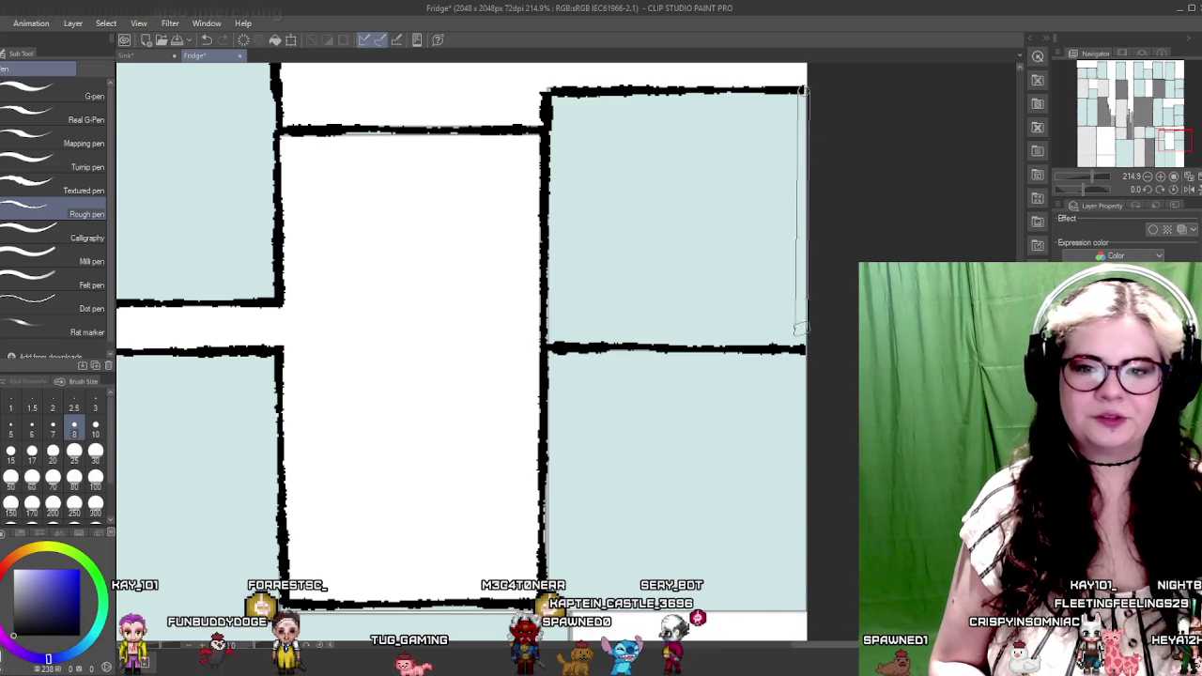
pyautogui.moveTo(688, 382); pyautogui.dragTo(551, 320)
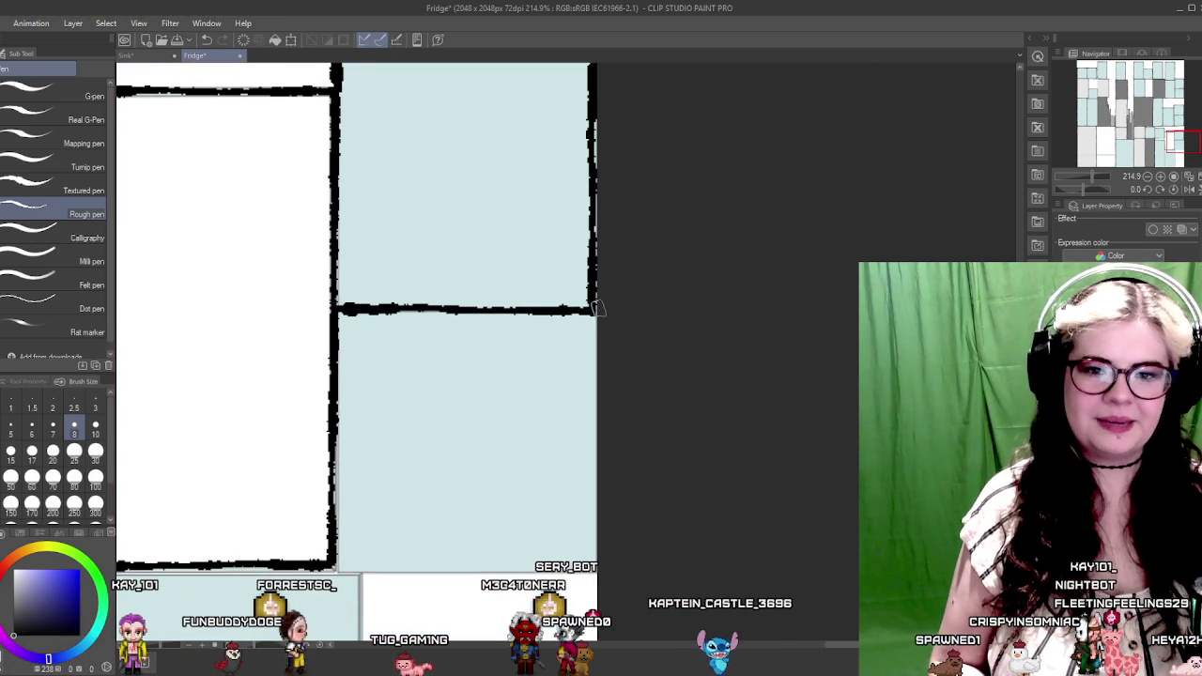